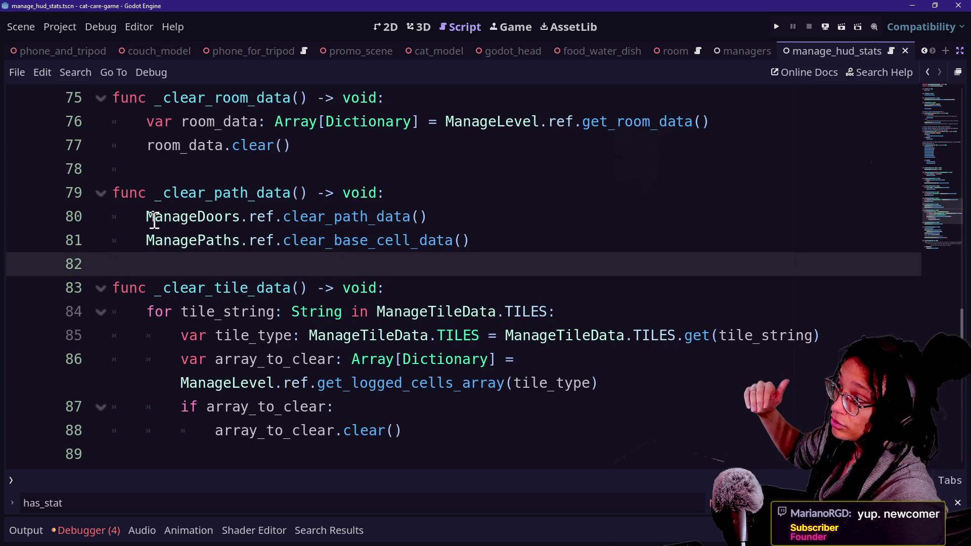
# Step: Review the level-reset script's ManageDoors, ManagePaths and ManageTileData calls
pyautogui.moveTo(153, 221); pyautogui.dragTo(234, 222)
pyautogui.moveTo(159, 241); pyautogui.dragTo(216, 245)
pyautogui.moveTo(344, 336); pyautogui.dragTo(429, 336)
pyautogui.moveTo(207, 383); pyautogui.dragTo(258, 383)
pyautogui.scroll(-3, 259, 385)
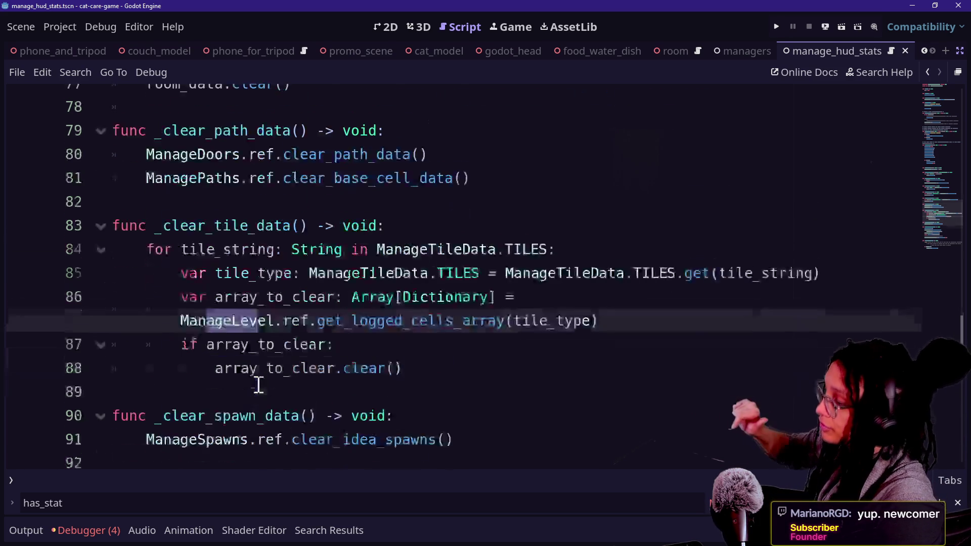
pyautogui.moveTo(193, 275); pyautogui.dragTo(226, 329)
pyautogui.scroll(-4, 207, 362)
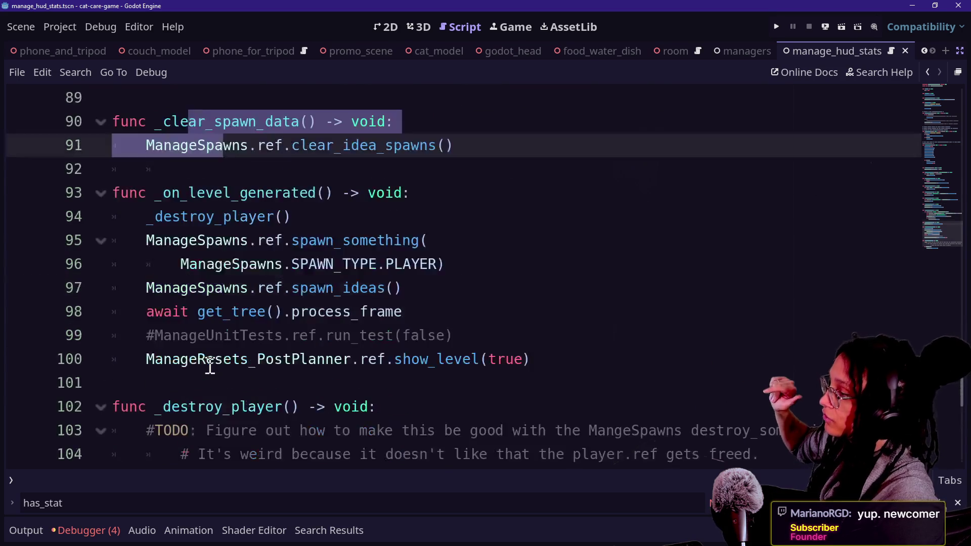
pyautogui.scroll(13, 210, 365)
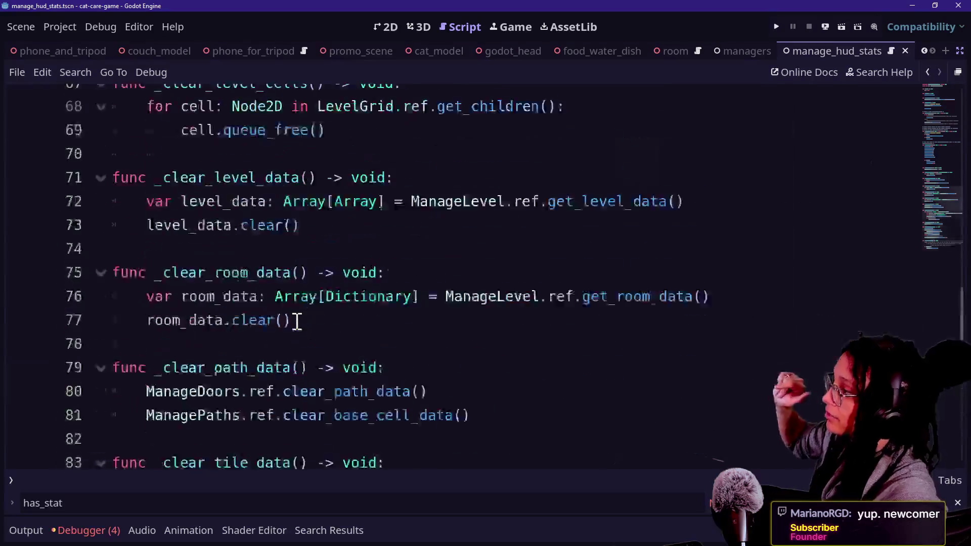
# Step: Inspect the clear_nav_polys and _reset_debug_colors functions further up the script
pyautogui.moveTo(212, 125); pyautogui.dragTo(277, 125)
pyautogui.click(250, 203)
pyautogui.click(247, 217)
pyautogui.click(335, 236)
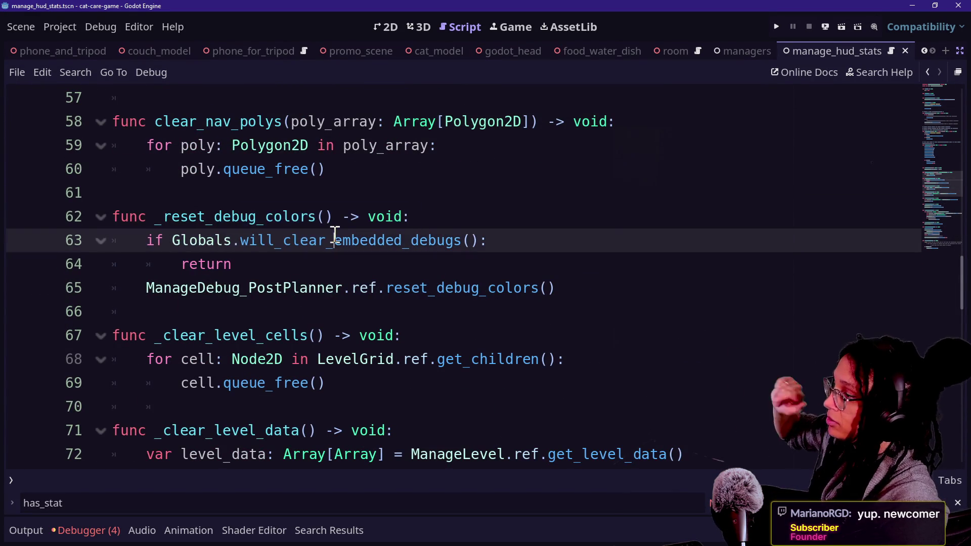
pyautogui.scroll(6, 228, 339)
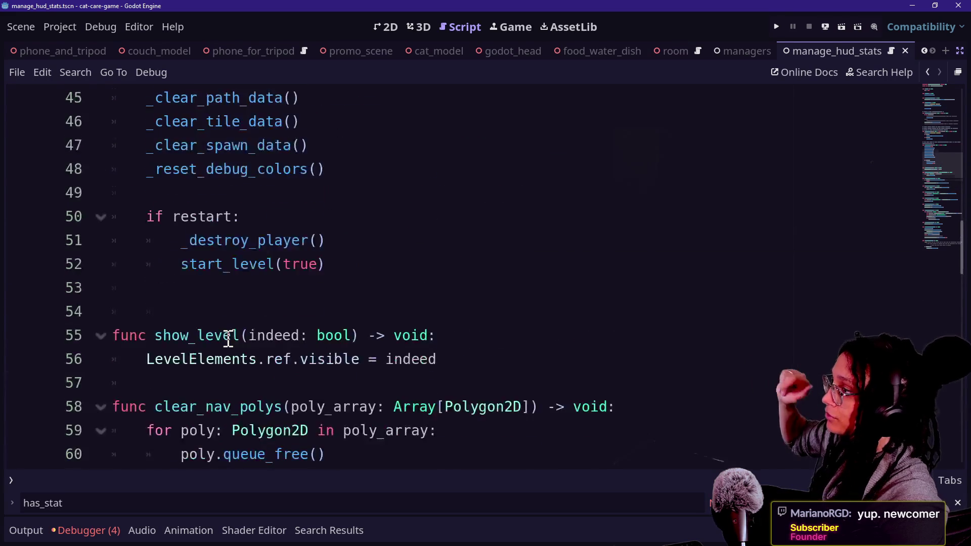
pyautogui.scroll(6, 337, 304)
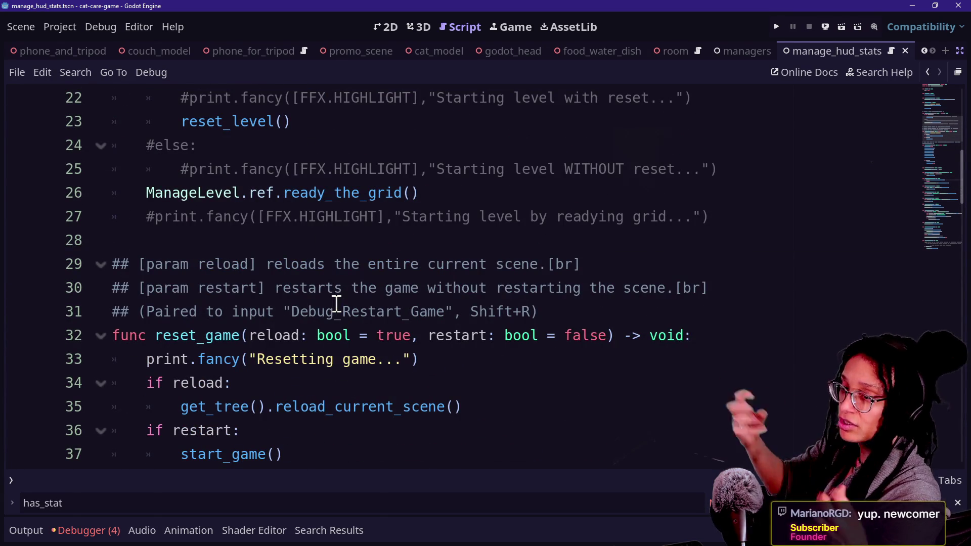
pyautogui.scroll(3, 337, 304)
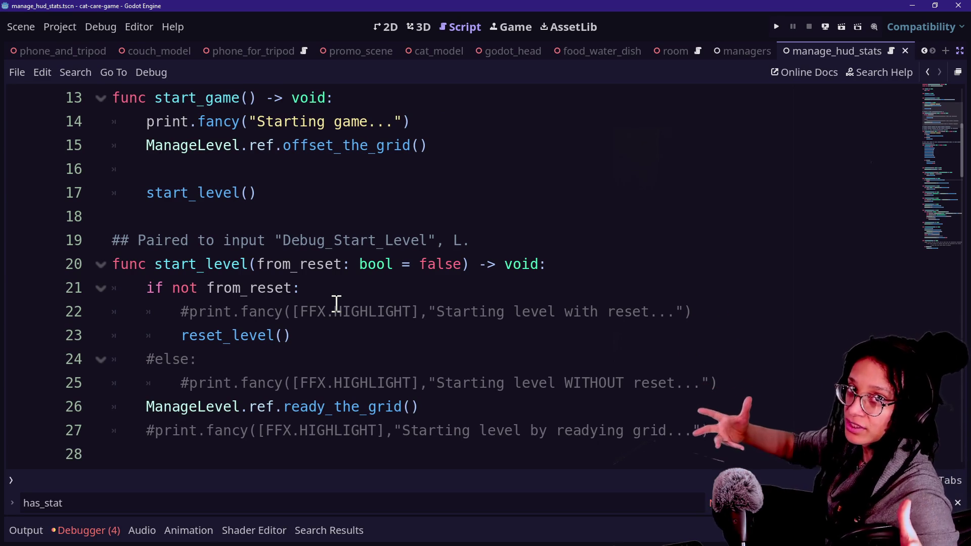
pyautogui.scroll(-5, 411, 332)
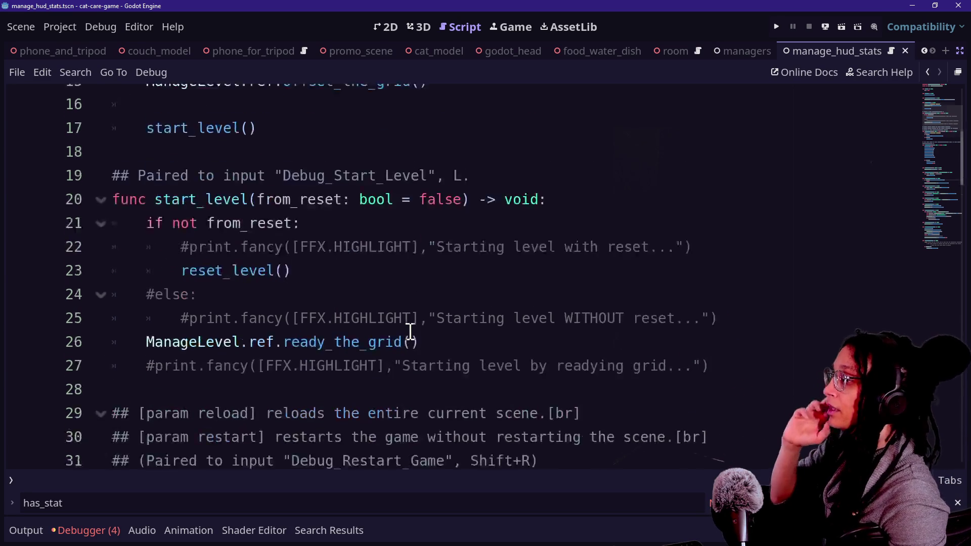
pyautogui.scroll(-3, 410, 333)
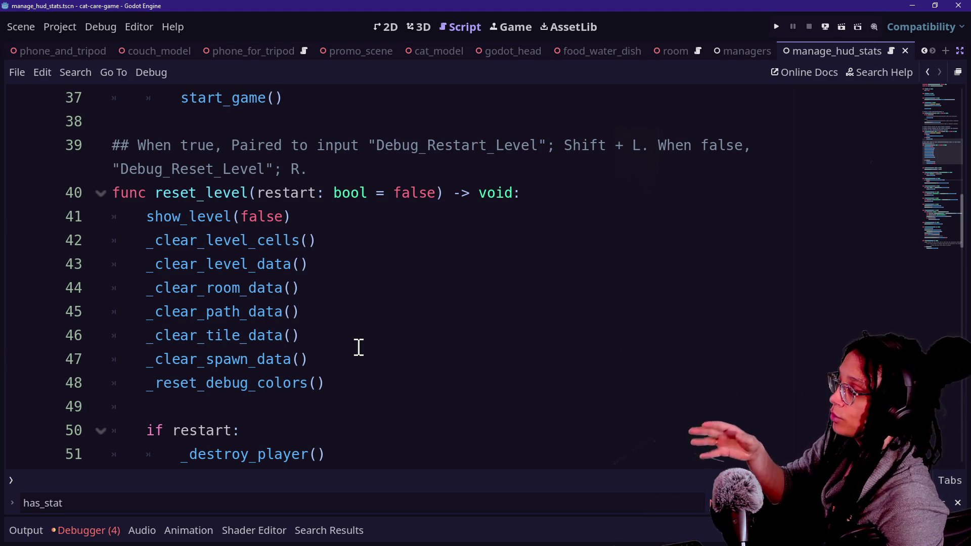
pyautogui.scroll(-1, 359, 347)
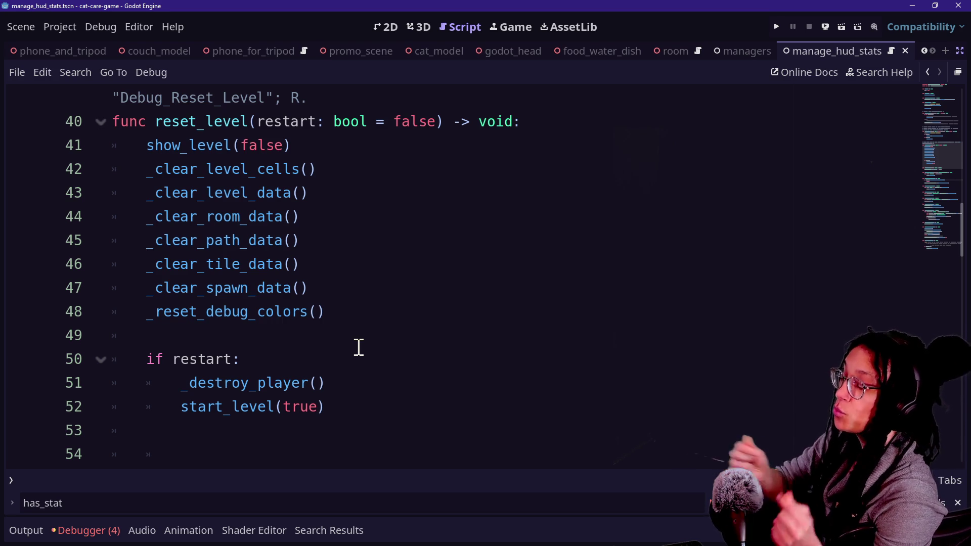
# Step: Delete the extra blank line above show_level and save the scene
pyautogui.click(359, 348)
pyautogui.press('Down')
pyautogui.press('Down')
pyautogui.press('Down')
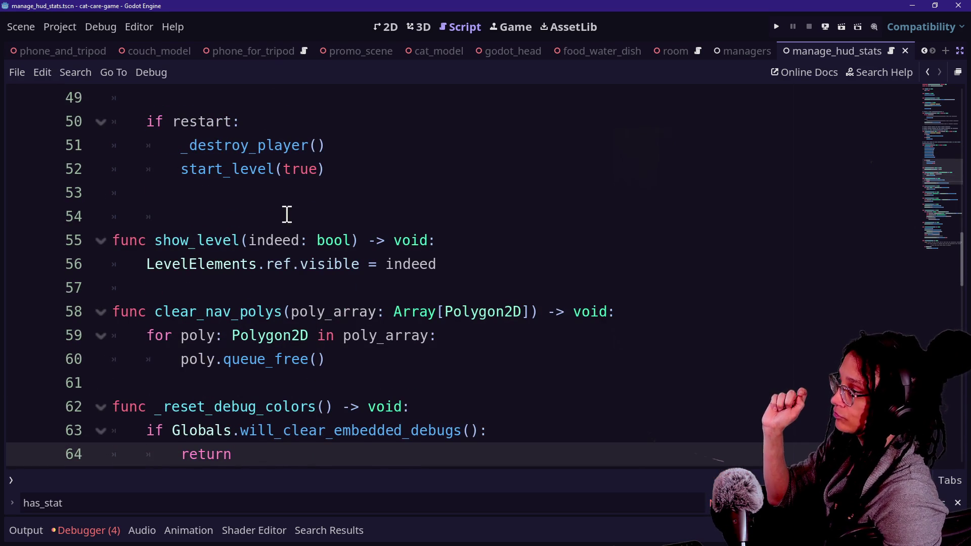
pyautogui.click(288, 218)
pyautogui.press('BackSpace')
pyautogui.press('BackSpace')
pyautogui.press('BackSpace')
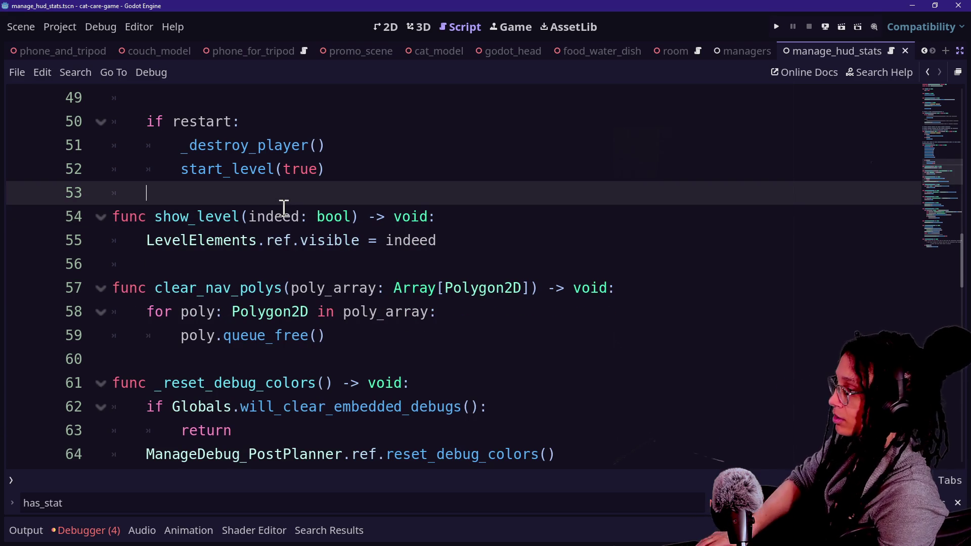
pyautogui.hotkey('ctrl', 's')
# Step: Quick-open manage_resets.gd from res://Scripts and look over its static ref and class name
pyautogui.hotkey('shift', 'alt', 'o')
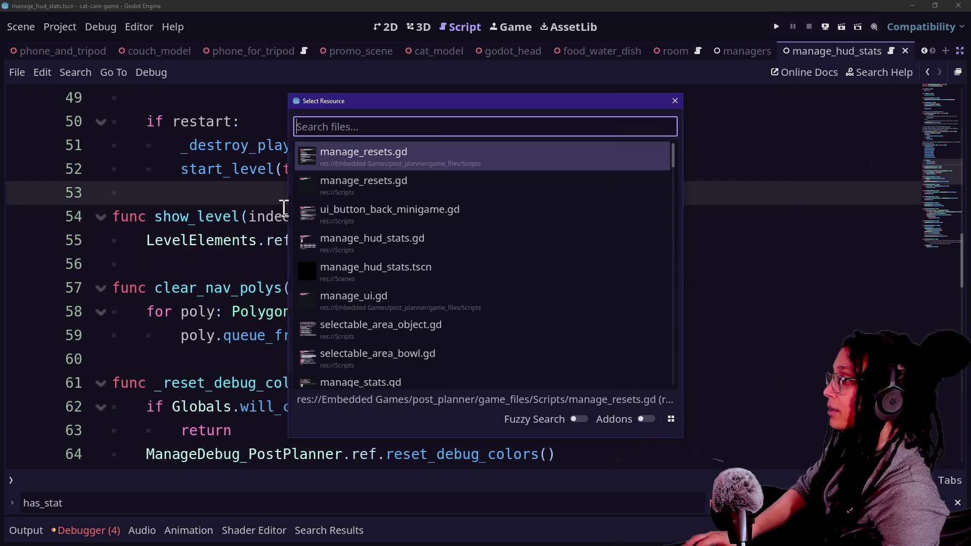
pyautogui.press('Return')
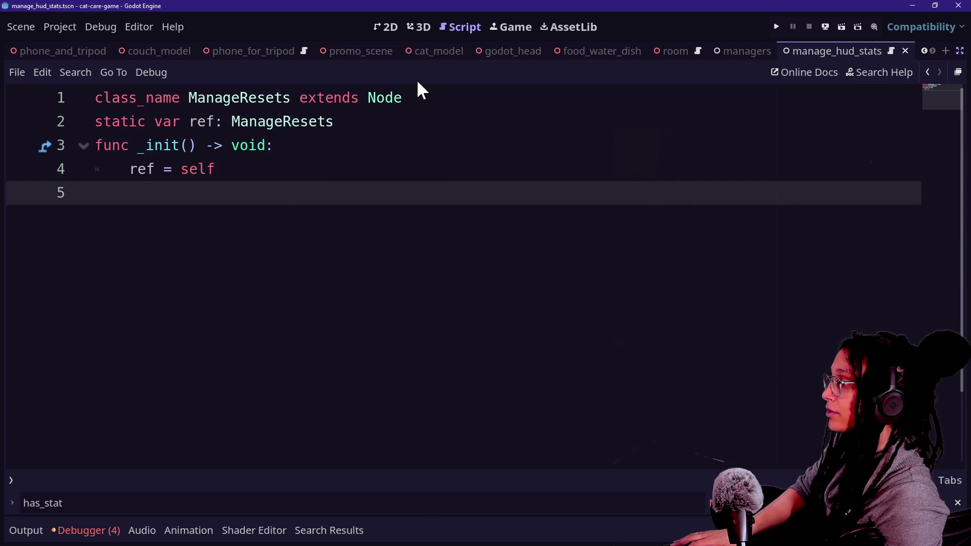
pyautogui.click(278, 116)
pyautogui.click(325, 207)
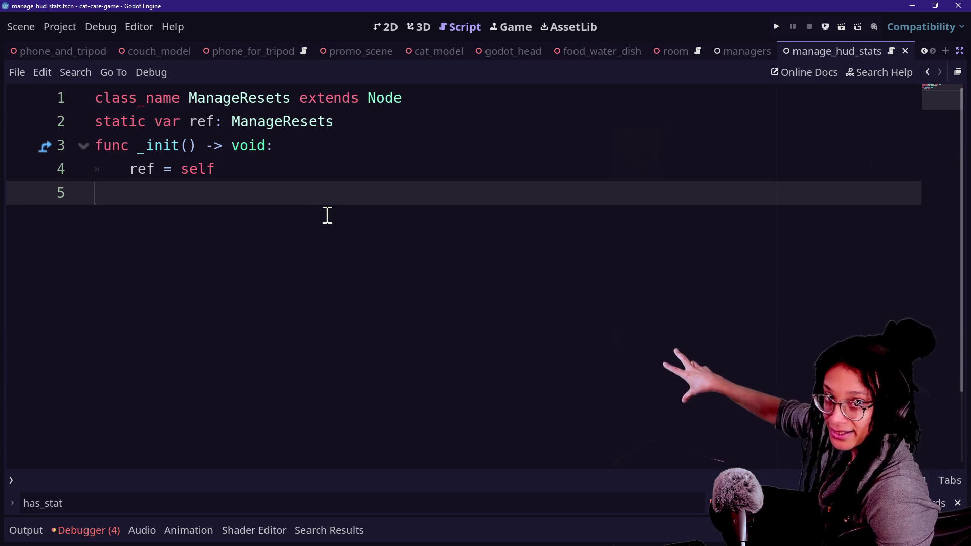
pyautogui.click(267, 98)
pyautogui.click(298, 272)
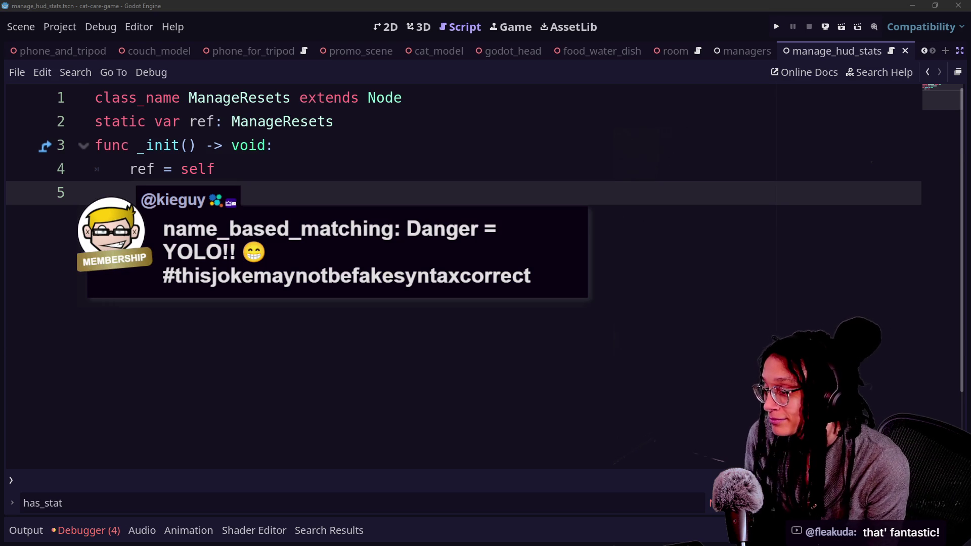
pyautogui.click(544, 338)
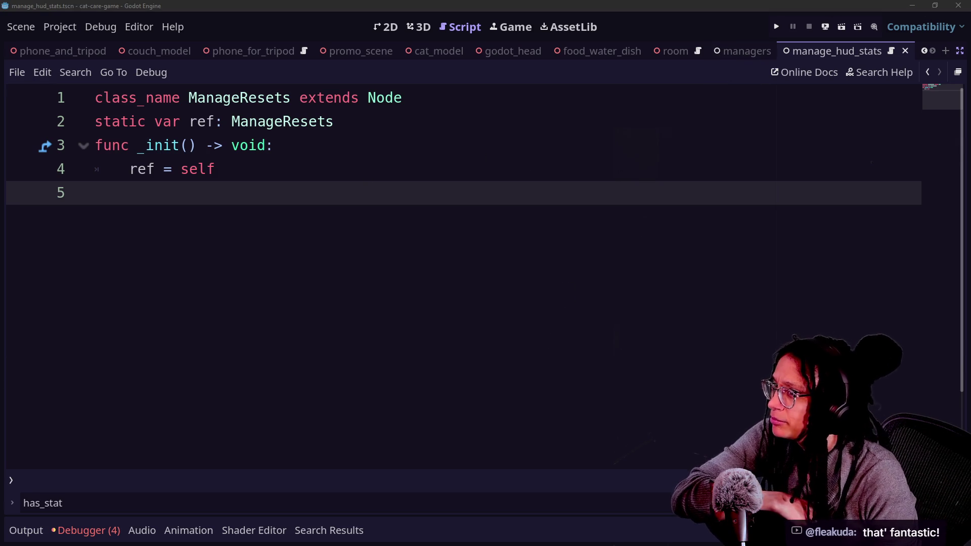
pyautogui.click(562, 295)
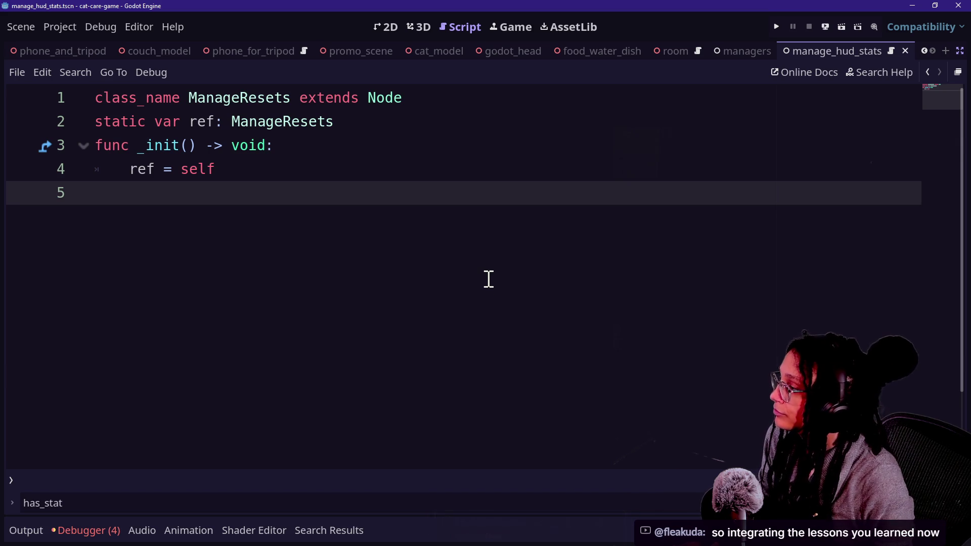
pyautogui.hotkey('shift', 'alt', 'o')
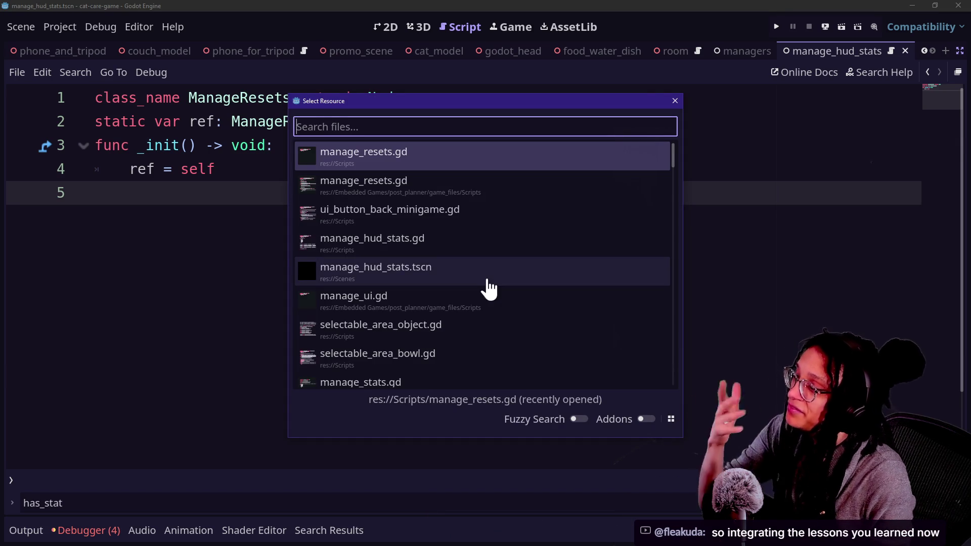
# Step: Open ui_button_back_minigame.gd from the recent files and place the caret on line 36
pyautogui.press('Down')
pyautogui.press('Down')
pyautogui.press('Down')
pyautogui.press('Up')
pyautogui.press('Up')
pyautogui.press('Return')
pyautogui.click(533, 354)
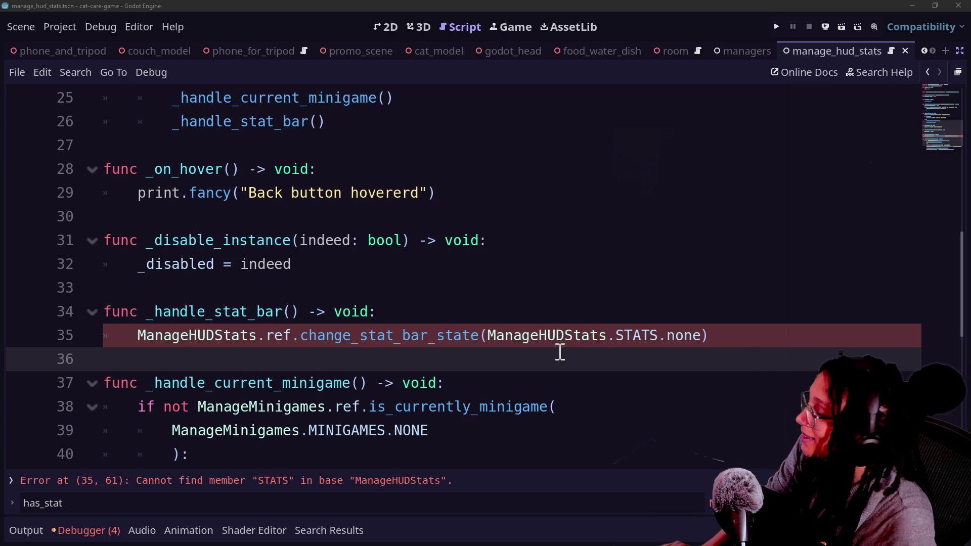
# Step: Dismiss Quick Open and go back two scripts in history to the level-reset script
pyautogui.click(547, 336)
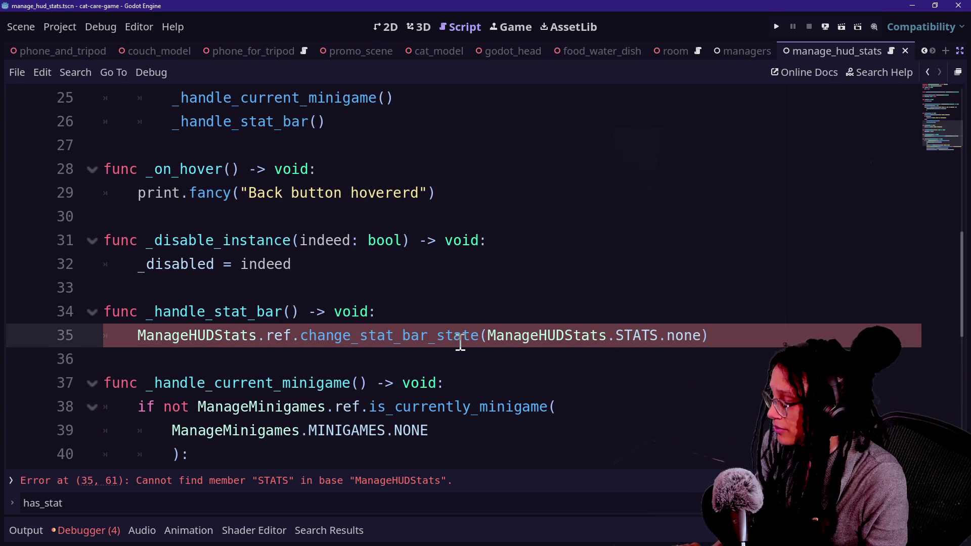
pyautogui.hotkey('shift', 'alt', 'o')
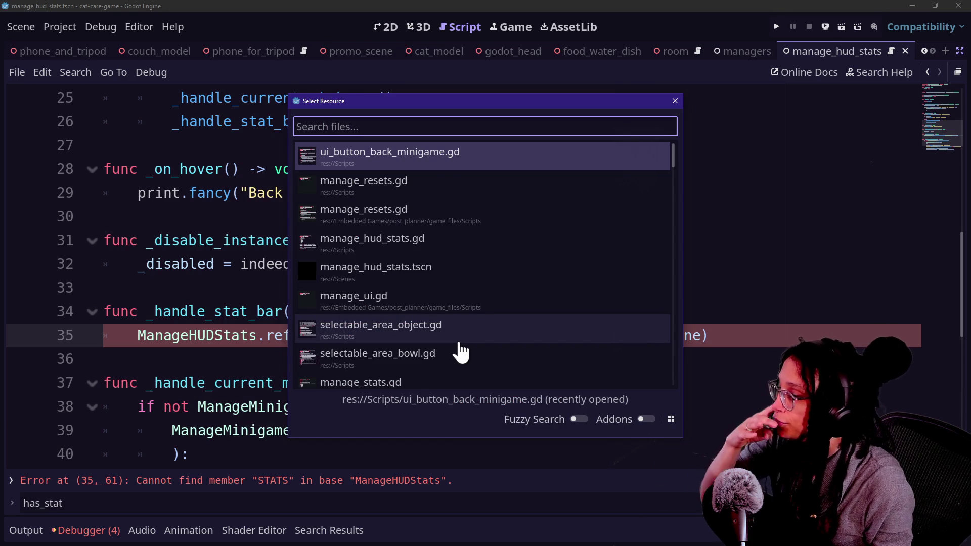
pyautogui.click(860, 186)
pyautogui.click(676, 101)
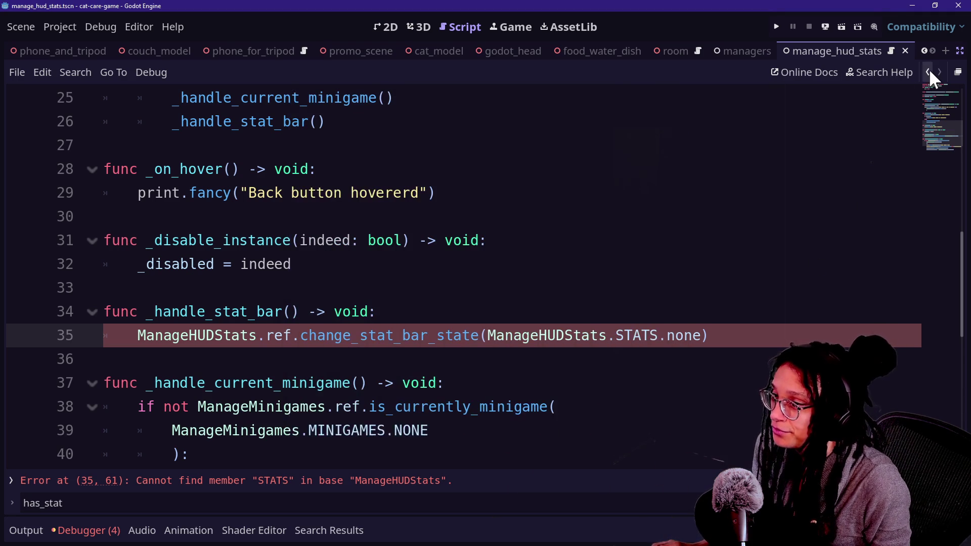
pyautogui.click(928, 71)
pyautogui.click(930, 70)
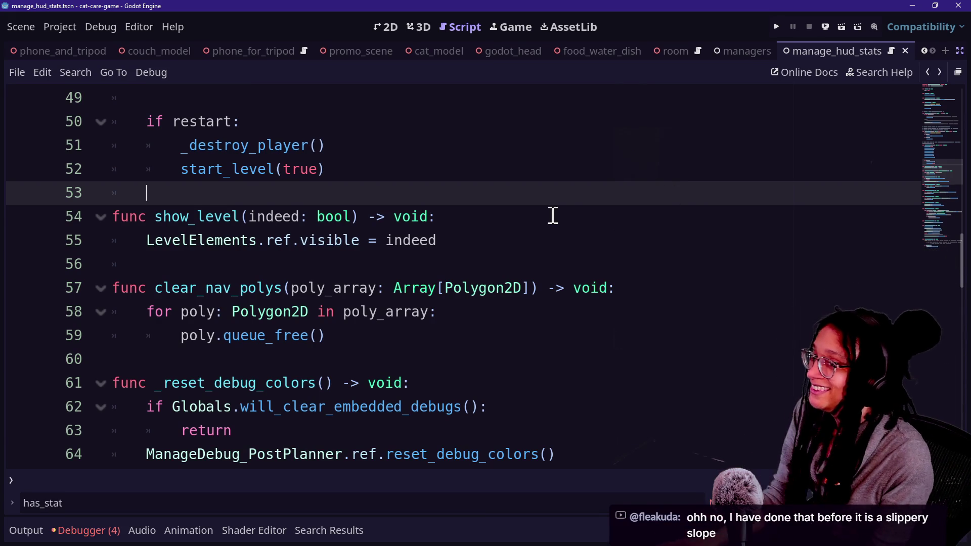
# Step: Bring up manage_hud_stats.gd and scroll down to its _fetch_stat_values_for_hud function
pyautogui.hotkey('shift', 'alt', 'o')
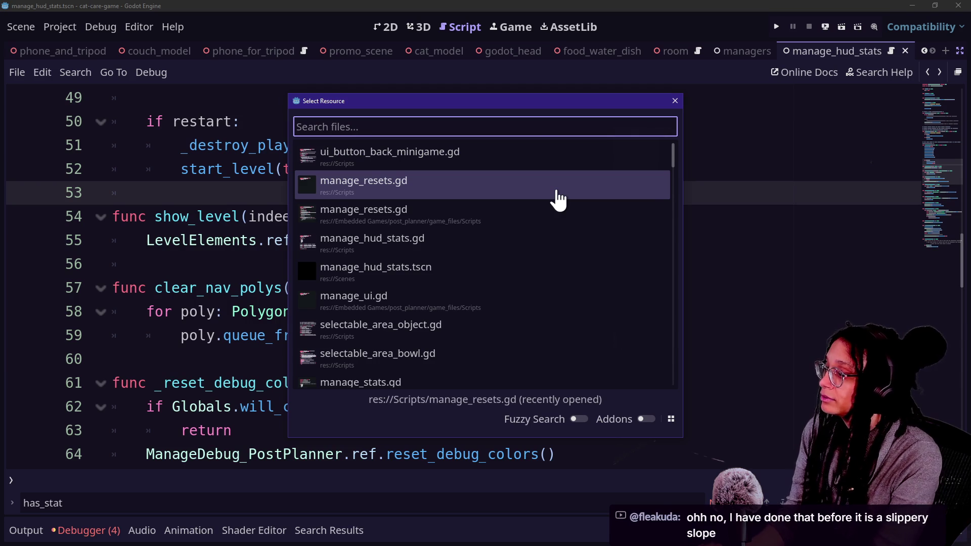
pyautogui.press('Down')
pyautogui.press('Down')
pyautogui.press('Escape')
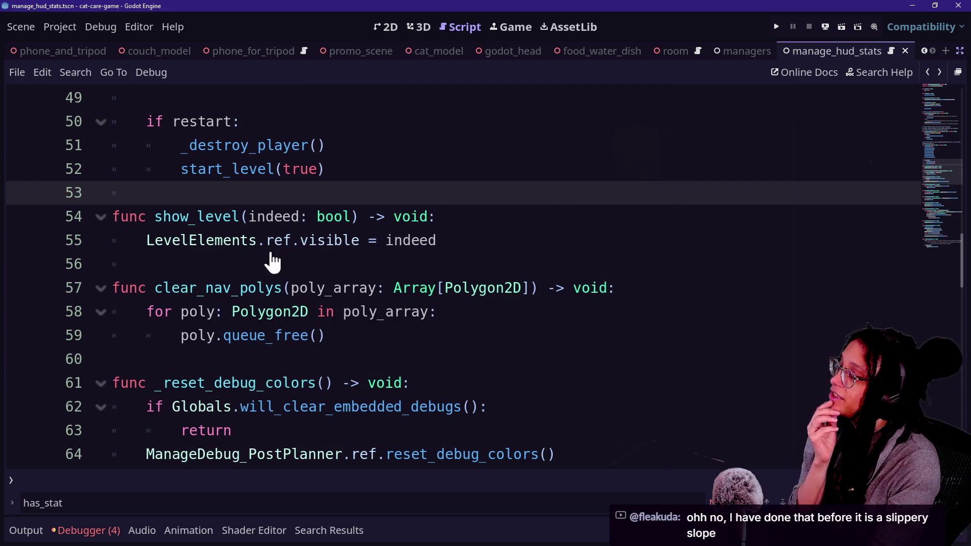
pyautogui.hotkey('alt', 'Left')
pyautogui.scroll(5, 356, 227)
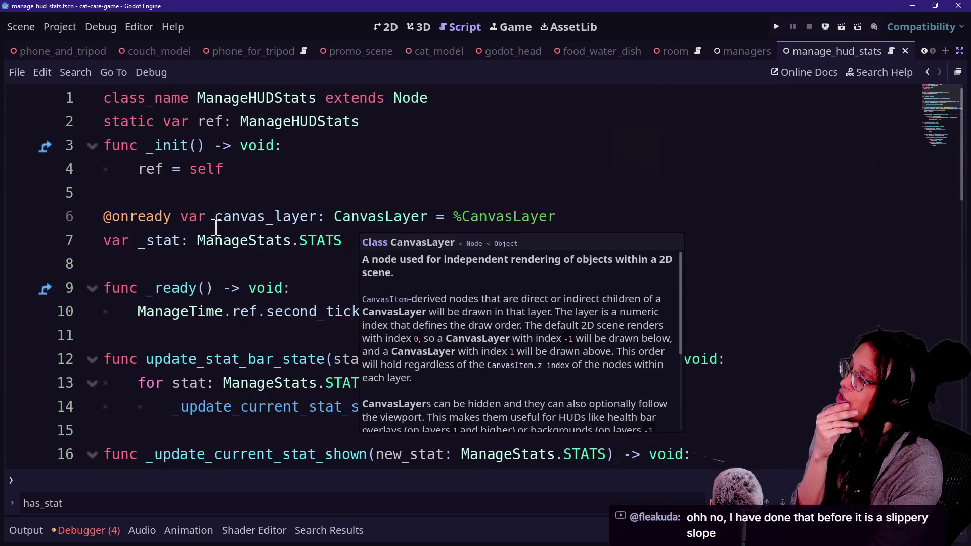
pyautogui.scroll(-2, 215, 228)
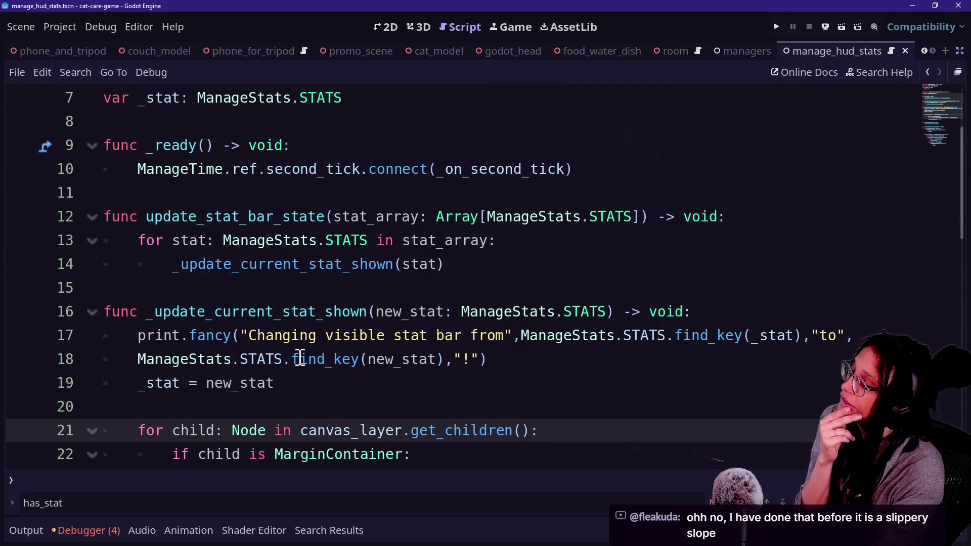
pyautogui.scroll(-3, 306, 348)
pyautogui.scroll(-2, 196, 283)
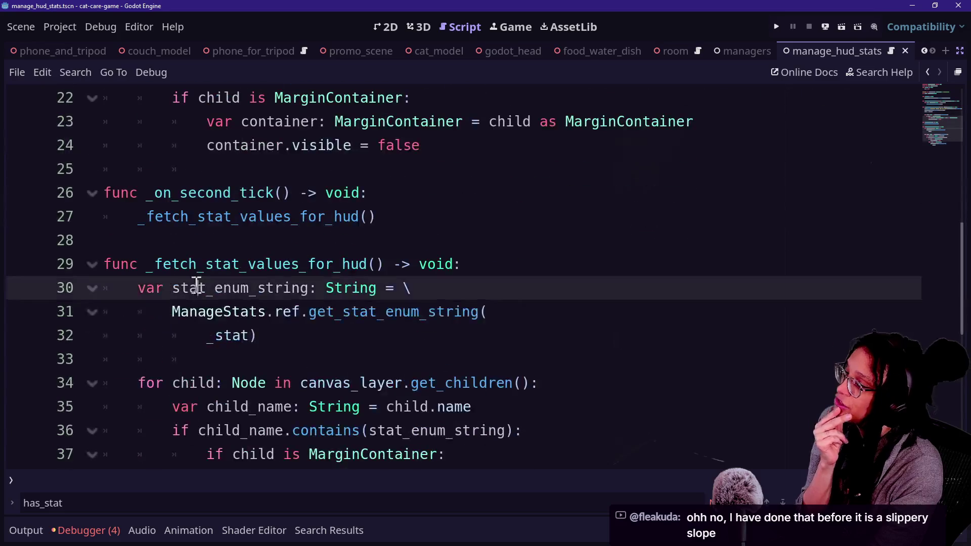
pyautogui.click(357, 340)
pyautogui.scroll(-3, 357, 347)
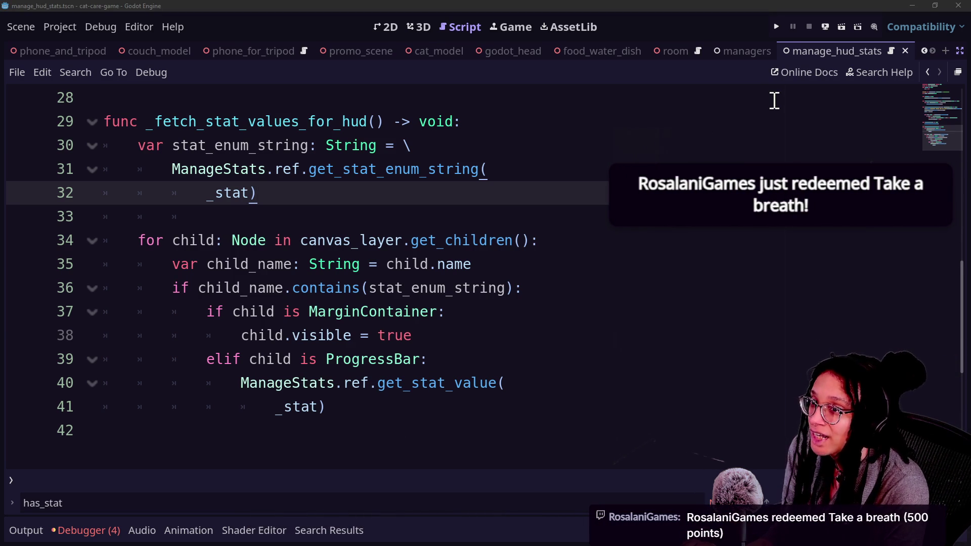
# Step: Switch from Godot to the Notion SHORTS page in Chrome and open a blank new tab
pyautogui.hotkey('alt', 'Tab')
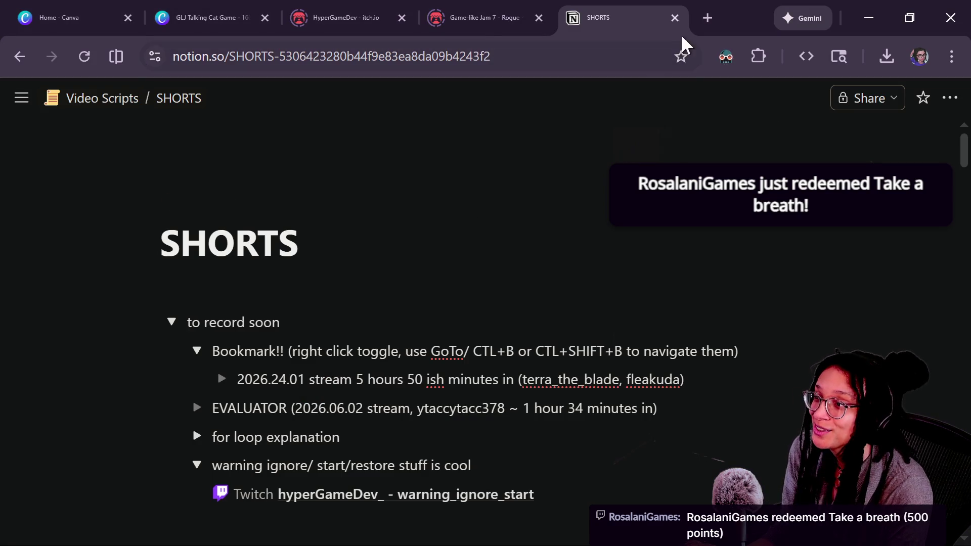
pyautogui.hotkey('alt', 'Tab')
pyautogui.click(408, 215)
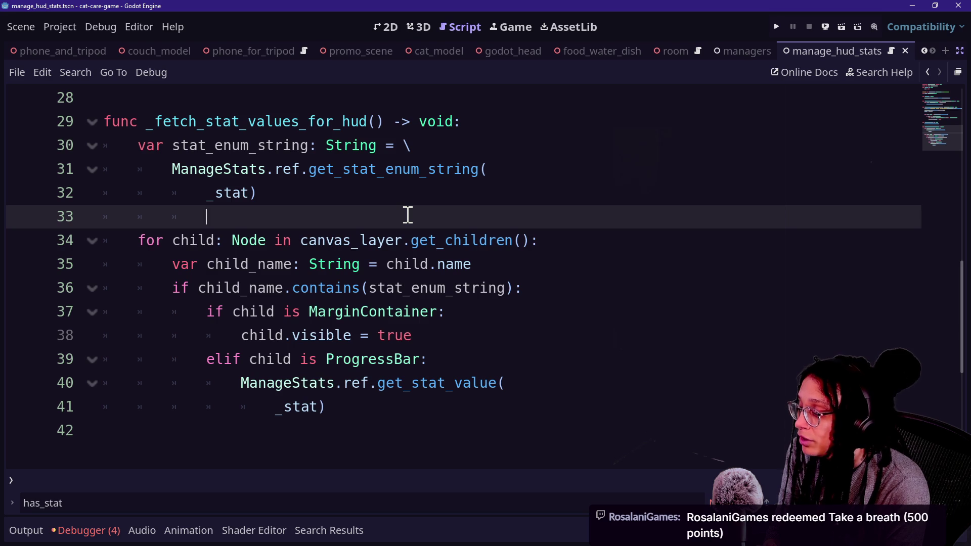
pyautogui.hotkey('alt', 'Tab')
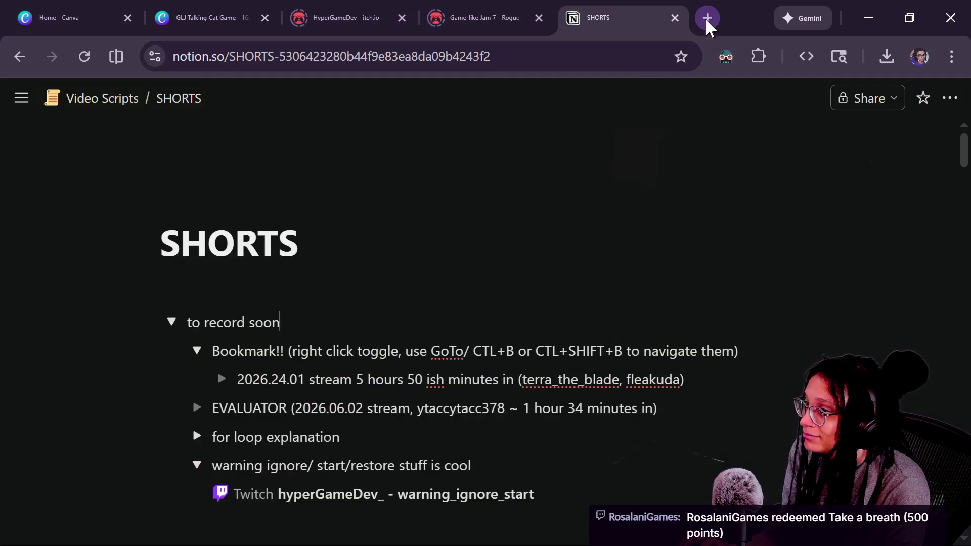
pyautogui.click(707, 19)
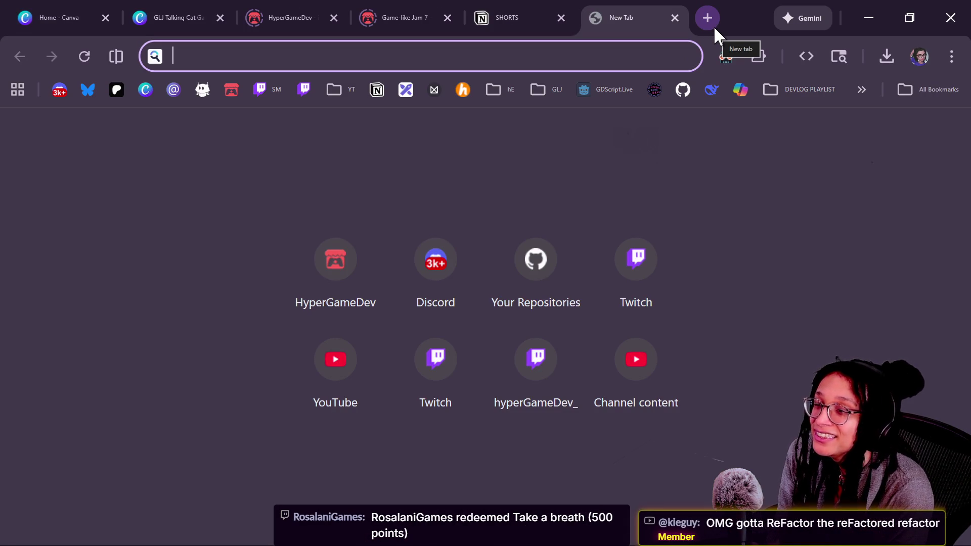
# Step: Search 'breath' in the address bar and open the suggested breathing timer page
pyautogui.write('s')
pyautogui.press('BackSpace')
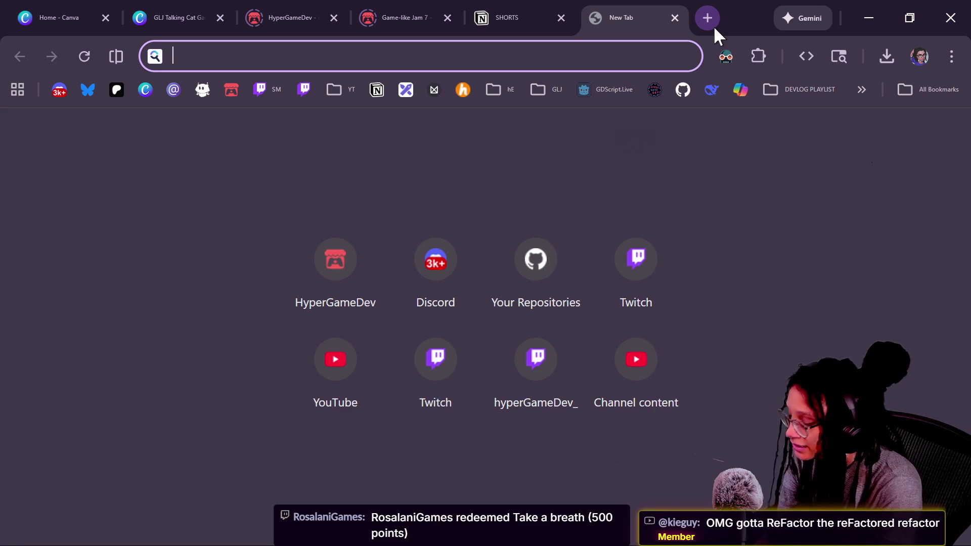
pyautogui.write('be')
pyautogui.press('BackSpace')
pyautogui.write('reathing')
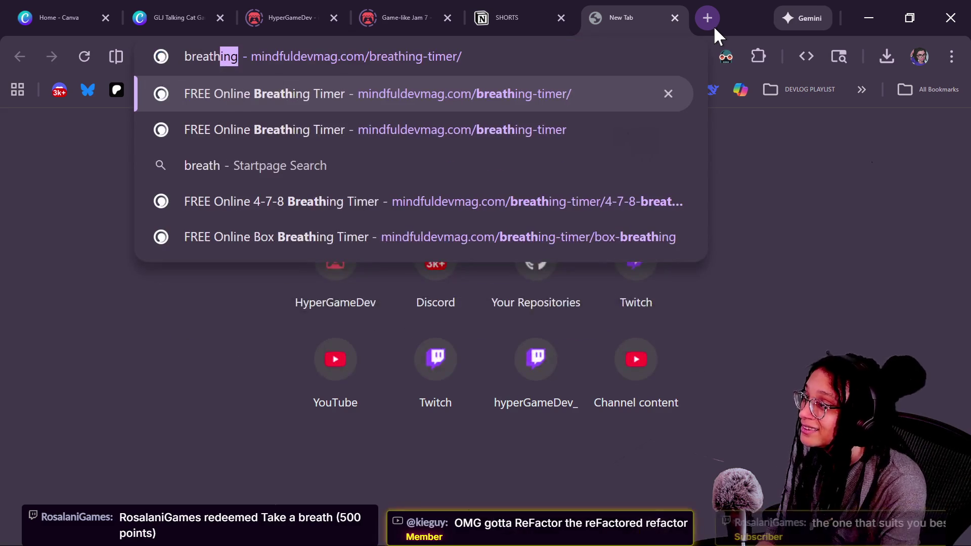
pyautogui.press('Return')
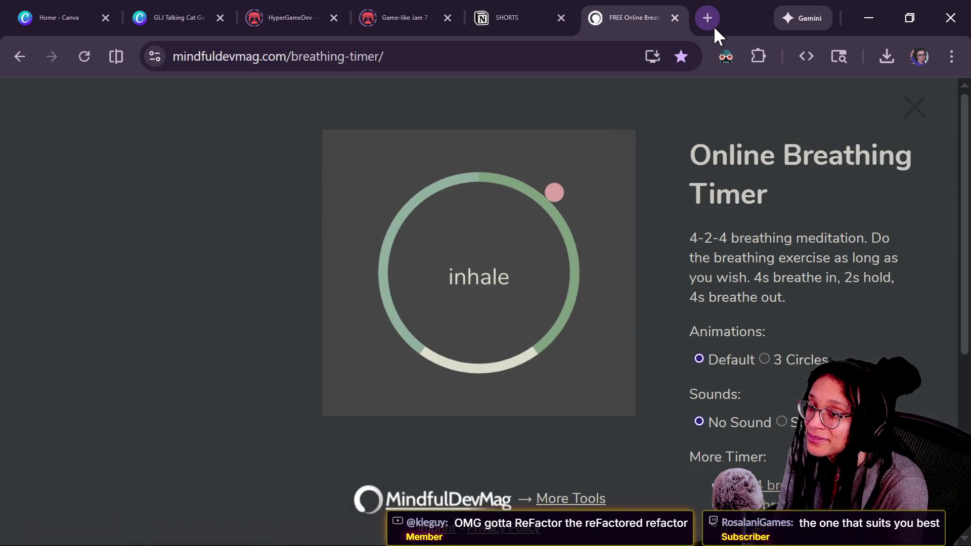
# Step: Open the 4-7-8 breathing timer, select its full URL, and return to Godot
pyautogui.scroll(-2, 800, 339)
pyautogui.scroll(-2, 800, 339)
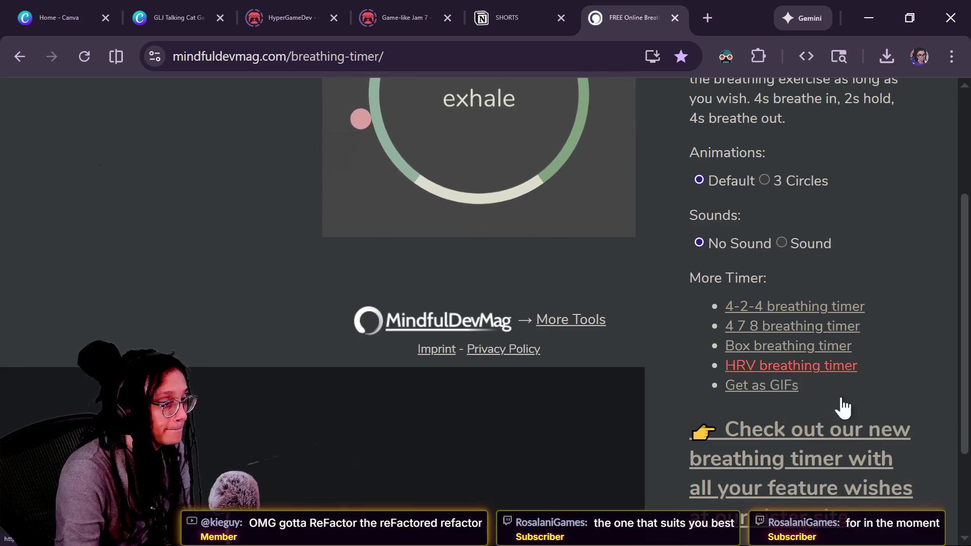
pyautogui.scroll(4, 720, 280)
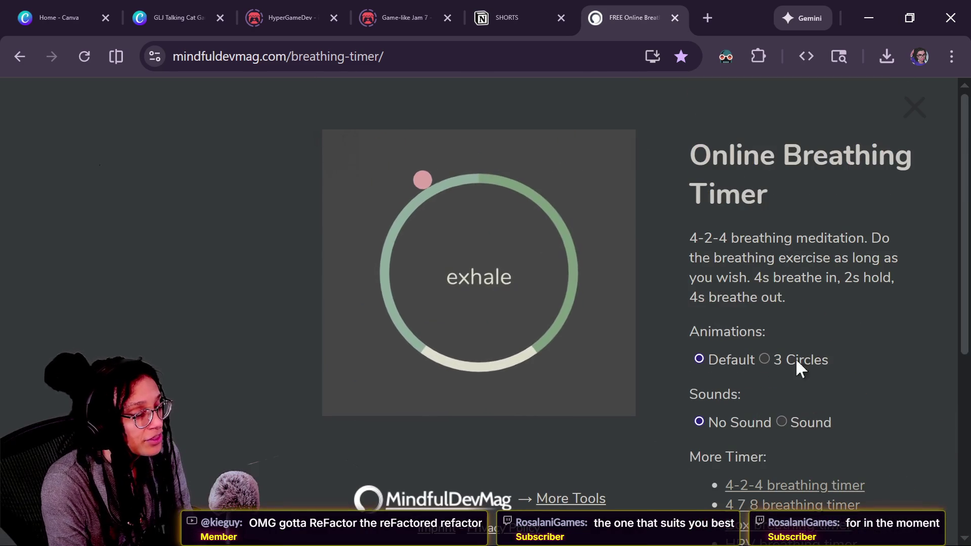
pyautogui.click(745, 505)
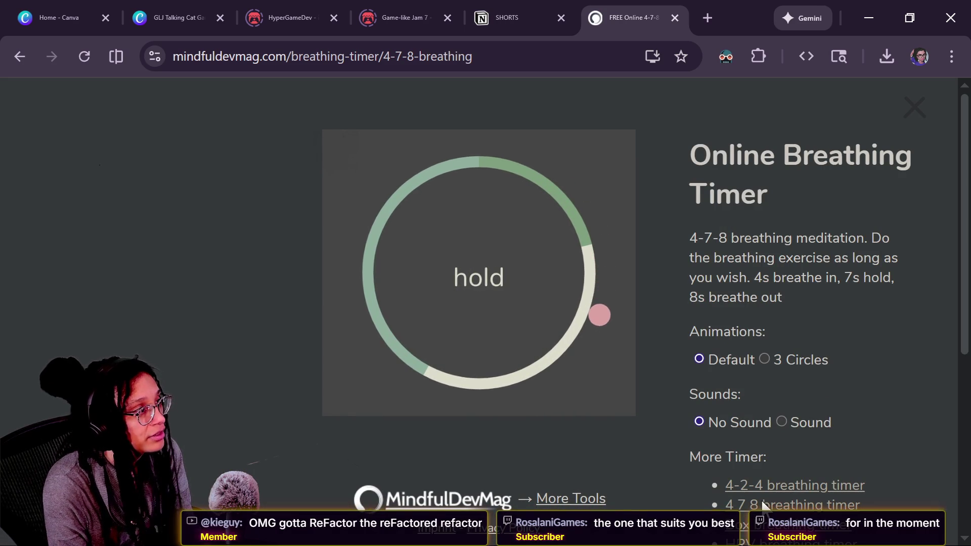
pyautogui.click(403, 65)
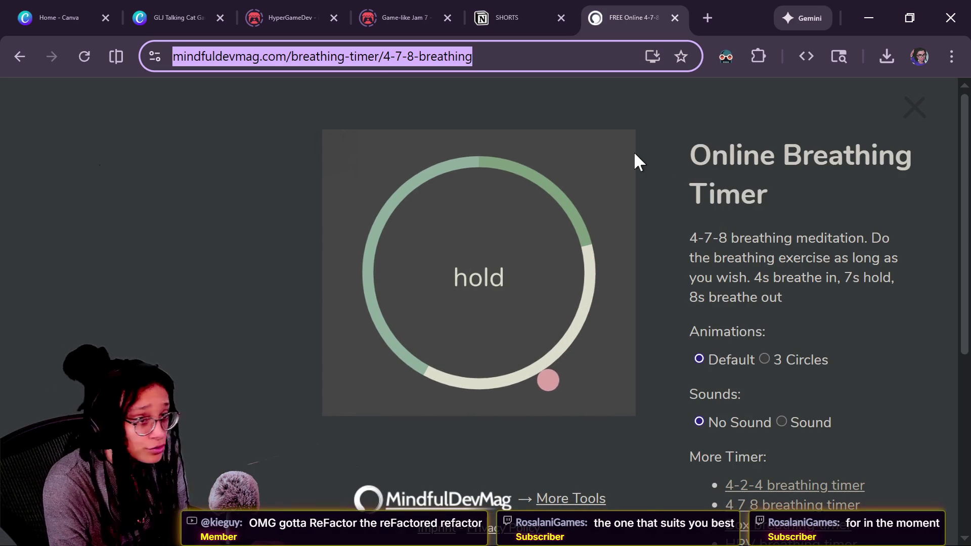
pyautogui.hotkey('alt', 'Tab')
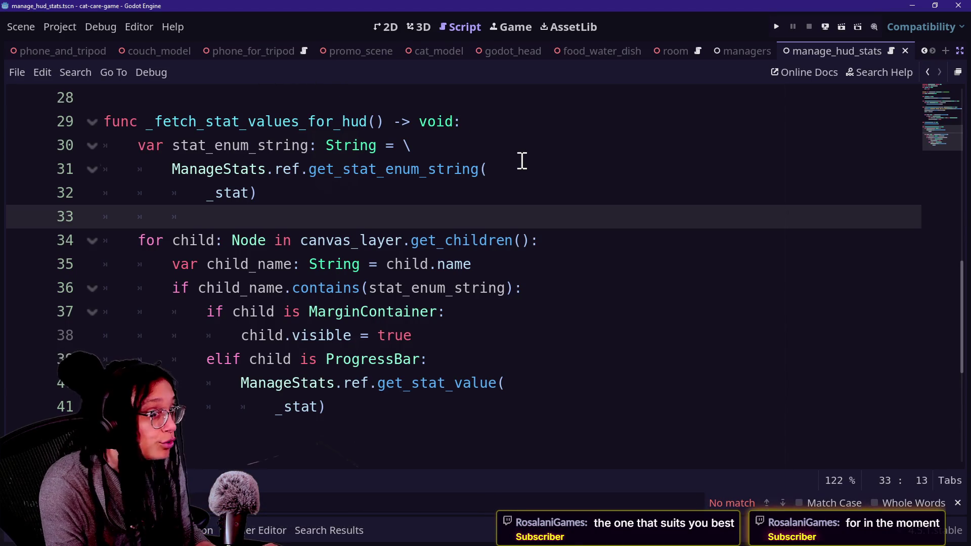
# Step: Send the 4-7-8 breathing timer link in stream chat and reset chat zoom to 100%
pyautogui.hotkey('alt', 'Tab')
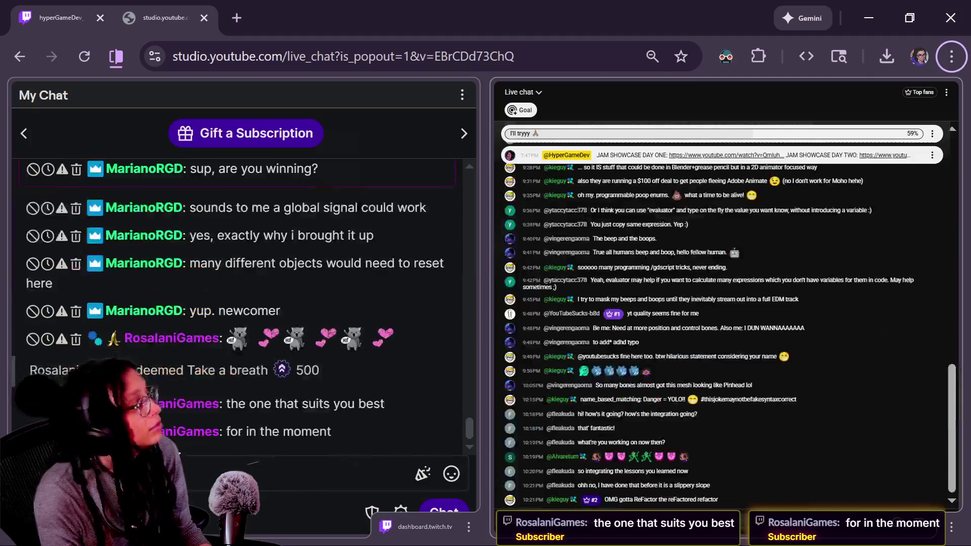
pyautogui.press('Return')
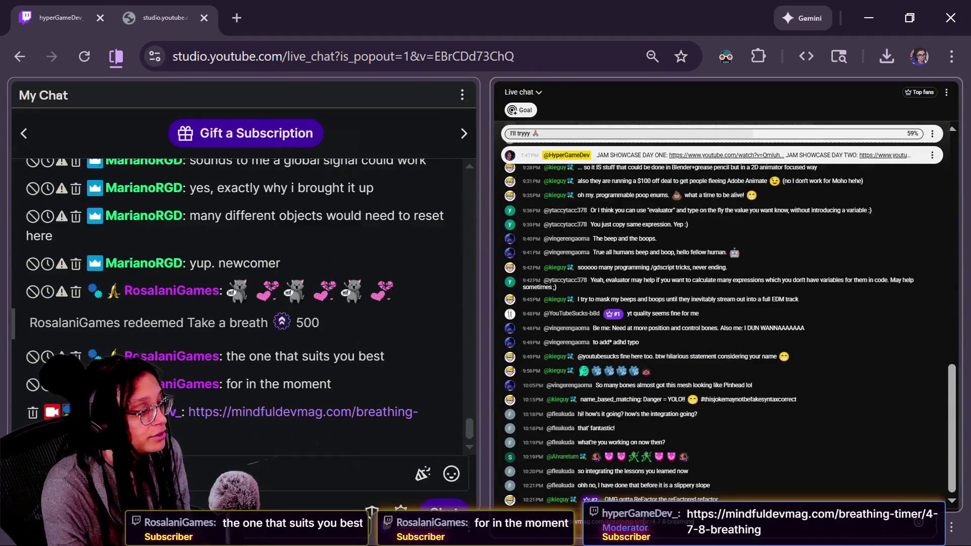
pyautogui.hotkey('ctrl', '0')
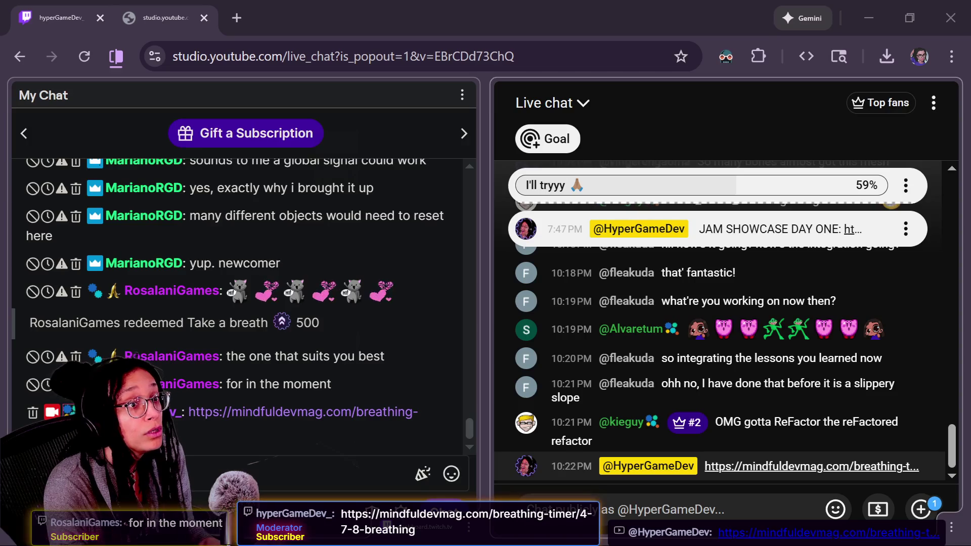
pyautogui.hotkey('alt', 'Tab')
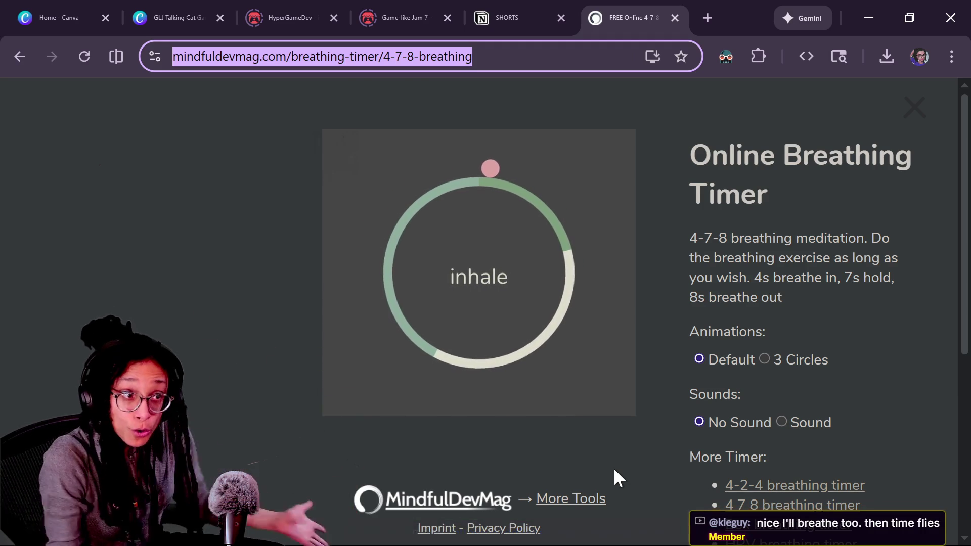
pyautogui.hotkey('alt', 'Tab')
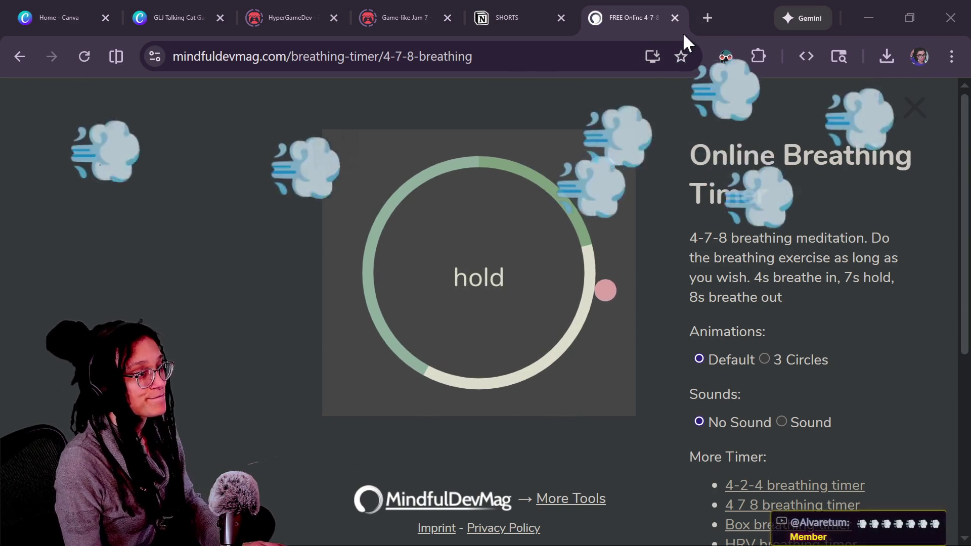
pyautogui.click(682, 17)
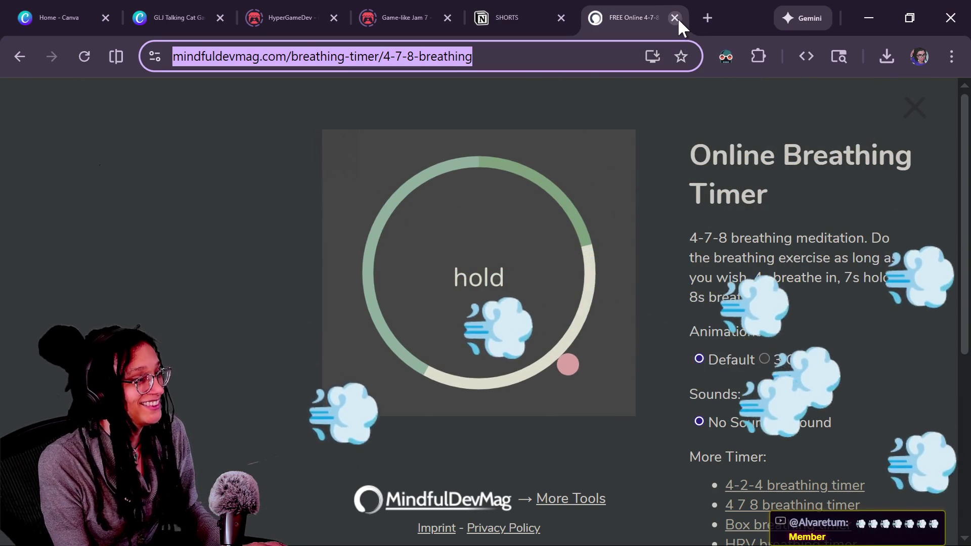
# Step: Close the 4-7-8 breathing timer tab and return to the Godot script editor
pyautogui.click(677, 18)
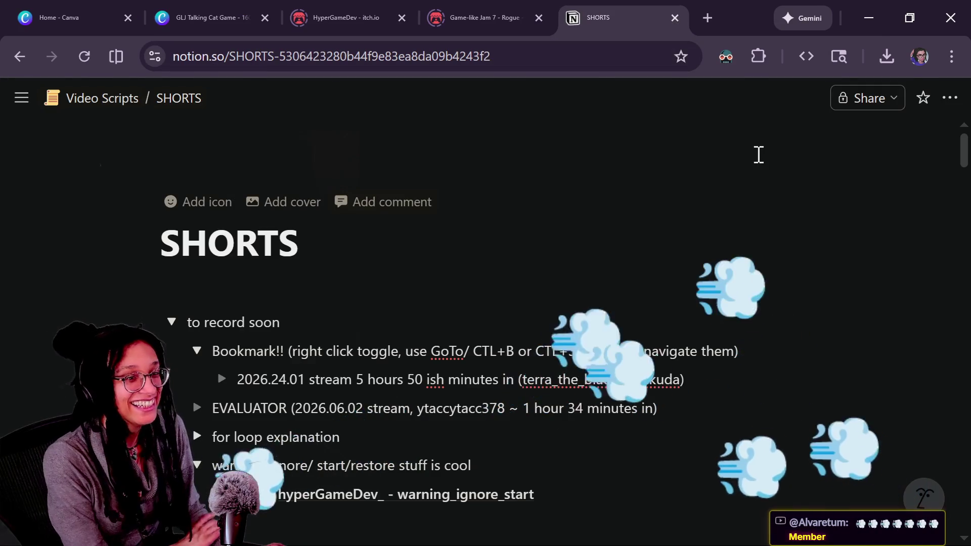
pyautogui.hotkey('alt', 'Tab')
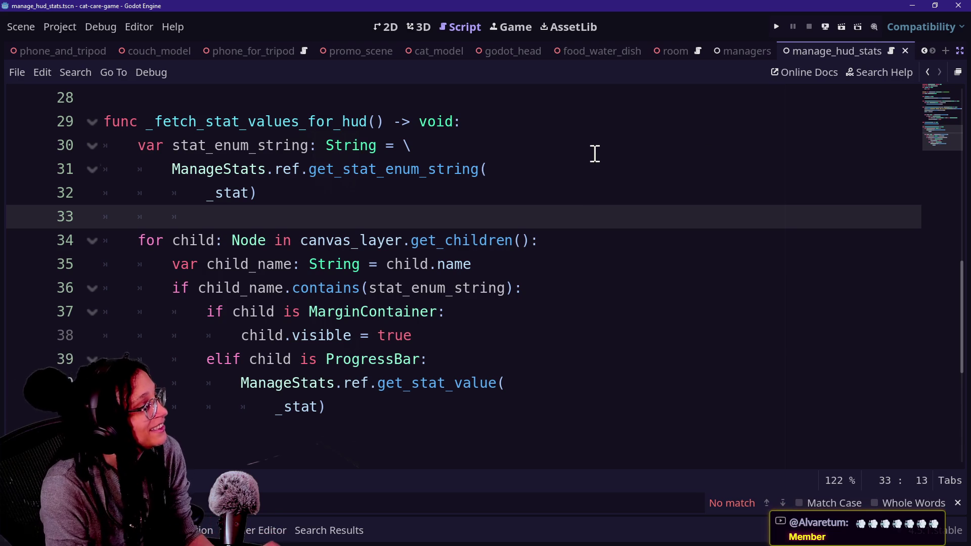
pyautogui.press('Down')
pyautogui.press('Down')
pyautogui.press('Down')
pyautogui.press('Up')
pyautogui.press('Up')
pyautogui.press('Up')
pyautogui.press('Down')
pyautogui.press('Down')
pyautogui.press('Up')
pyautogui.press('Up')
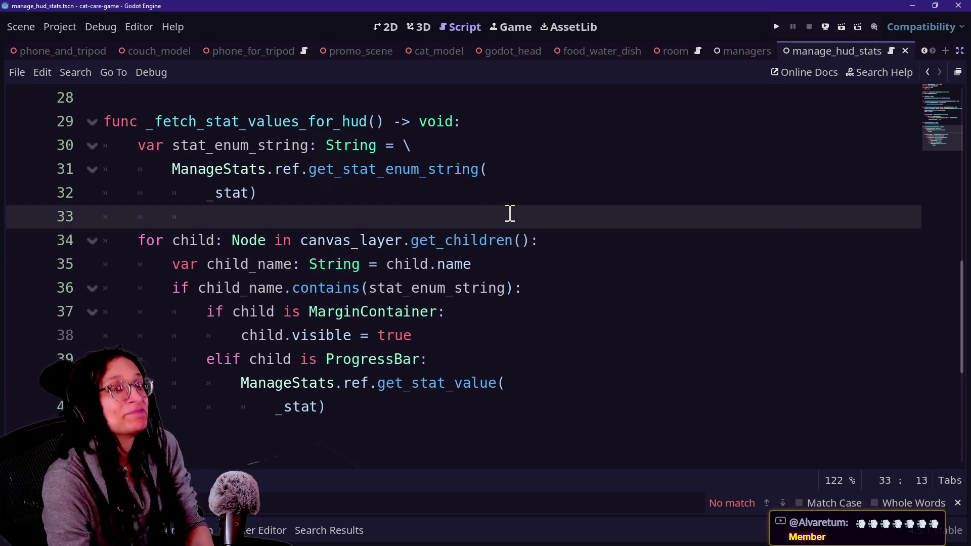
pyautogui.click(462, 237)
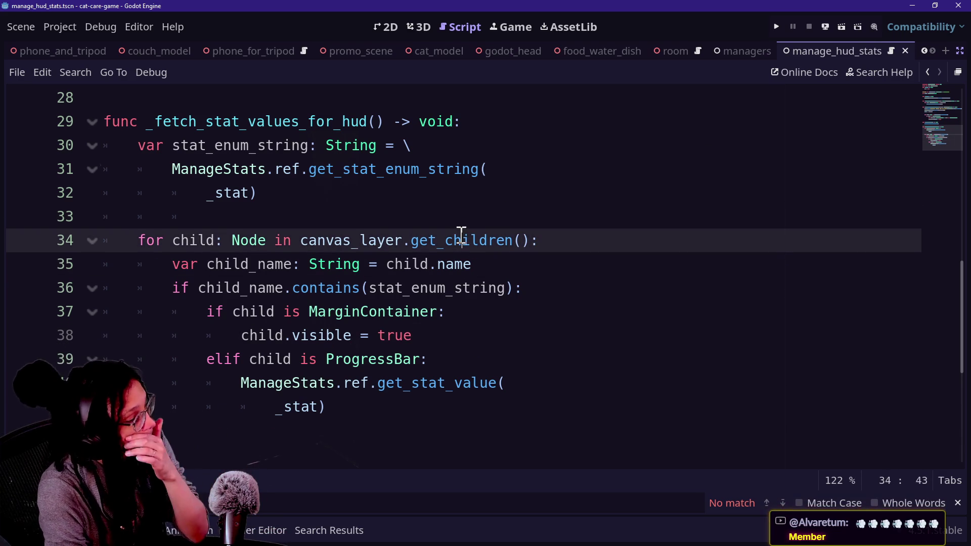
pyautogui.click(460, 399)
pyautogui.scroll(3, 461, 400)
pyautogui.scroll(2, 371, 369)
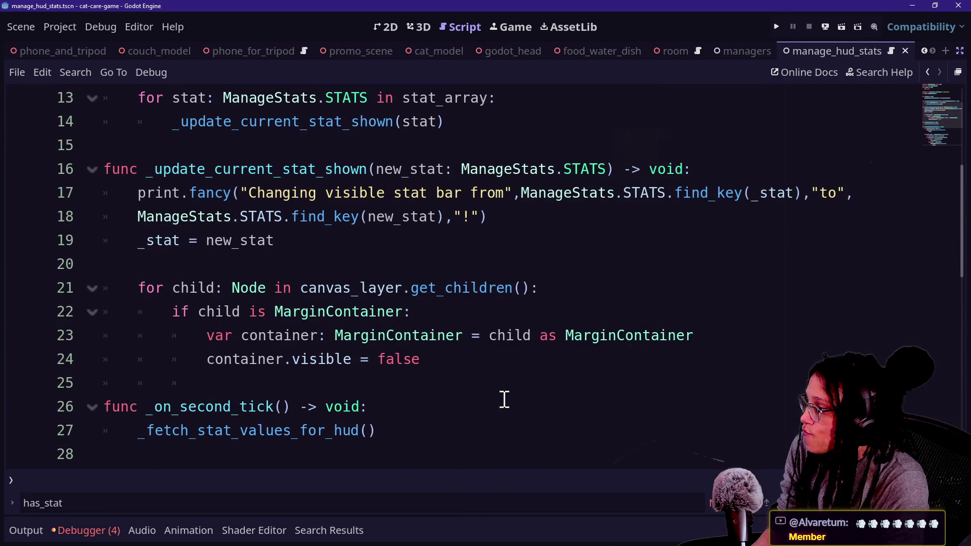
pyautogui.scroll(3, 503, 400)
pyautogui.scroll(2, 504, 399)
pyautogui.scroll(-3, 495, 398)
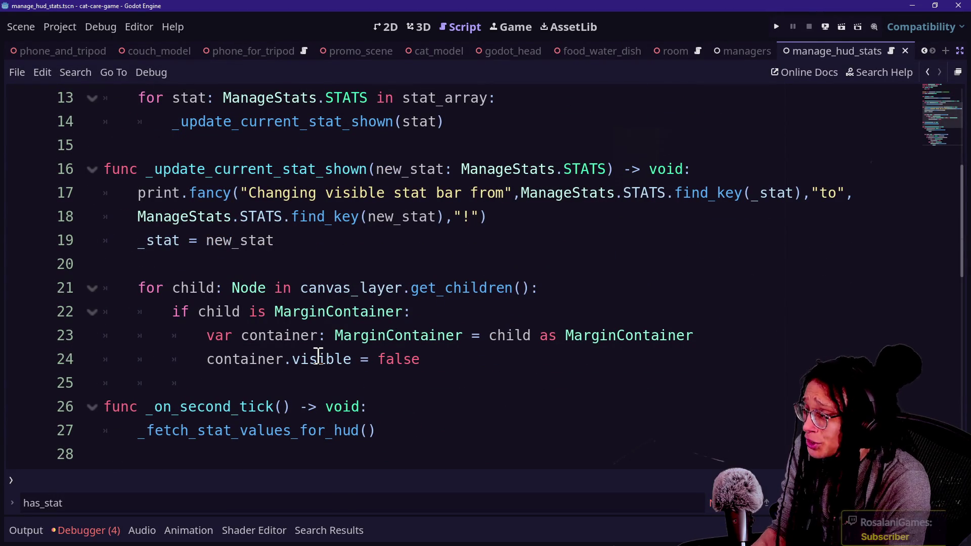
pyautogui.click(292, 358)
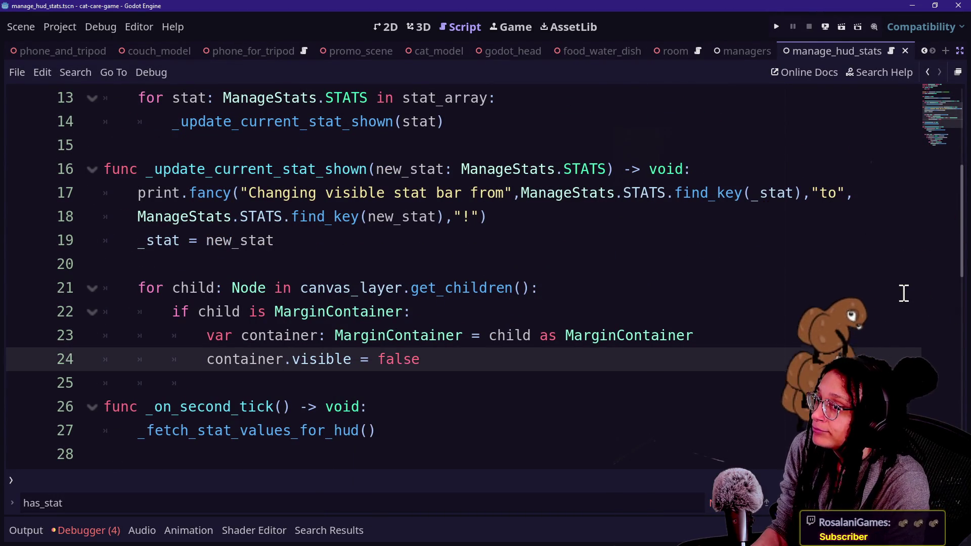
pyautogui.scroll(1, 809, 284)
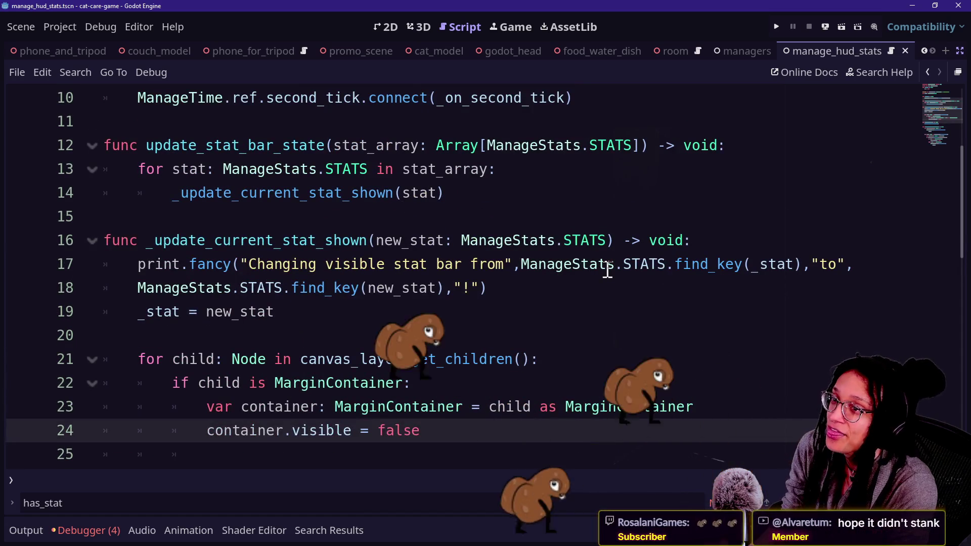
pyautogui.moveTo(617, 271)
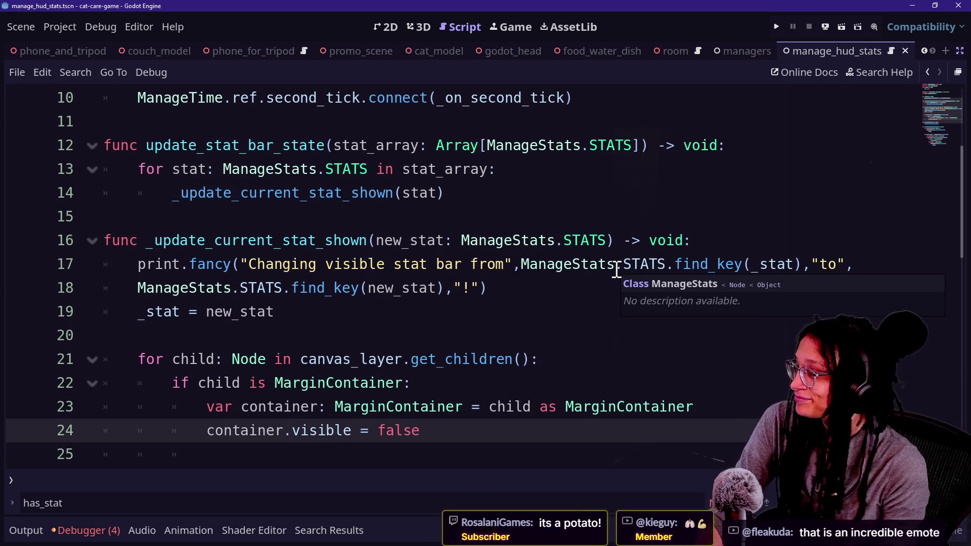
pyautogui.click(480, 266)
pyautogui.press('Down')
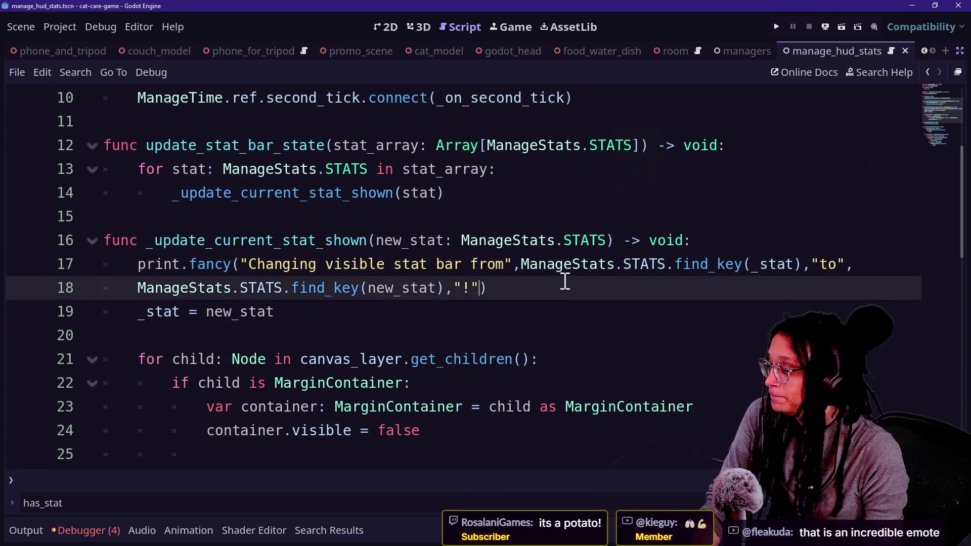
pyautogui.press('Up')
pyautogui.press('Up')
pyautogui.press('Up')
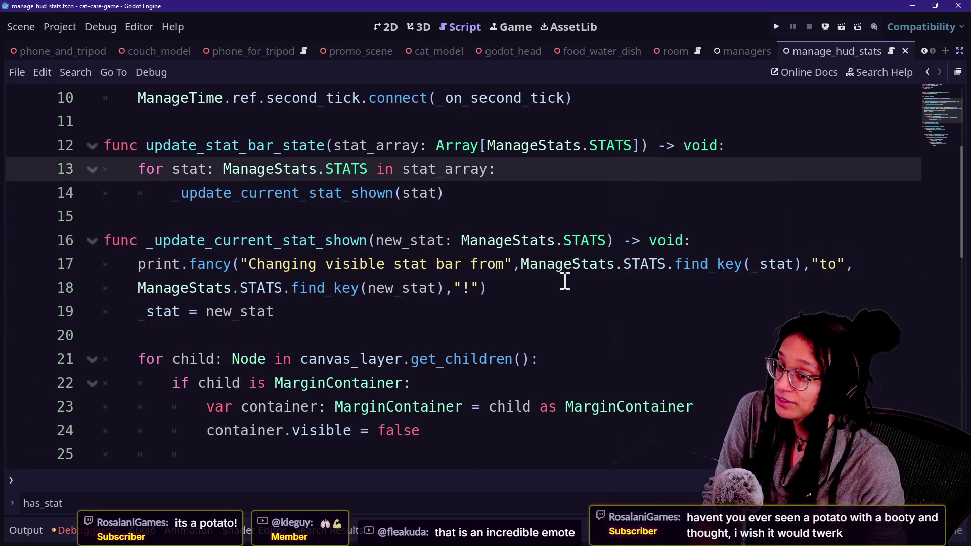
pyautogui.press('Down')
pyautogui.press('Down')
pyautogui.press('Down')
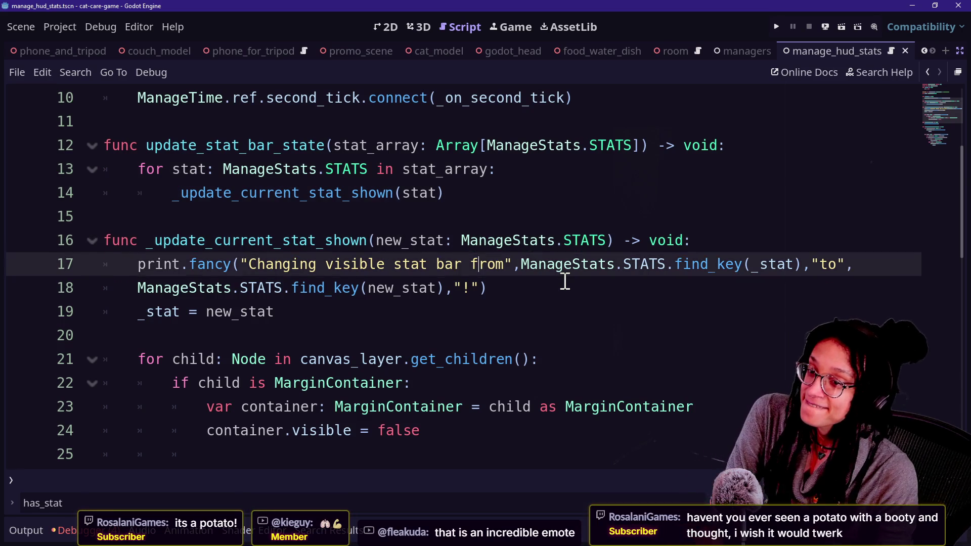
pyautogui.press('Down')
pyautogui.press('Down')
pyautogui.press('Down')
pyautogui.press('Up')
pyautogui.press('Up')
pyautogui.press('Up')
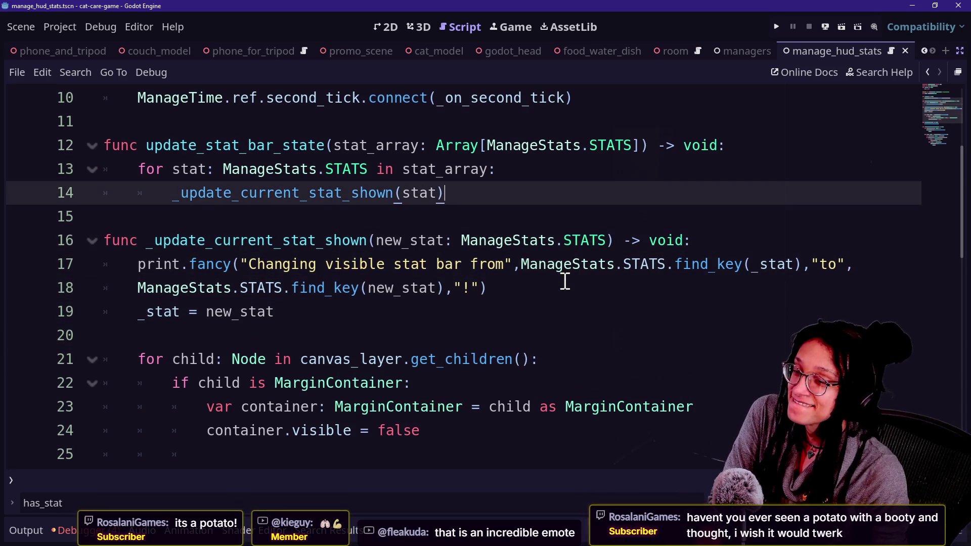
pyautogui.press('Up')
pyautogui.press('Up')
pyautogui.press('Up')
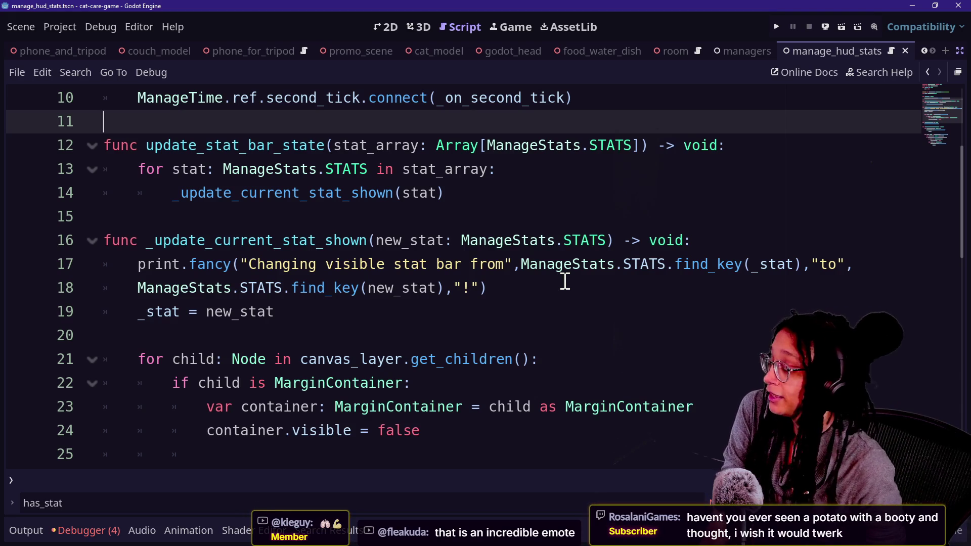
pyautogui.press('Up')
pyautogui.press('Up')
pyautogui.press('Up')
pyautogui.press('Down')
pyautogui.press('Down')
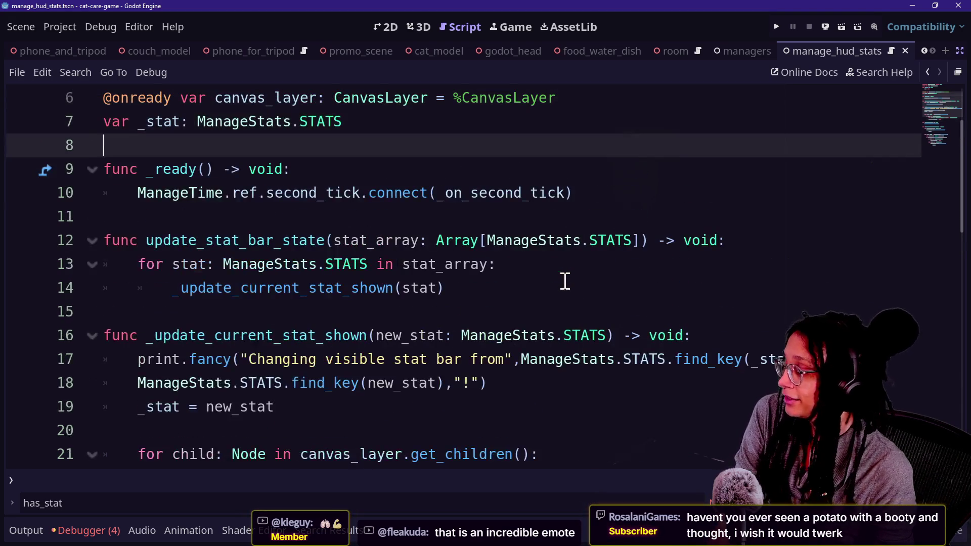
pyautogui.press('End')
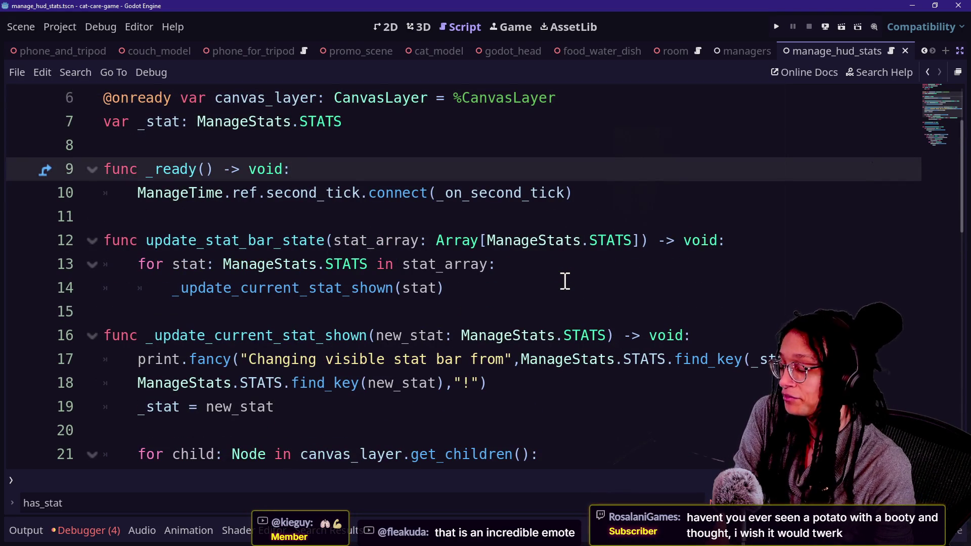
pyautogui.press('Down')
pyautogui.press('Down')
pyautogui.press('Down')
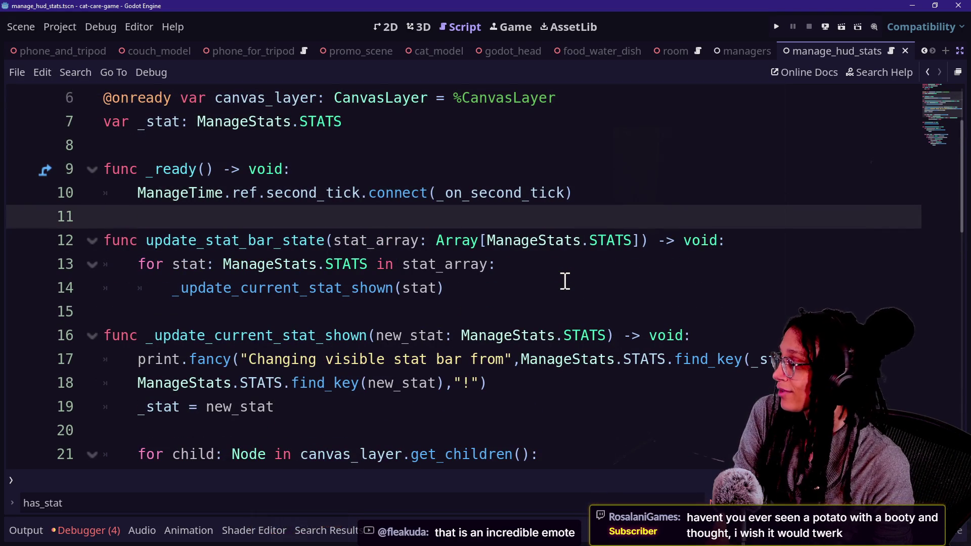
pyautogui.press('Down')
pyautogui.press('Down')
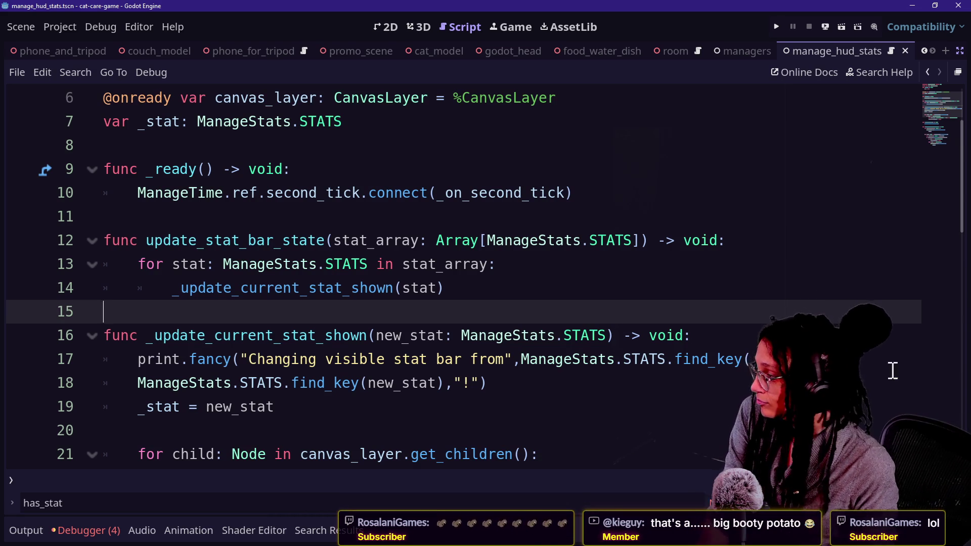
pyautogui.press('Up')
pyautogui.press('Up')
pyautogui.press('Up')
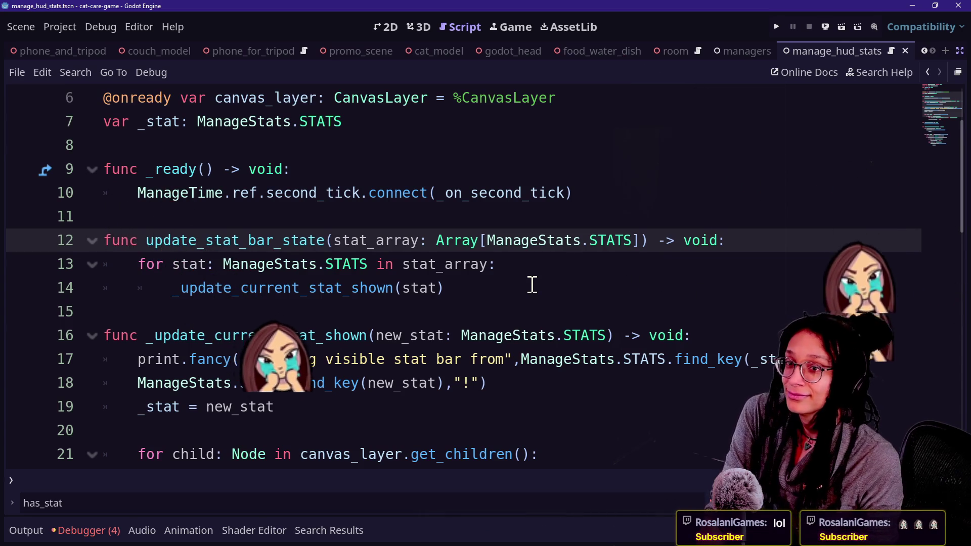
pyautogui.press('Down')
pyautogui.press('Up')
pyautogui.press('Up')
pyautogui.press('Down')
pyautogui.press('Down')
pyautogui.press('Down')
pyautogui.press('Down')
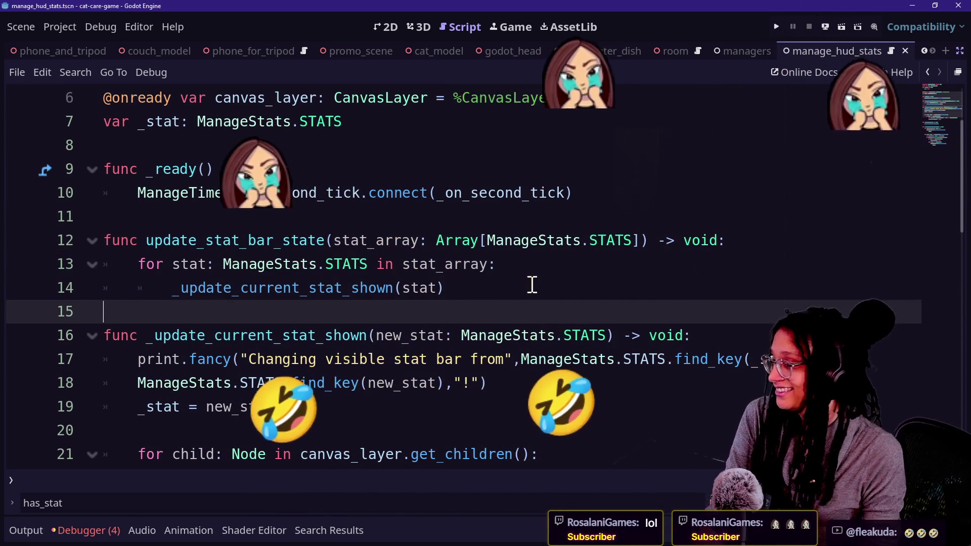
pyautogui.click(497, 224)
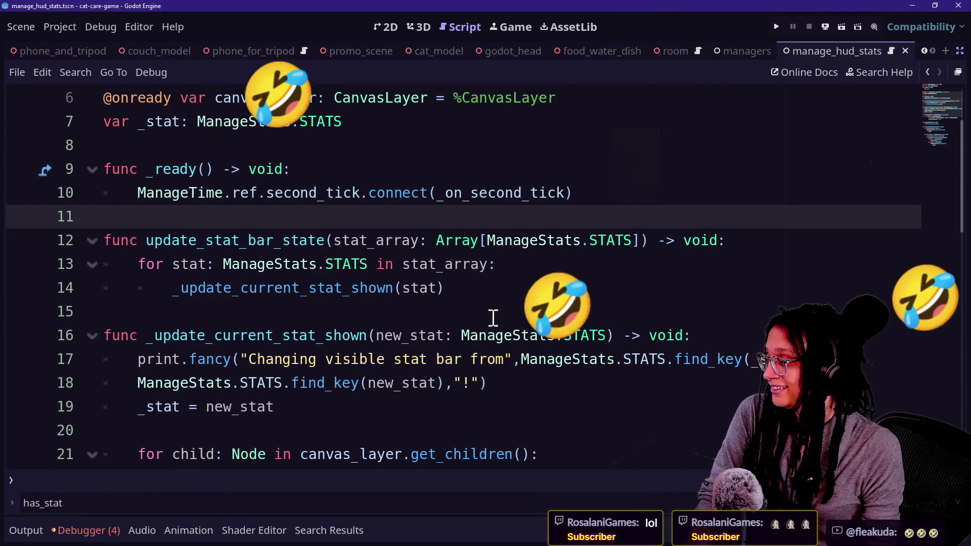
pyautogui.click(494, 309)
pyautogui.press('Up')
pyautogui.press('Up')
pyautogui.press('Up')
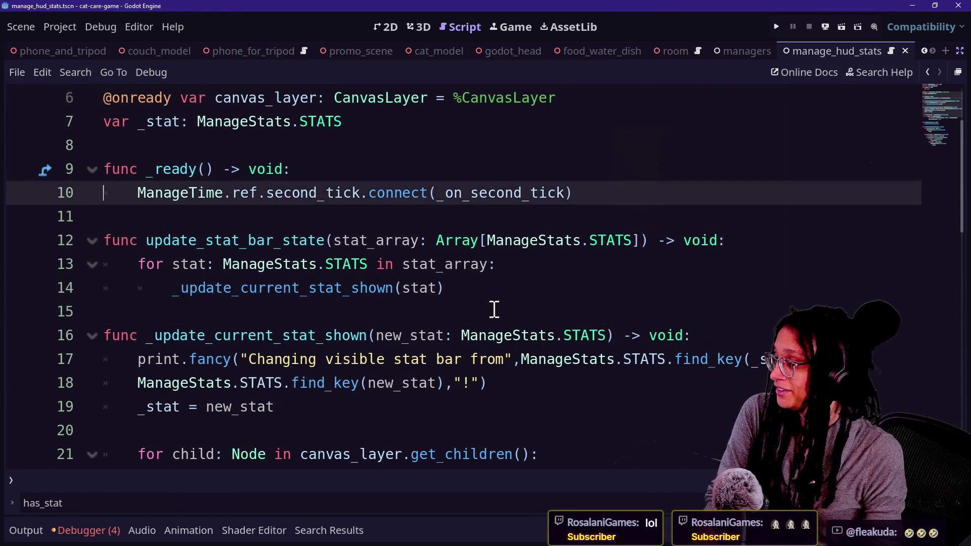
pyautogui.press('Down')
pyautogui.press('Down')
pyautogui.press('Down')
pyautogui.press('Down')
pyautogui.press('Down')
pyautogui.press('Down')
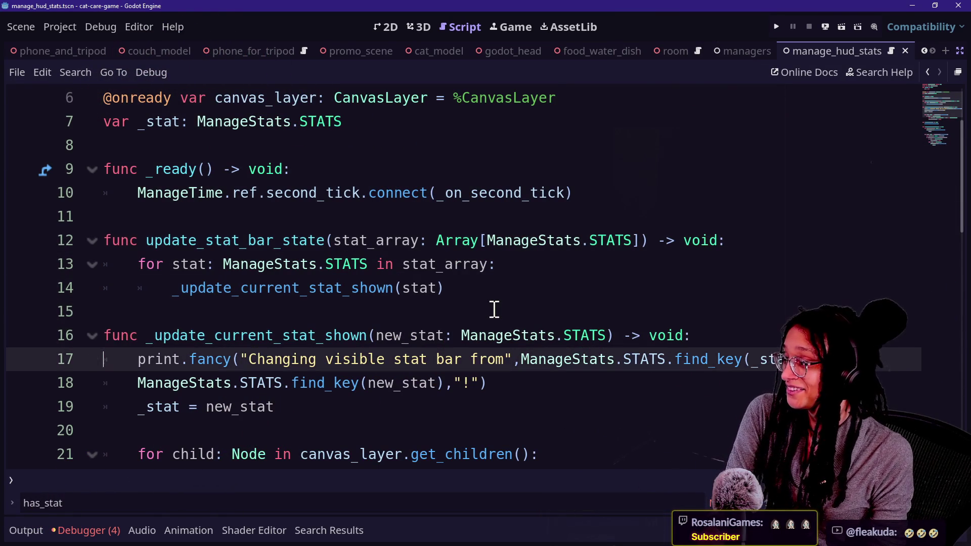
pyautogui.press('Down')
pyautogui.press('Down')
pyautogui.press('Down')
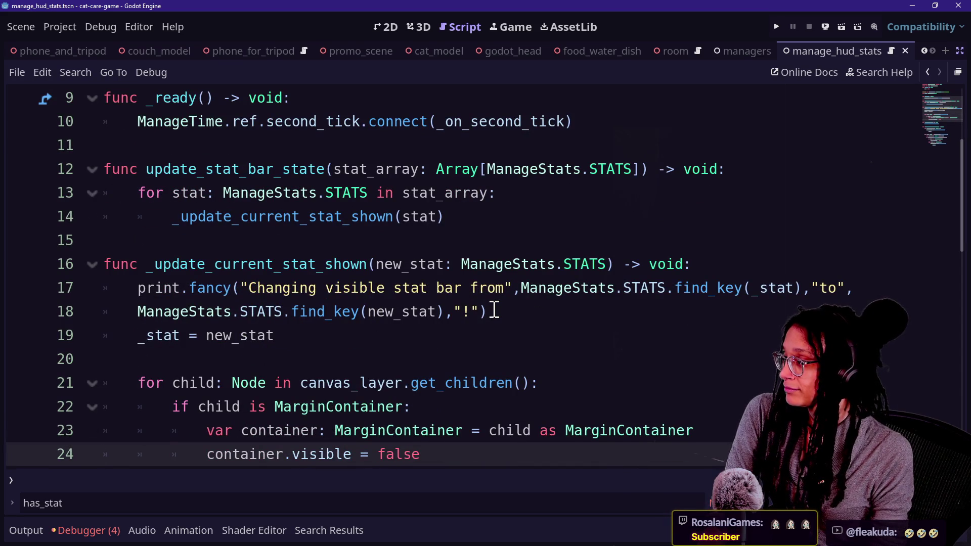
pyautogui.click(495, 219)
# Step: Declare 'func reset_hud_stats() -> void:' after line 14 and start a _update_current_stat_shown( call inside it
pyautogui.press('Return')
pyautogui.press('Return')
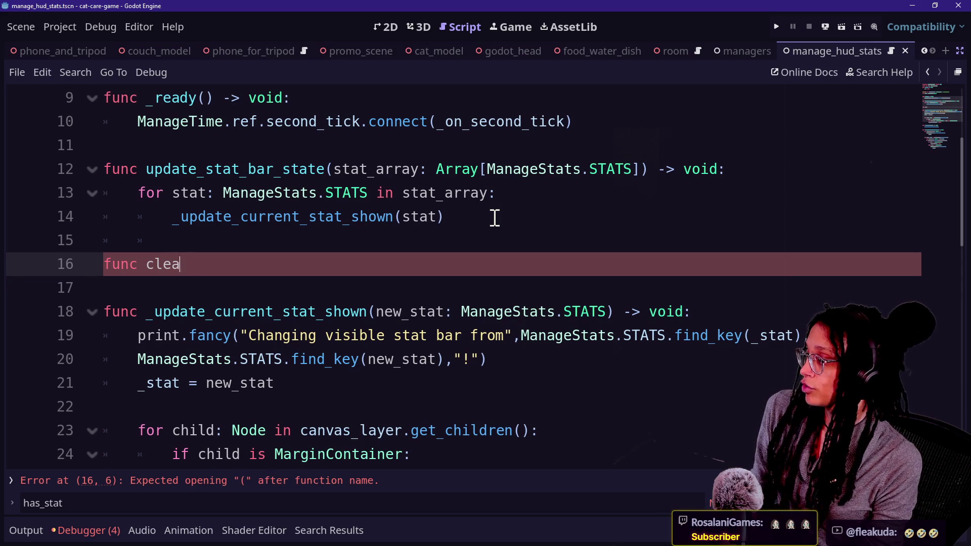
pyautogui.press('BackSpace')
pyautogui.write('reset_hud_f')
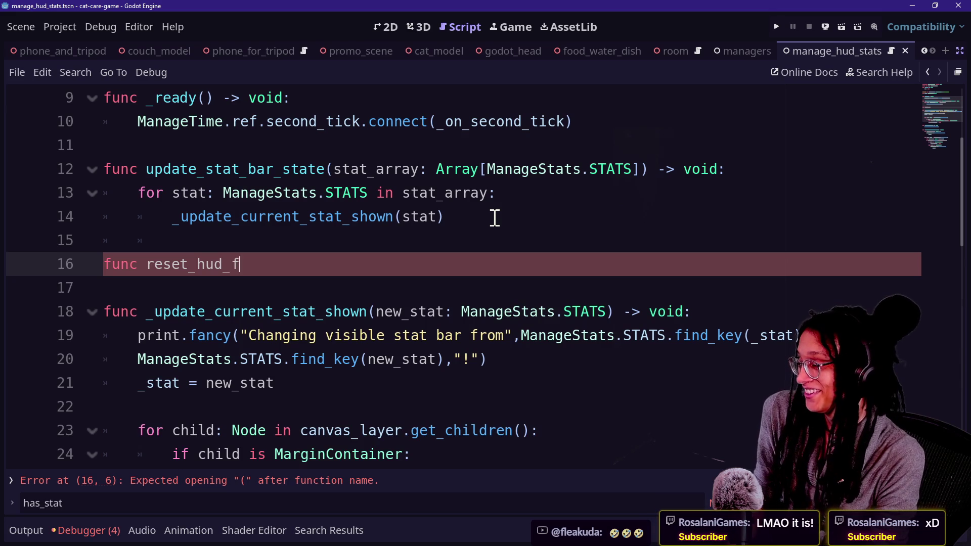
pyautogui.press('BackSpace')
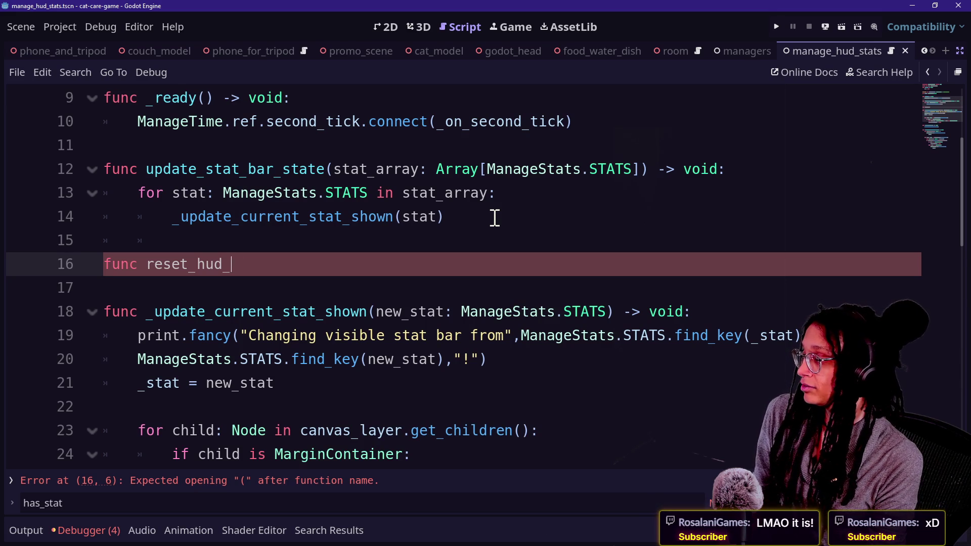
pyautogui.write('d_sta')
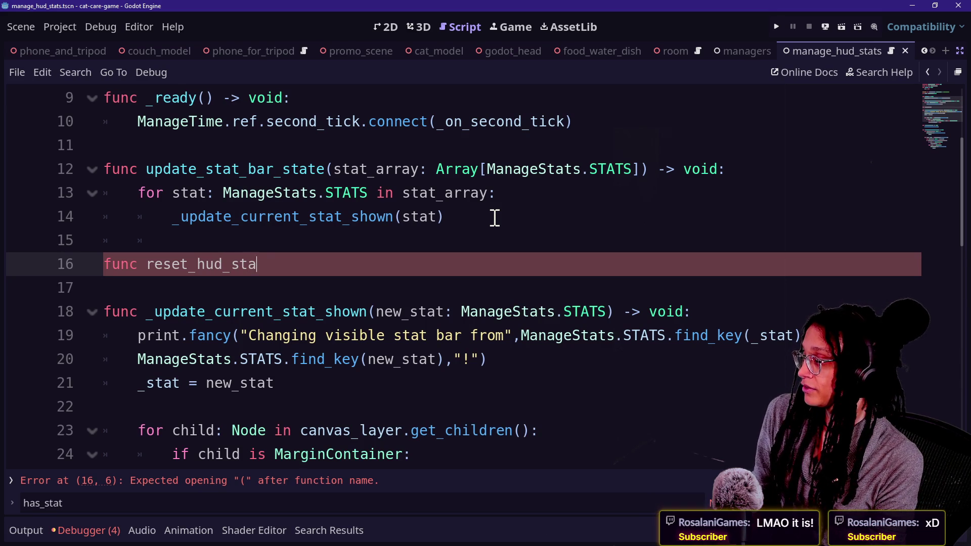
pyautogui.write('ts()')
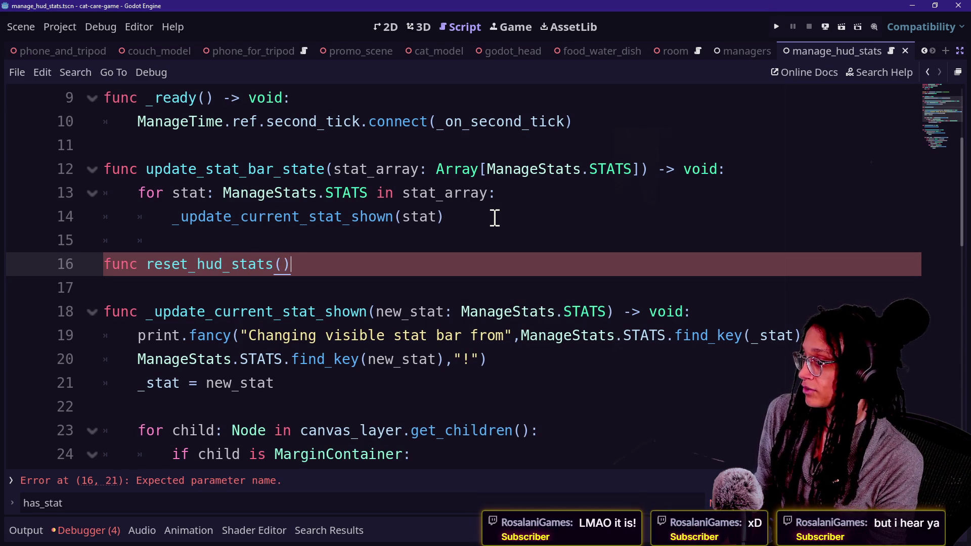
pyautogui.write(' _.')
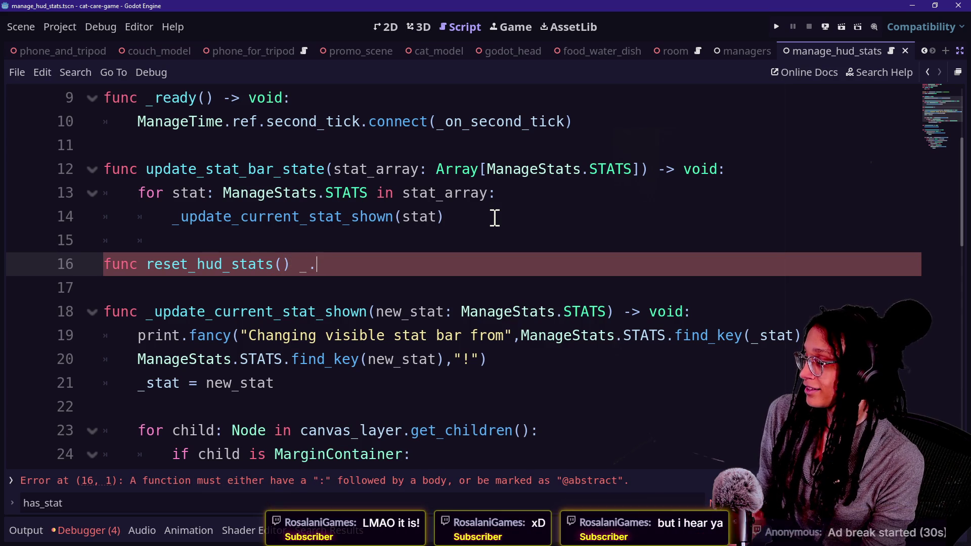
pyautogui.press('BackSpace')
pyautogui.press('BackSpace')
pyautogui.write('-> void')
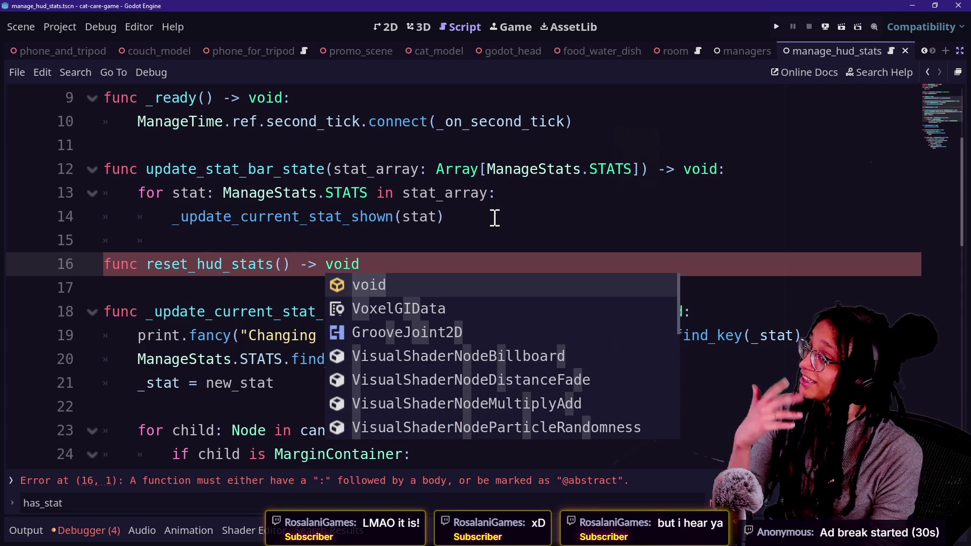
pyautogui.write(':')
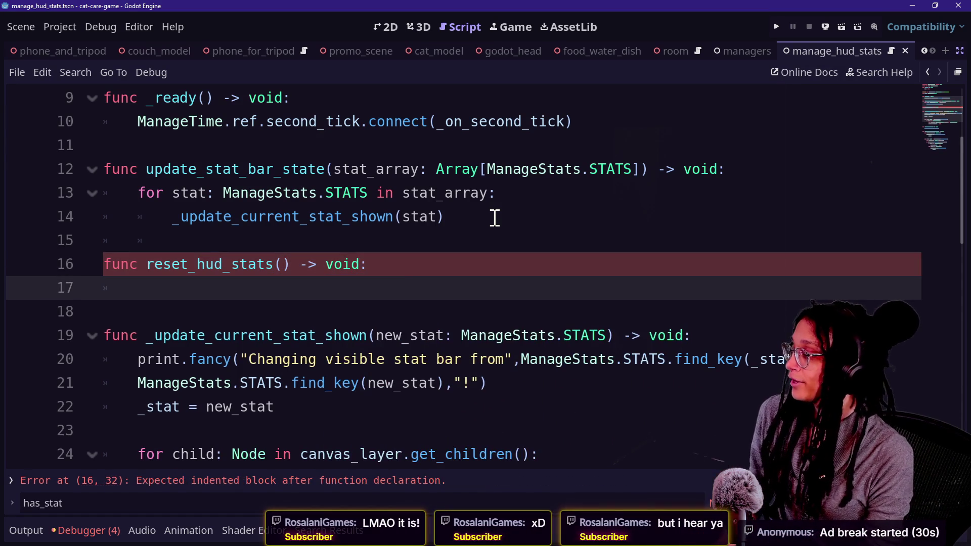
pyautogui.press('Return')
pyautogui.write('_update_current_stat_shown(')
pyautogui.scroll(-2, 601, 183)
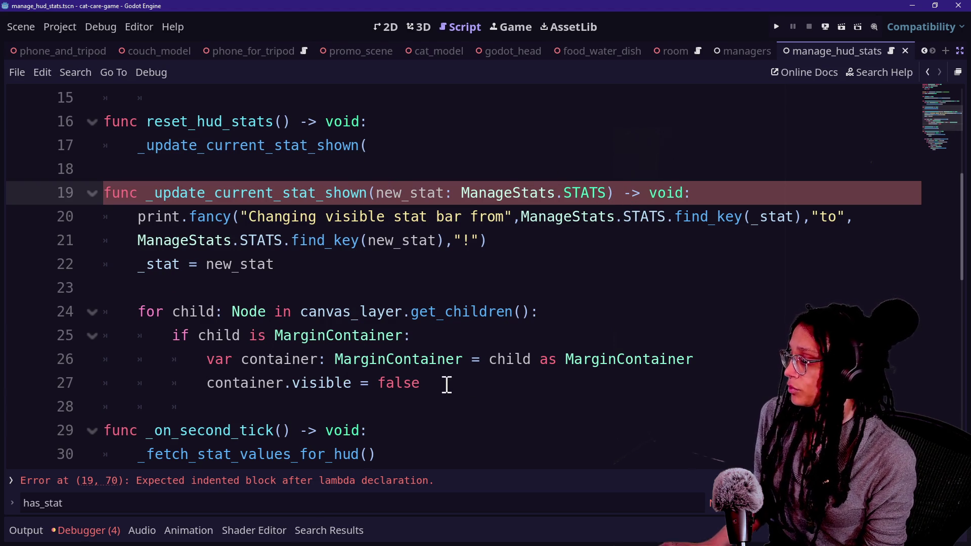
# Step: Move the MarginContainer-hiding for-loop into reset_hud_stats, replacing the unfinished call
pyautogui.moveTo(444, 386); pyautogui.dragTo(382, 278)
pyautogui.hotkey('ctrl', 'c')
pyautogui.press('BackSpace')
pyautogui.click(380, 145)
pyautogui.moveTo(379, 145); pyautogui.dragTo(393, 123)
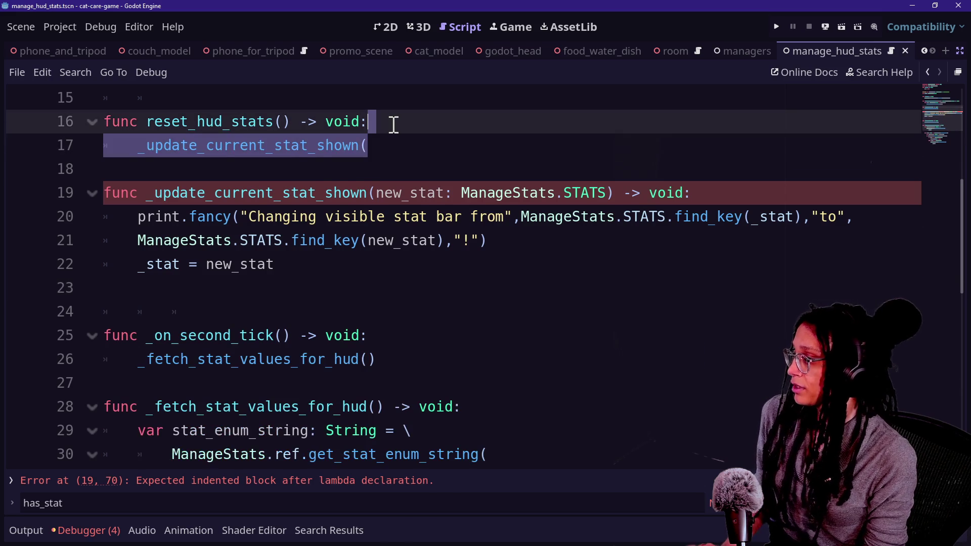
pyautogui.hotkey('ctrl', 'v')
pyautogui.click(461, 145)
# Step: Call reset_hud_stats() after the '_stat = new_stat' line in _update_current_stat_shown
pyautogui.click(370, 335)
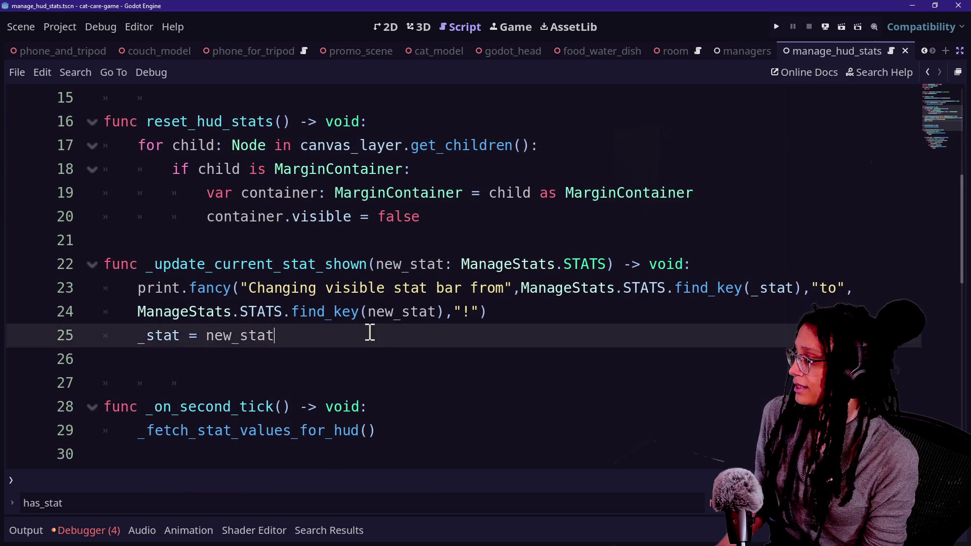
pyautogui.press('Return')
pyautogui.press('Return')
pyautogui.write('ff ')
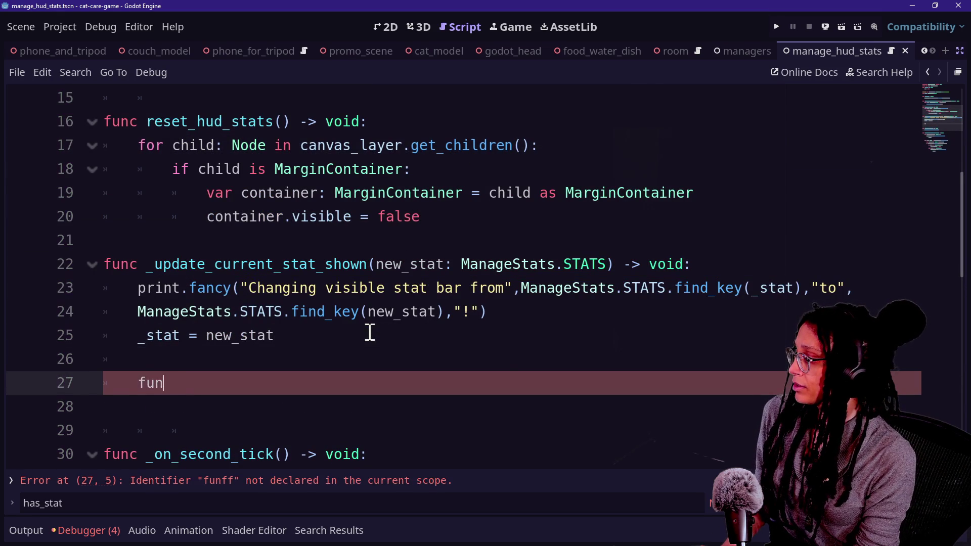
pyautogui.write('c')
pyautogui.press('BackSpace')
pyautogui.press('BackSpace')
pyautogui.press('BackSpace')
pyautogui.write('reset')
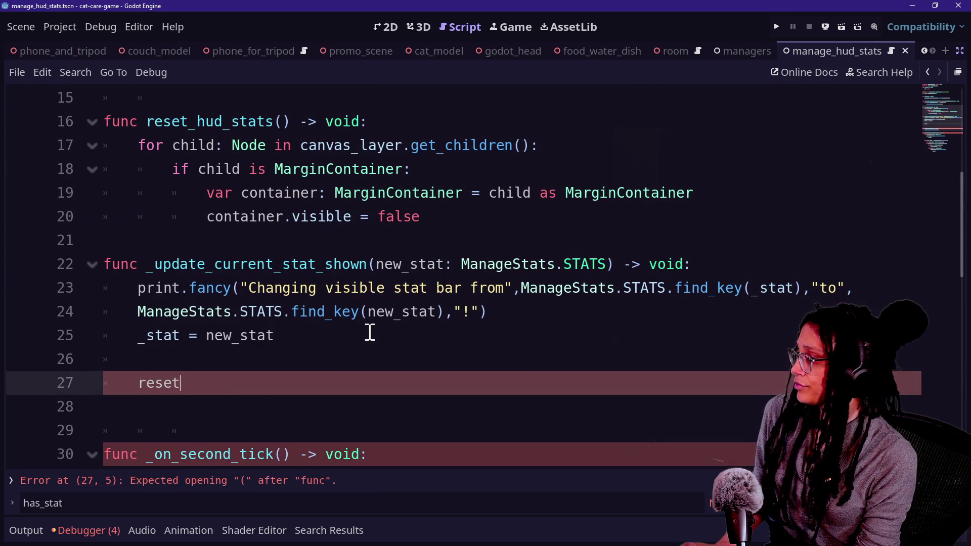
pyautogui.write('s(')
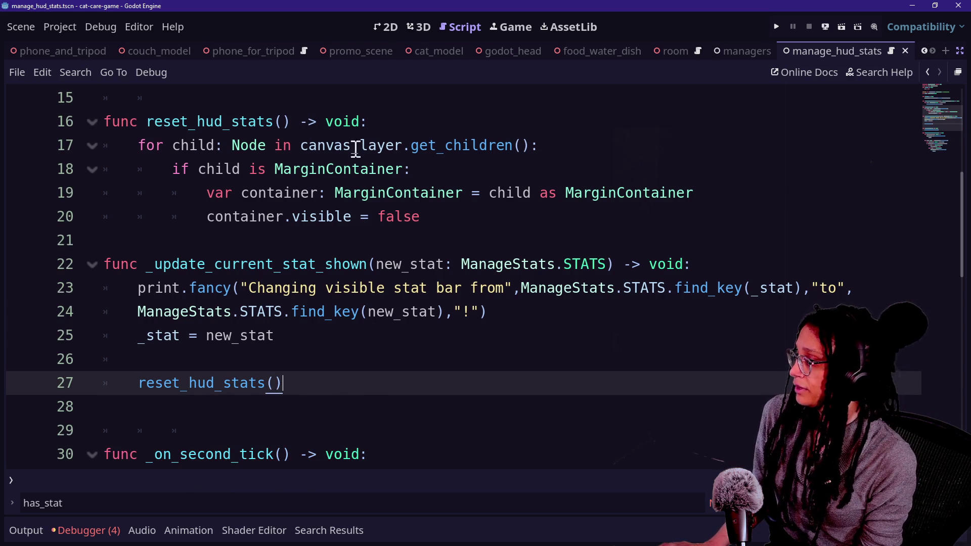
pyautogui.click(419, 119)
pyautogui.press('Return')
pyautogui.write('_hid_hud_stats9')
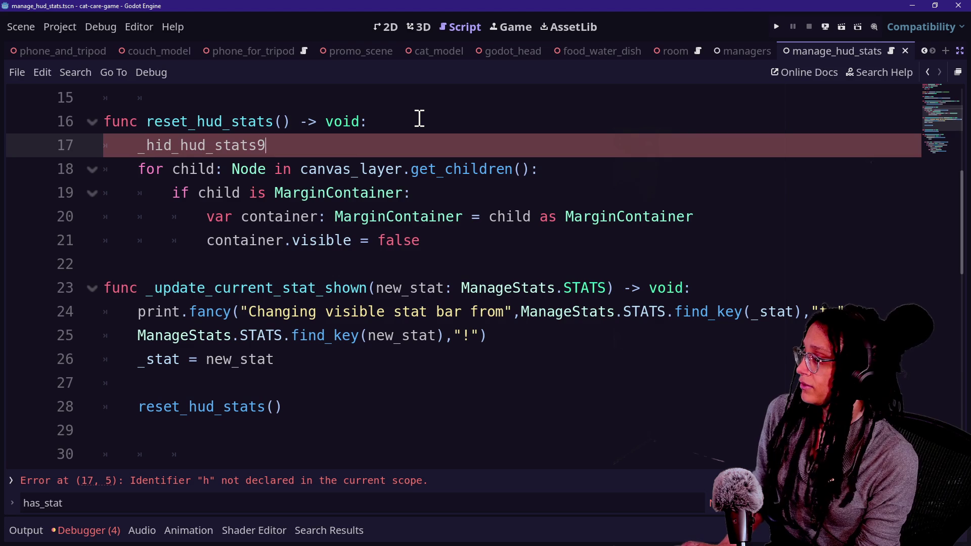
# Step: Fix the new call's stray 9, add its parentheses, and start the function name as _hide_
pyautogui.press('BackSpace')
pyautogui.write('()')
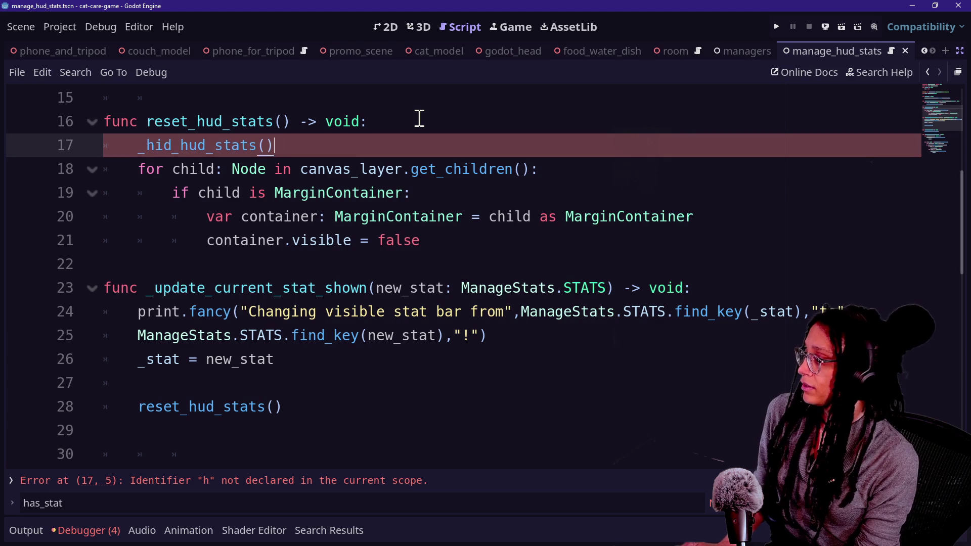
pyautogui.press('Return')
pyautogui.press('Return')
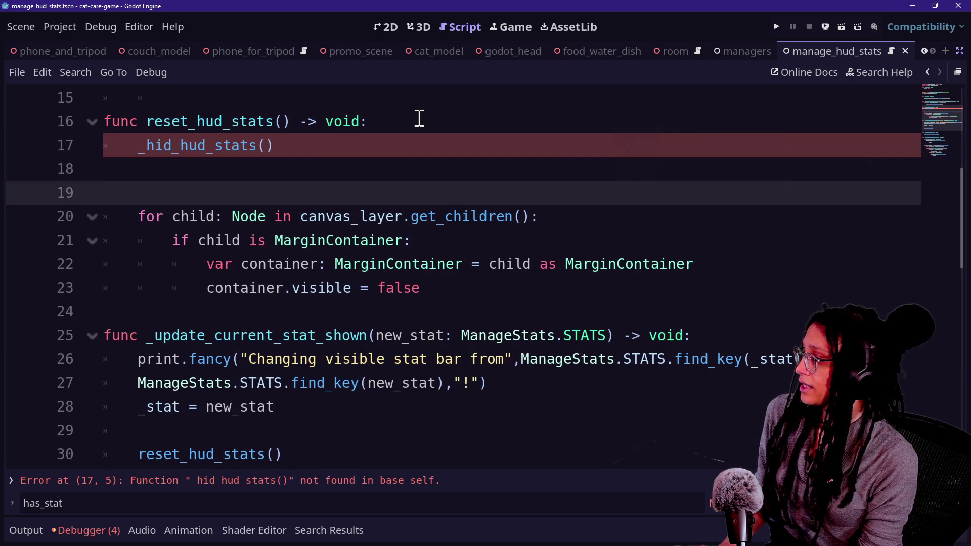
pyautogui.click(167, 147)
pyautogui.write('e')
pyautogui.click(169, 217)
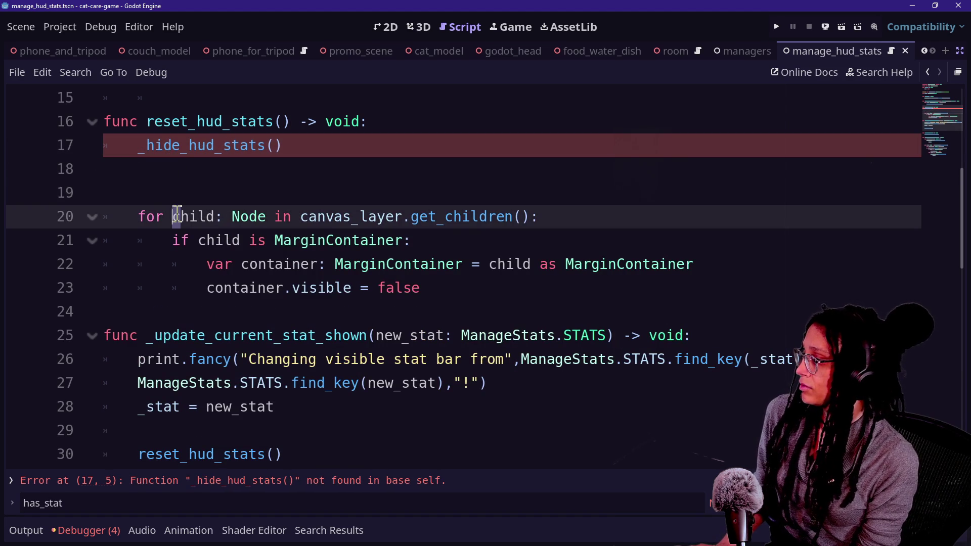
pyautogui.click(168, 197)
pyautogui.press('BackSpace')
pyautogui.press('BackSpace')
pyautogui.write('_hide_hud_stats')
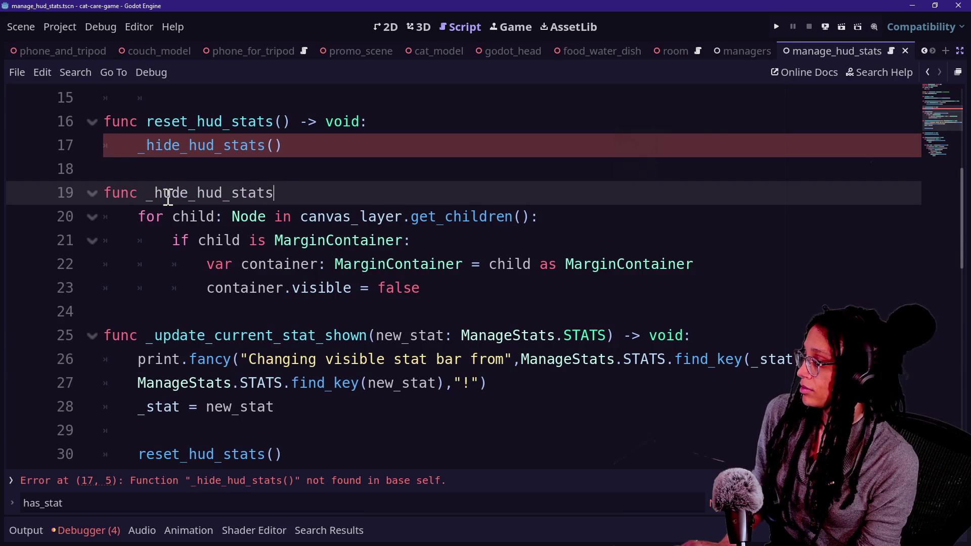
pyautogui.write(' -> void:')
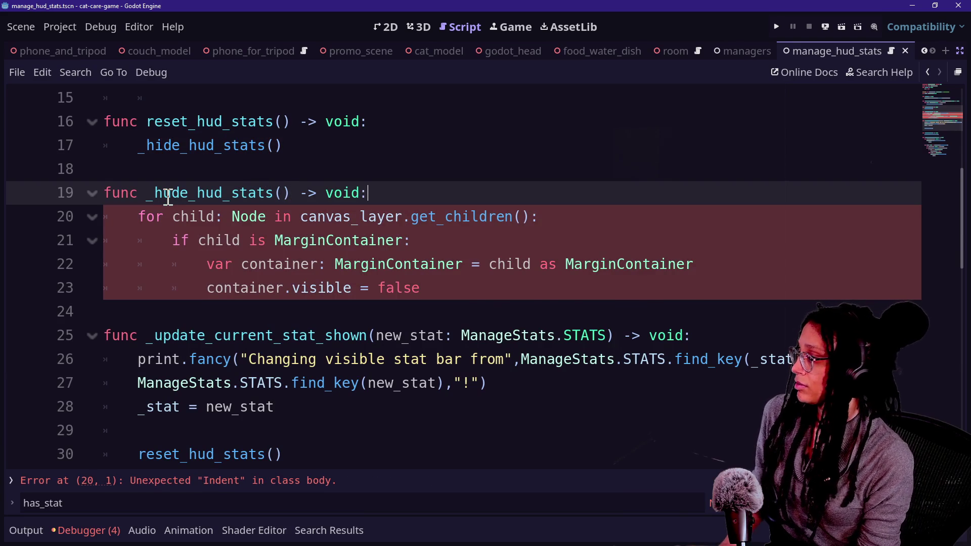
# Step: Add a blank line after the _hide_hud_stats call and correct _hude_hud_stats to _hide_hud_stats
pyautogui.click(329, 148)
pyautogui.press('Return')
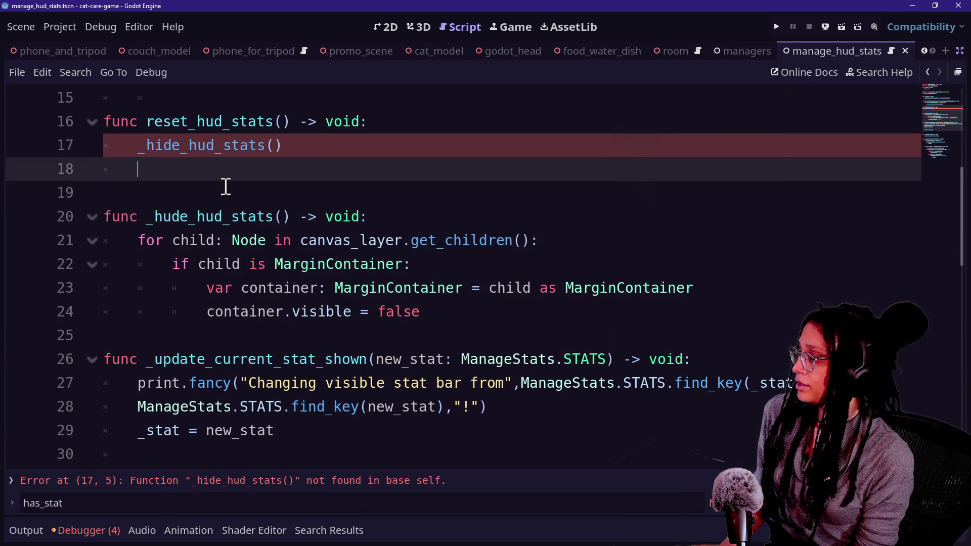
pyautogui.moveTo(181, 230); pyautogui.dragTo(149, 217)
pyautogui.click(180, 216)
pyautogui.press('BackSpace')
pyautogui.write('i')
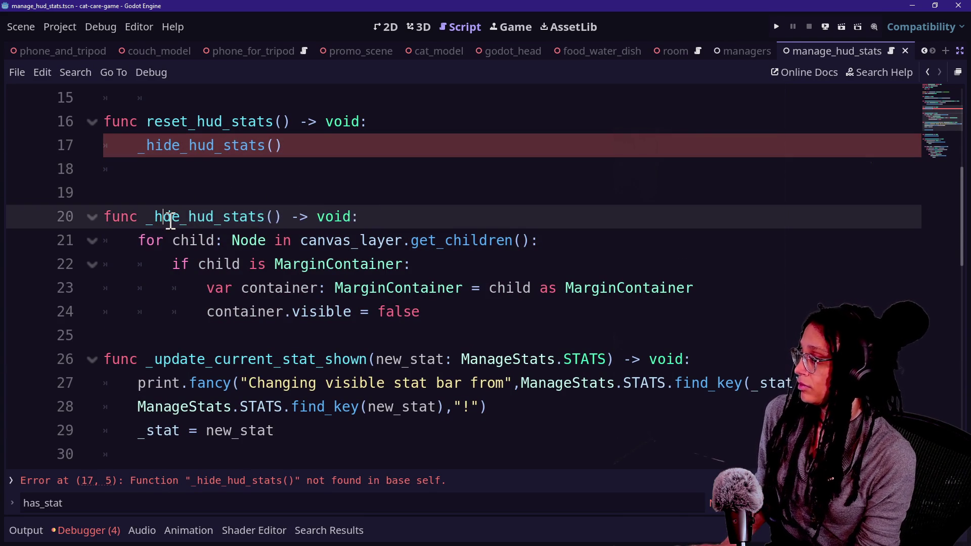
# Step: Remove the stray underscore and partial _reset call from line 18
pyautogui.click(210, 183)
pyautogui.click(222, 179)
pyautogui.keyDown('ctrl'); pyautogui.scroll(1, 222, 179); pyautogui.keyUp('ctrl')
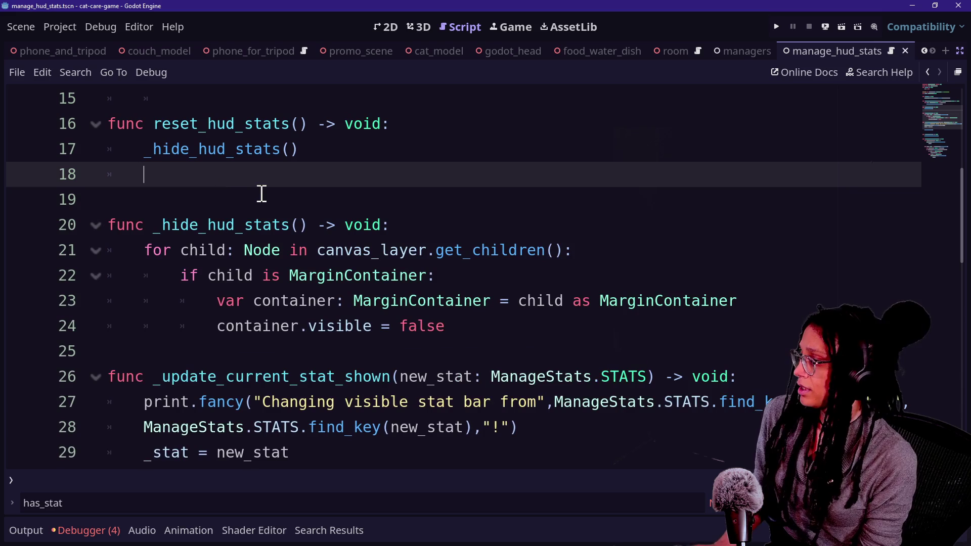
pyautogui.write('_')
pyautogui.press('BackSpace')
pyautogui.write('_reset')
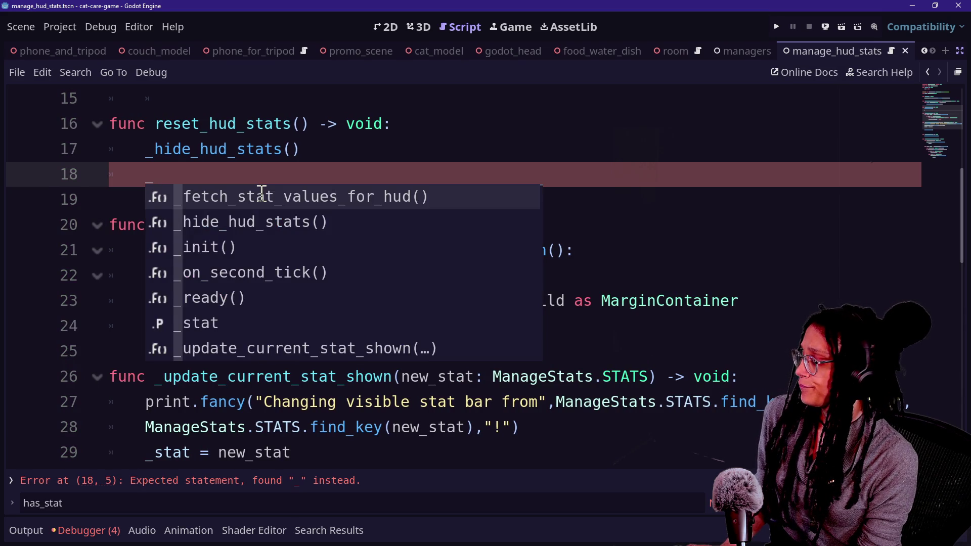
pyautogui.press('BackSpace')
pyautogui.press('BackSpace')
pyautogui.press('BackSpace')
pyautogui.press('BackSpace')
pyautogui.press('BackSpace')
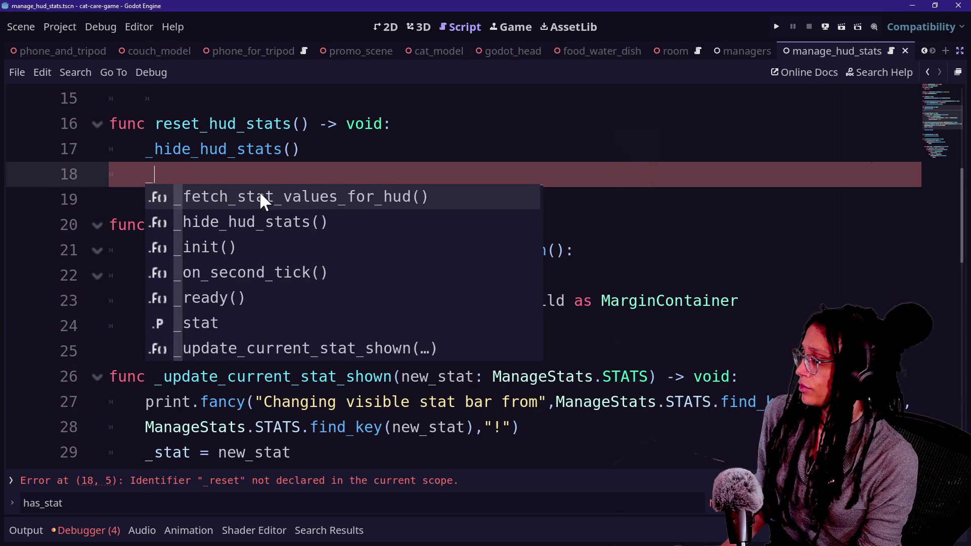
pyautogui.click(240, 169)
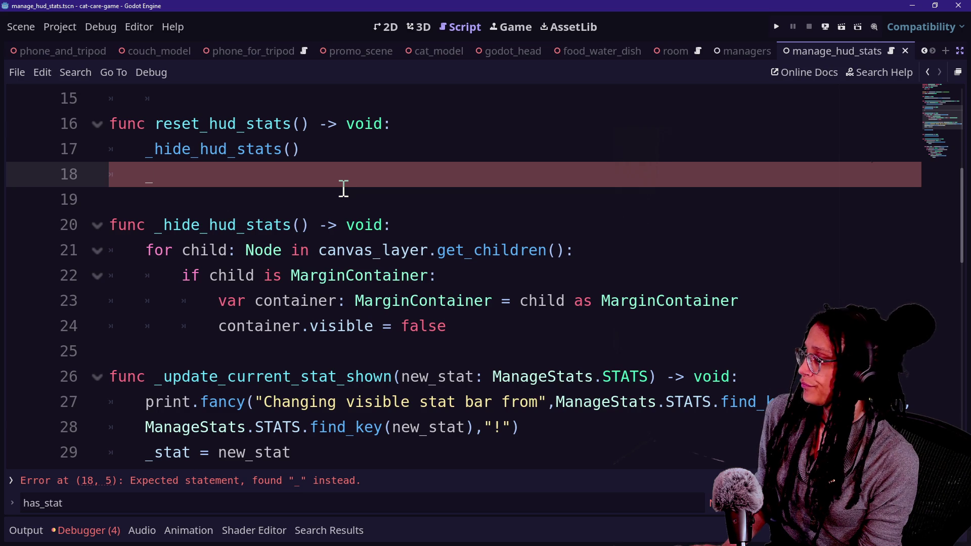
# Step: Add a blank line below the _stat variable declaration
pyautogui.scroll(5, 344, 188)
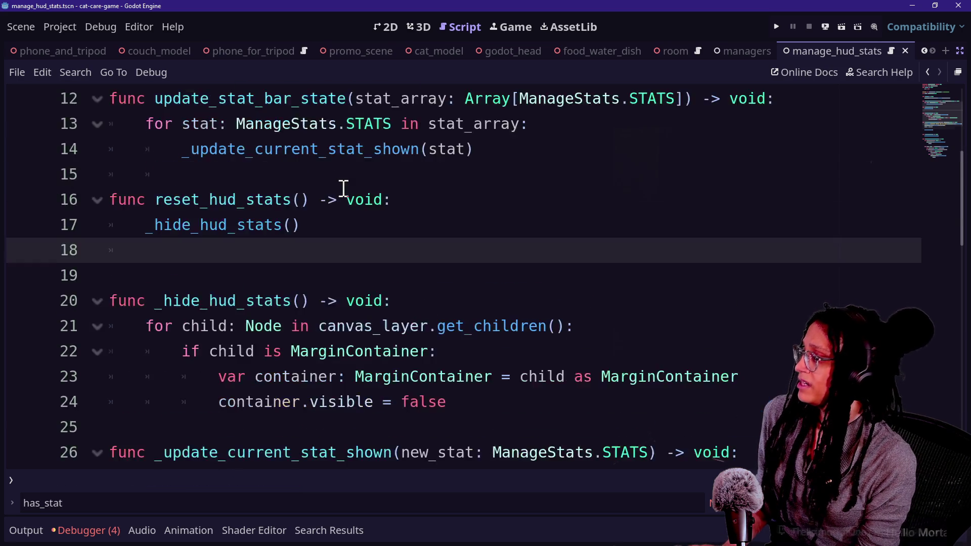
pyautogui.click(533, 259)
pyautogui.press('Return')
pyautogui.press('Return')
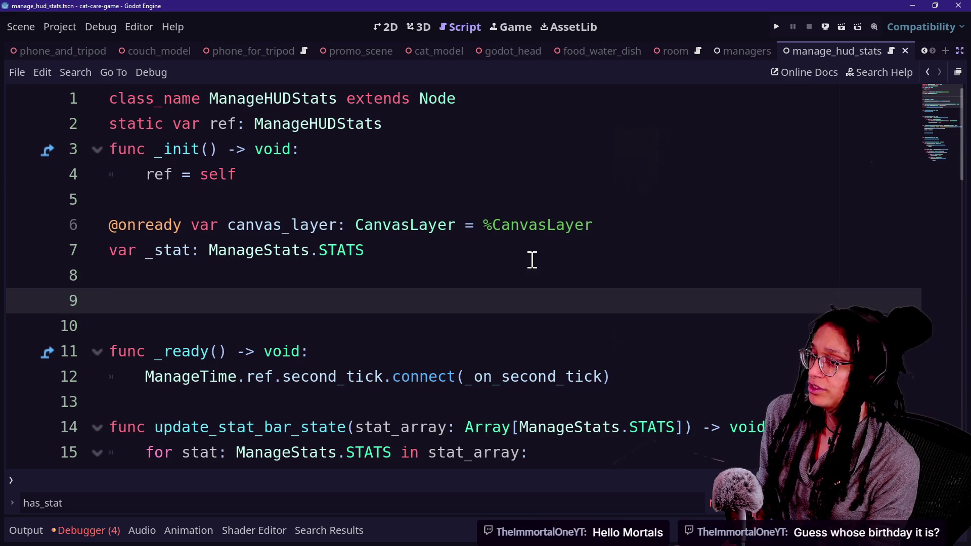
# Step: Declare 'var _hud_stats_are_active: bool = false', using autocomplete for false
pyautogui.write('f')
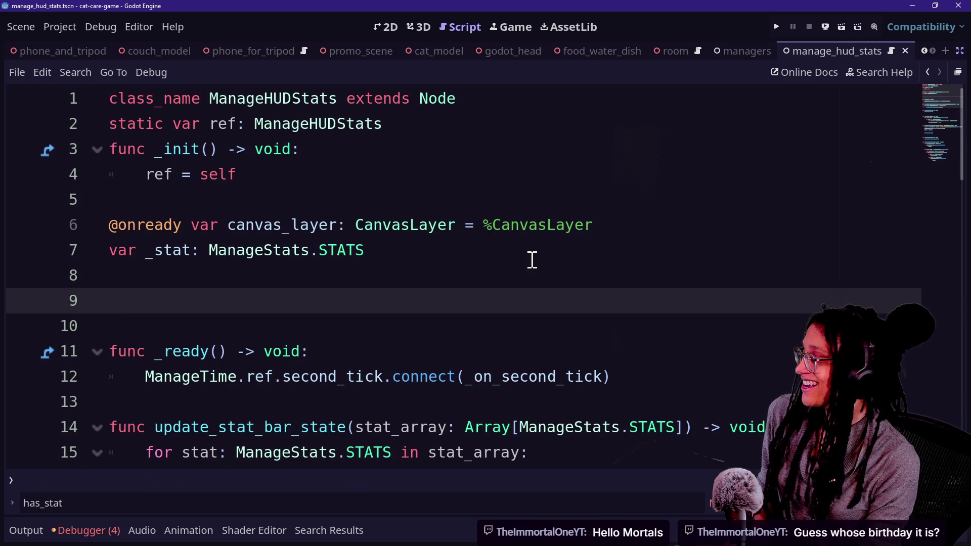
pyautogui.write('F')
pyautogui.press('BackSpace')
pyautogui.write('var _h')
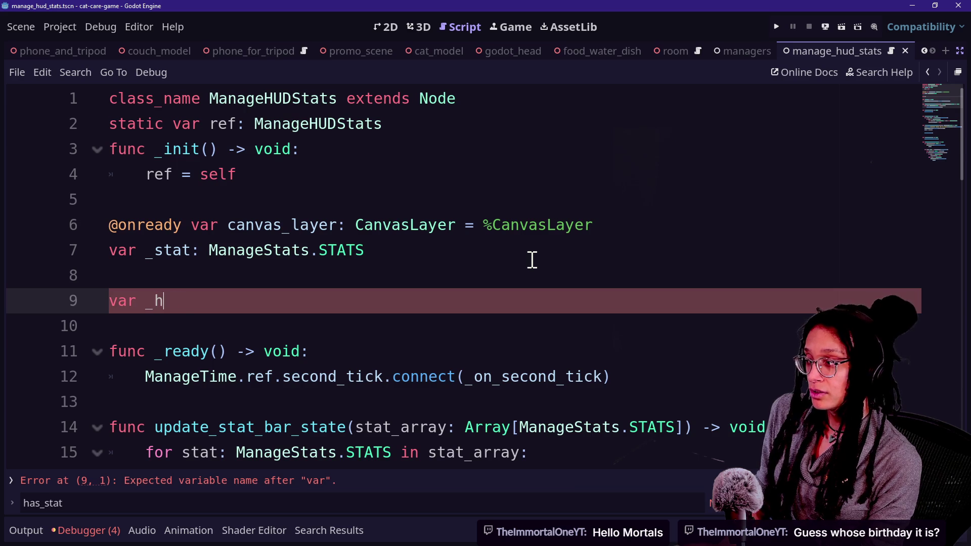
pyautogui.write('ud_stats_are_ac')
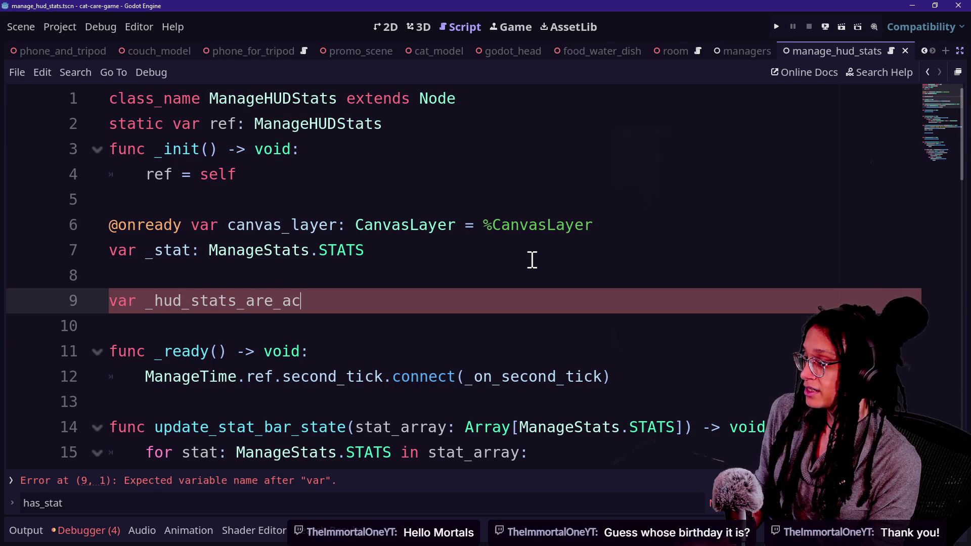
pyautogui.write('a')
pyautogui.press('BackSpace')
pyautogui.press('BackSpace')
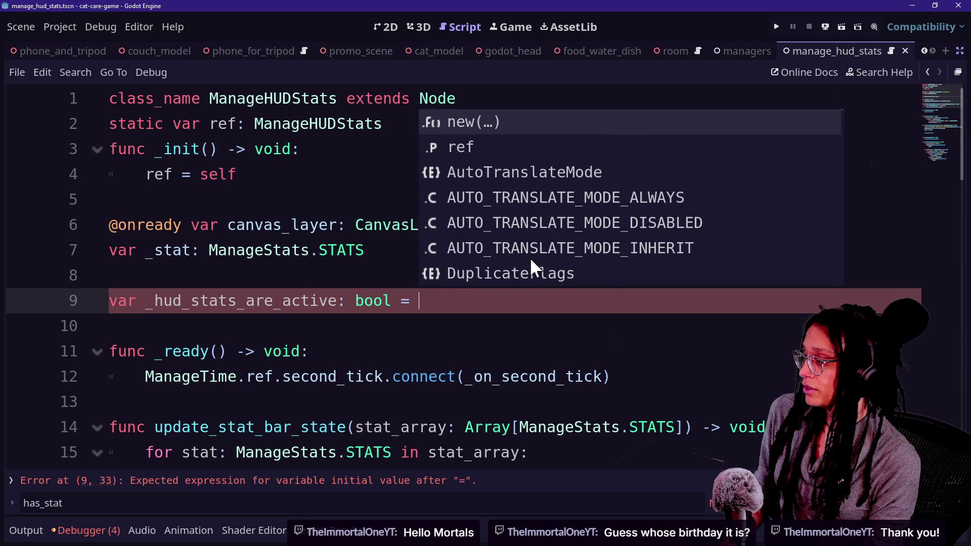
pyautogui.write('fal')
pyautogui.press('Return')
pyautogui.moveTo(529, 257); pyautogui.dragTo(496, 349)
pyautogui.scroll(-3, 496, 349)
pyautogui.click(496, 349)
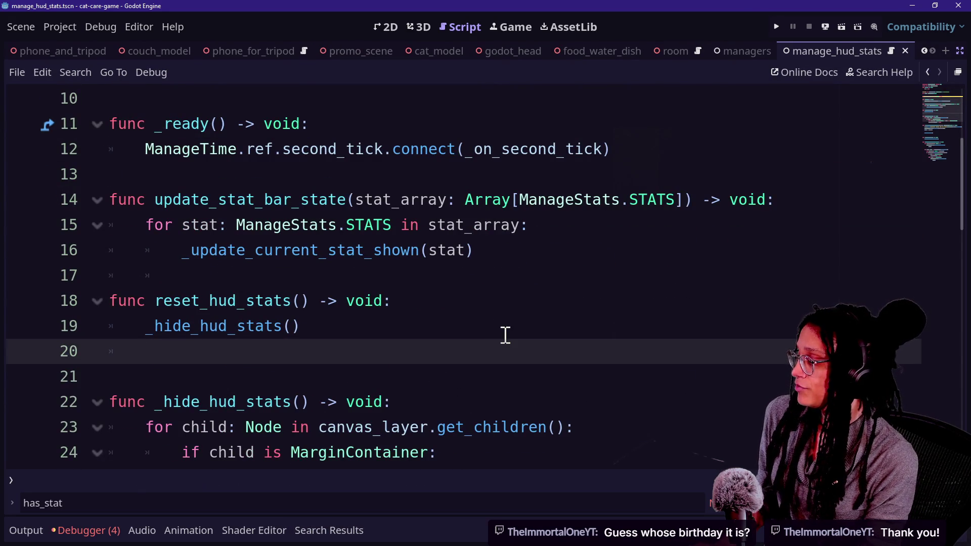
pyautogui.write('h')
# Step: In reset_hud_stats, set _hud_stats_are_active to false
pyautogui.press('BackSpace')
pyautogui.write('_hud')
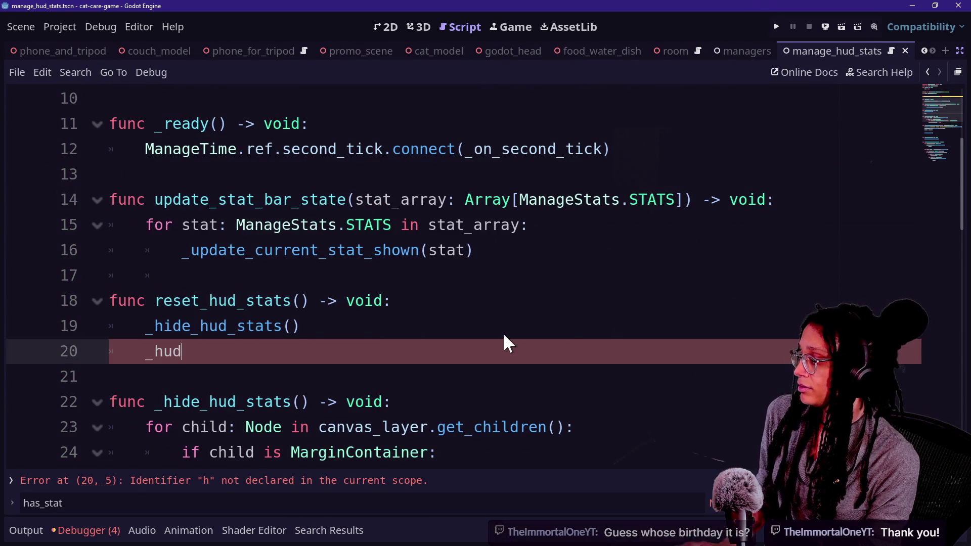
pyautogui.press('Return')
pyautogui.write(':')
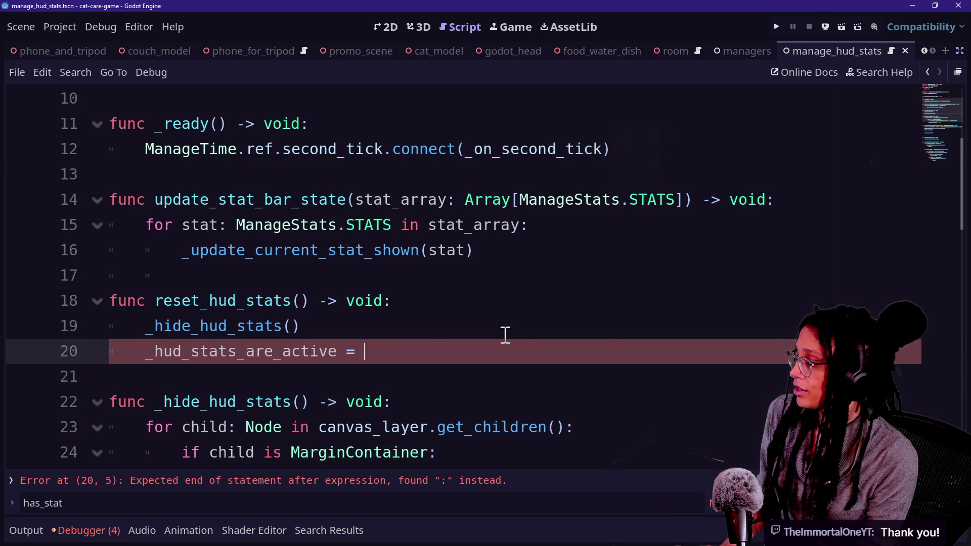
pyautogui.write('false')
pyautogui.press('BackSpace')
pyautogui.press('BackSpace')
pyautogui.press('BackSpace')
pyautogui.write('lse')
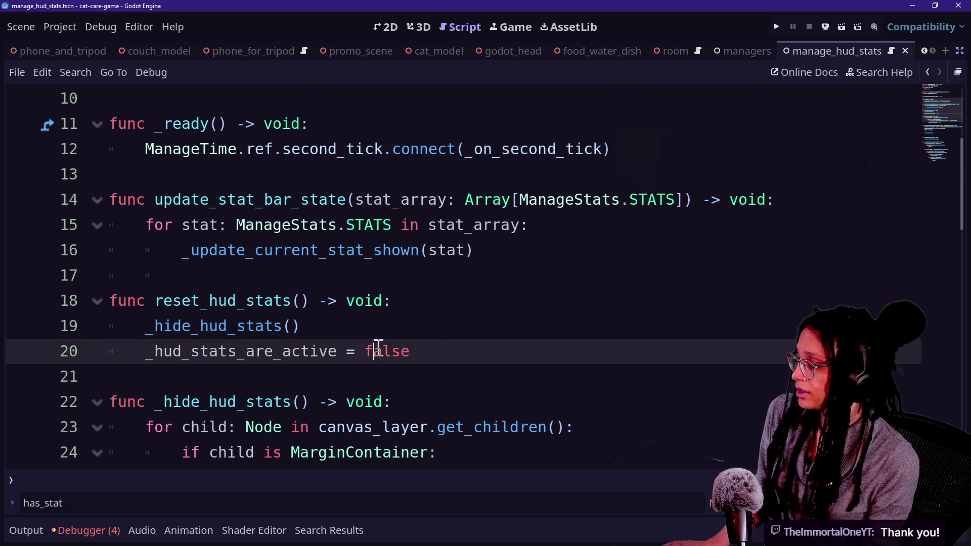
pyautogui.scroll(-5, 452, 347)
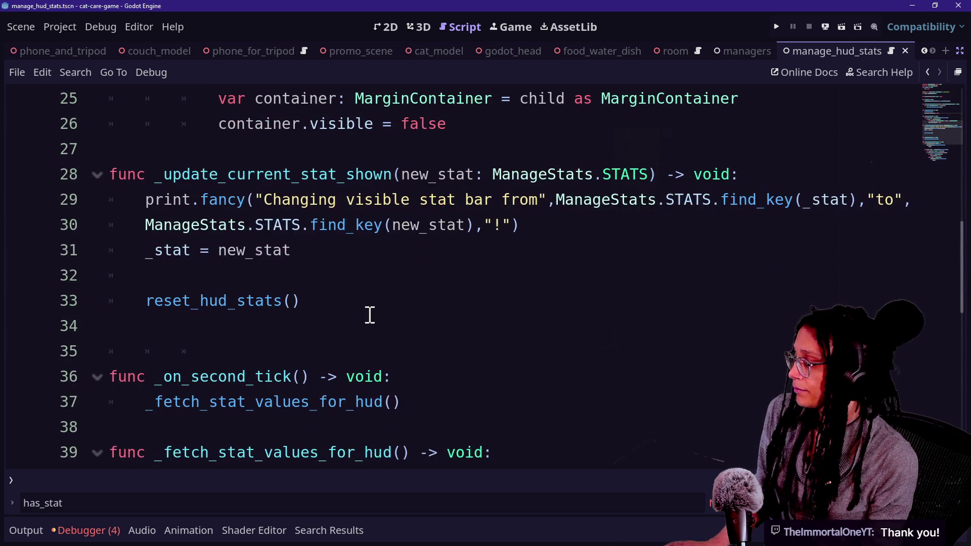
pyautogui.scroll(2, 370, 315)
pyautogui.scroll(-1, 369, 315)
# Step: In _update_current_stat_shown, add '_hud_stats_are_active = true' after the reset_hud_stats() call
pyautogui.click(427, 351)
pyautogui.click(351, 375)
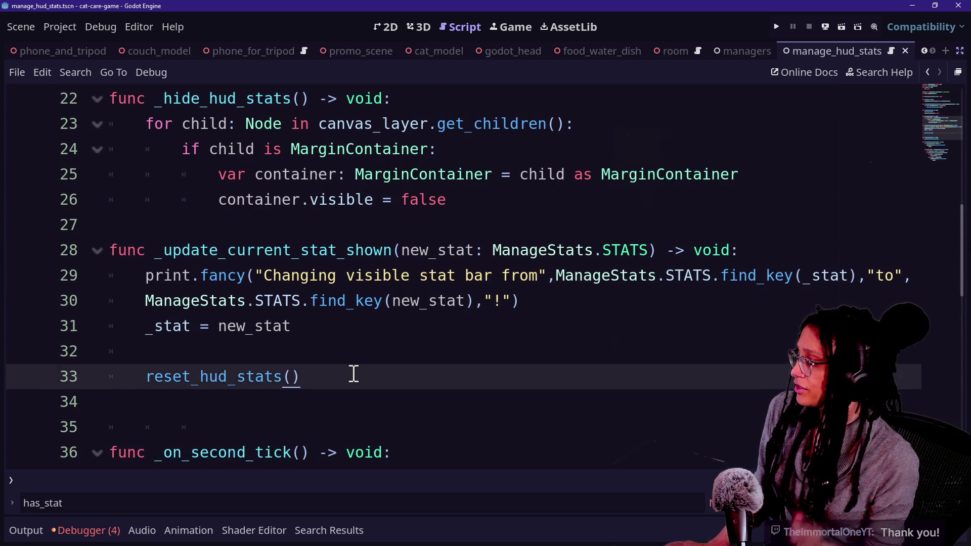
pyautogui.press('Return')
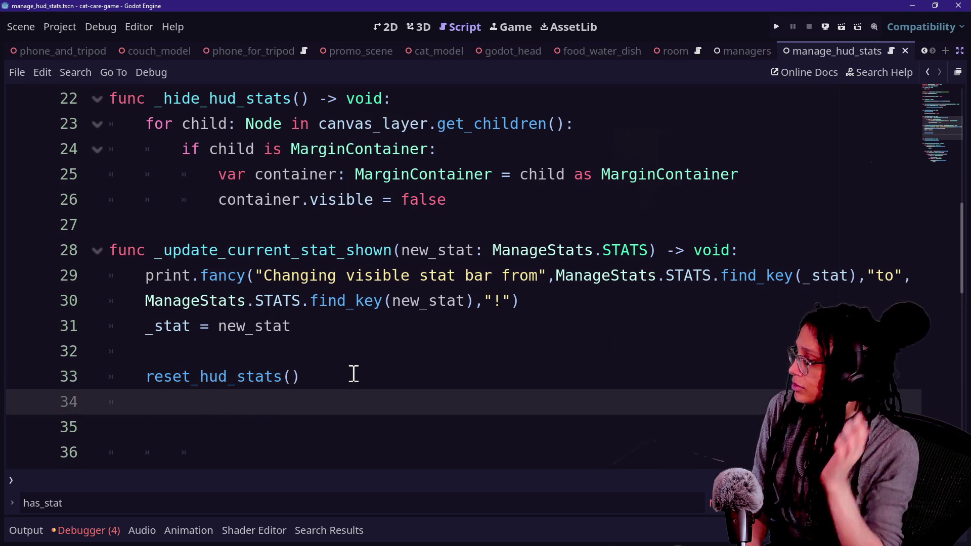
pyautogui.click(191, 380)
pyautogui.click(330, 410)
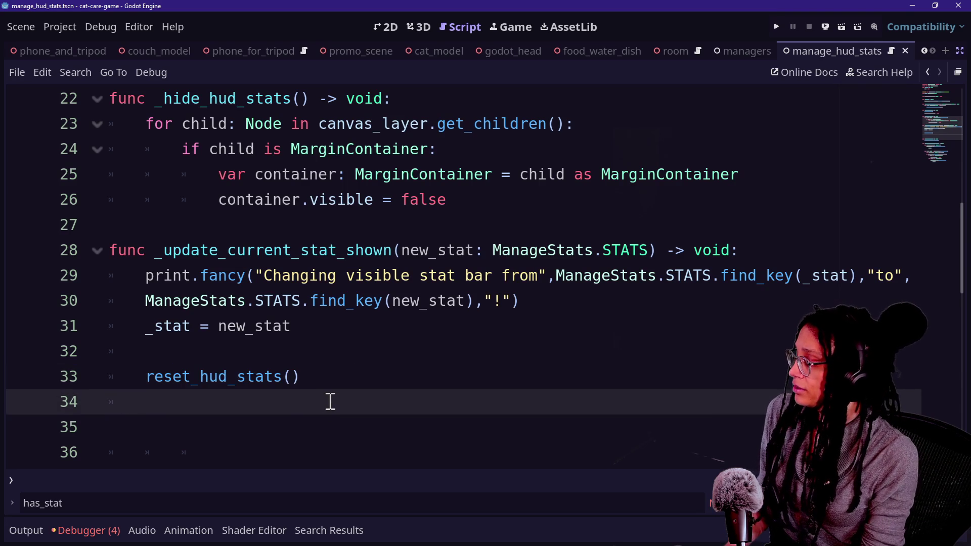
pyautogui.scroll(-2, 330, 402)
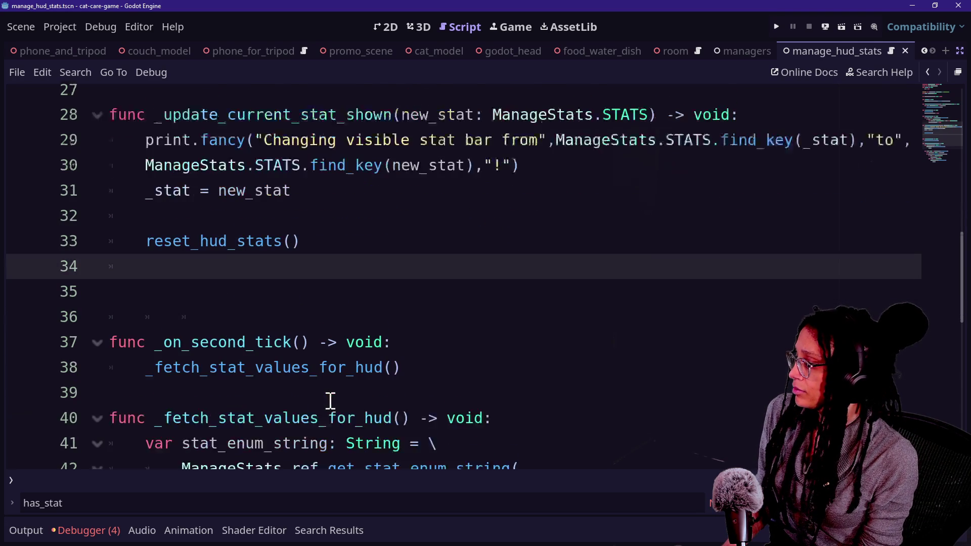
pyautogui.write('h')
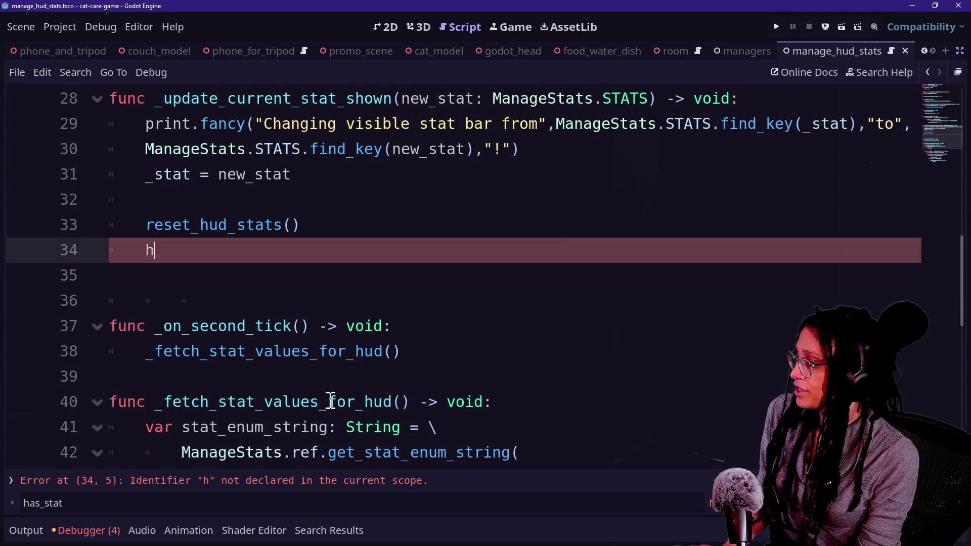
pyautogui.write('ud')
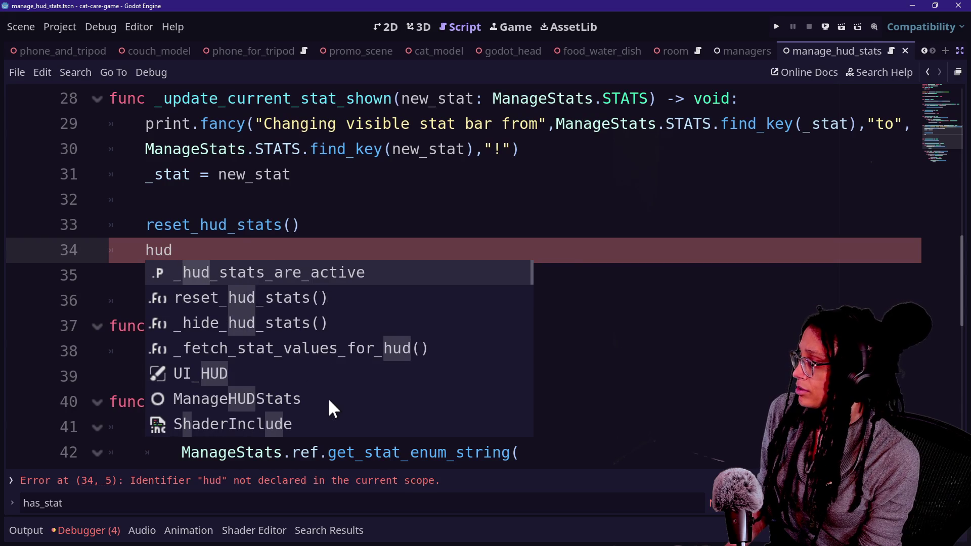
pyautogui.press('Return')
pyautogui.write('= true')
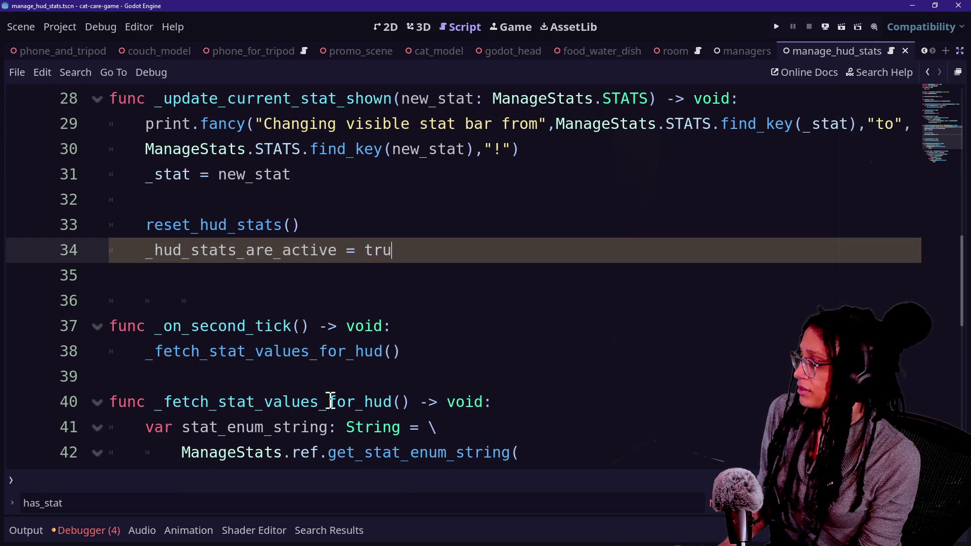
pyautogui.click(217, 300)
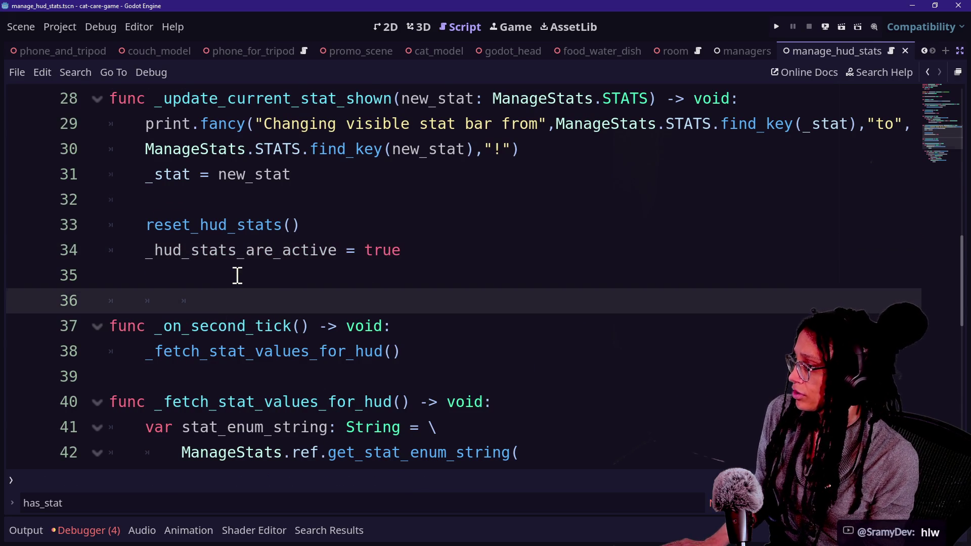
pyautogui.scroll(4, 236, 276)
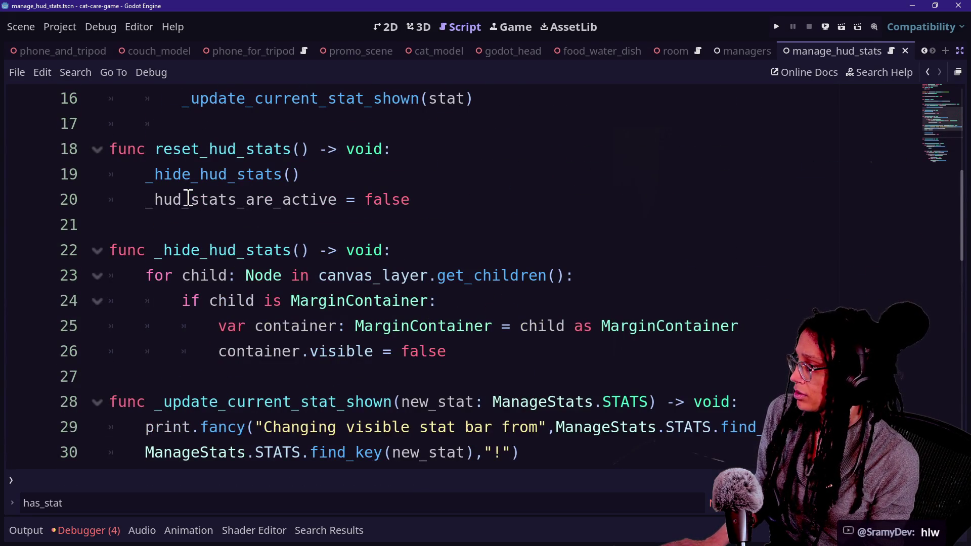
# Step: Replace the reset_hud_stats() call on line 33 with _hide_hud_stats() via autocomplete
pyautogui.scroll(-2, 345, 214)
pyautogui.click(315, 375)
pyautogui.moveTo(315, 374); pyautogui.dragTo(147, 376)
pyautogui.write('_hud')
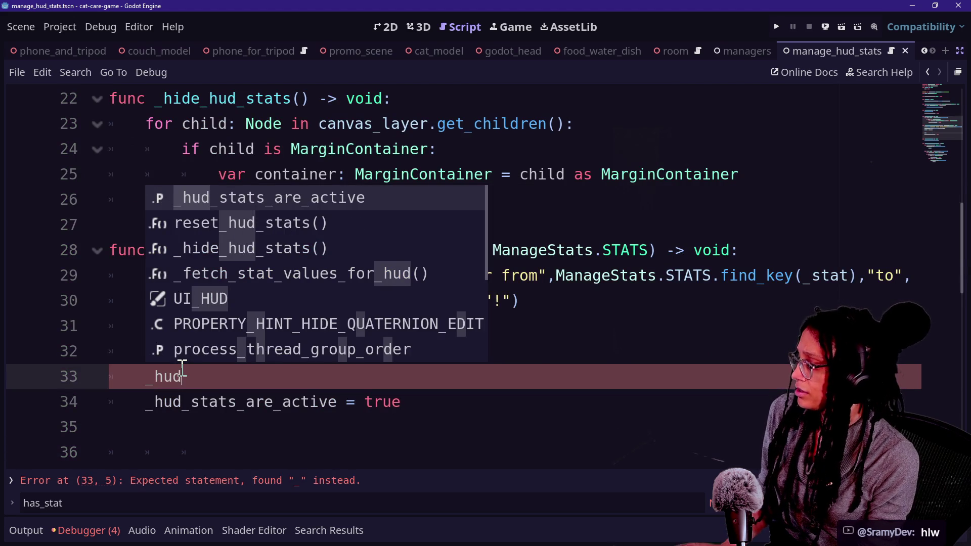
pyautogui.press('BackSpace')
pyautogui.press('BackSpace')
pyautogui.write('id')
pyautogui.press('Return')
# Step: Delete the empty line below the '_hud_stats_are_active = true' assignment
pyautogui.moveTo(182, 376); pyautogui.dragTo(319, 406)
pyautogui.click(318, 405)
pyautogui.scroll(3, 319, 404)
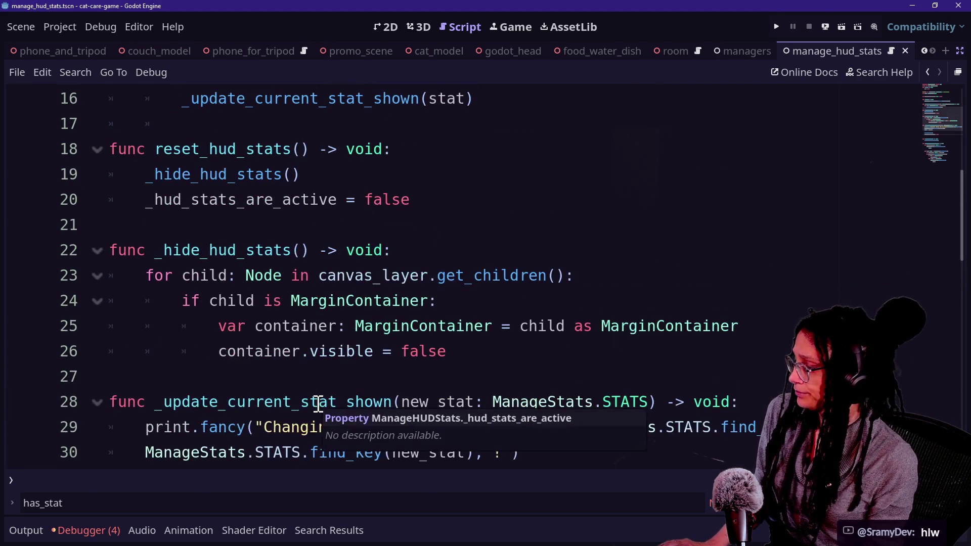
pyautogui.scroll(-3, 393, 388)
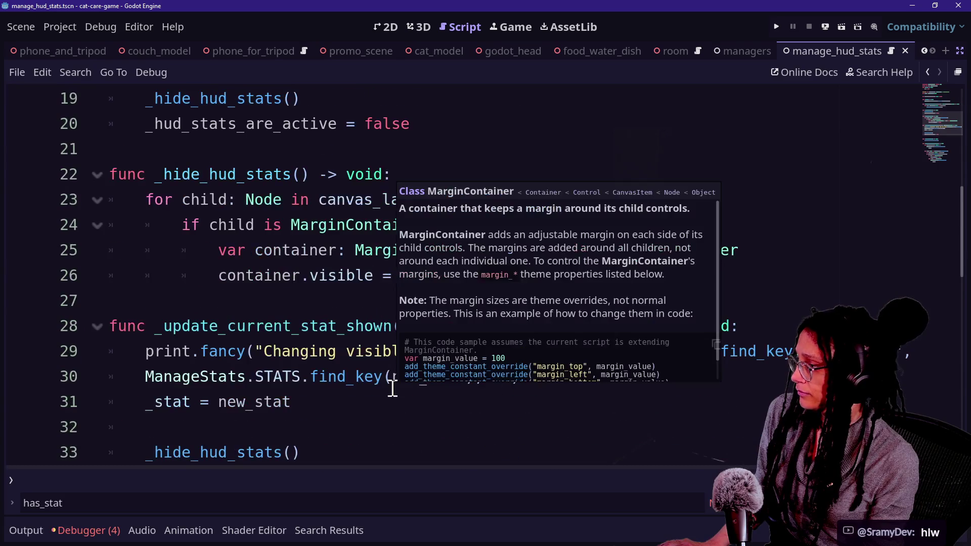
pyautogui.click(357, 379)
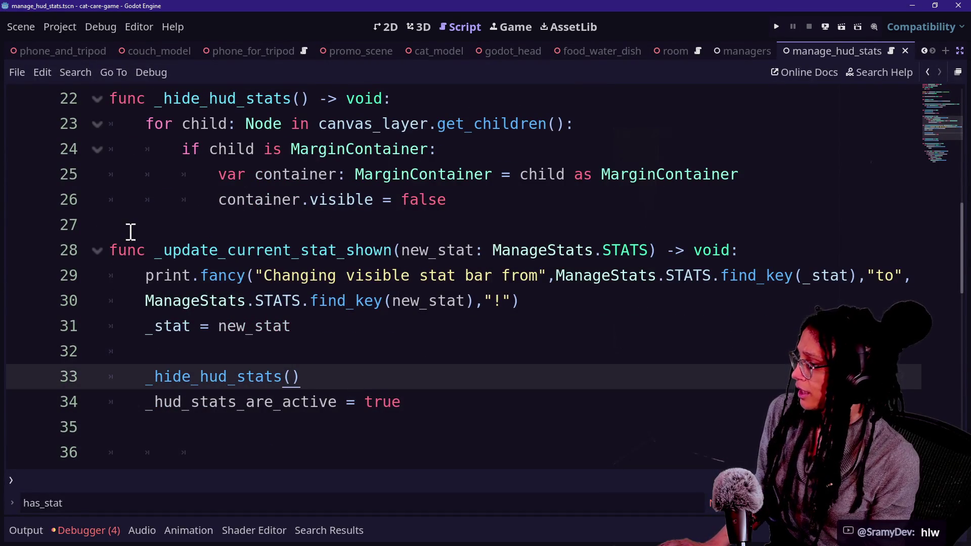
pyautogui.moveTo(130, 232); pyautogui.dragTo(464, 352)
pyautogui.click(115, 350)
pyautogui.moveTo(146, 376); pyautogui.dragTo(340, 382)
pyautogui.scroll(-2, 340, 389)
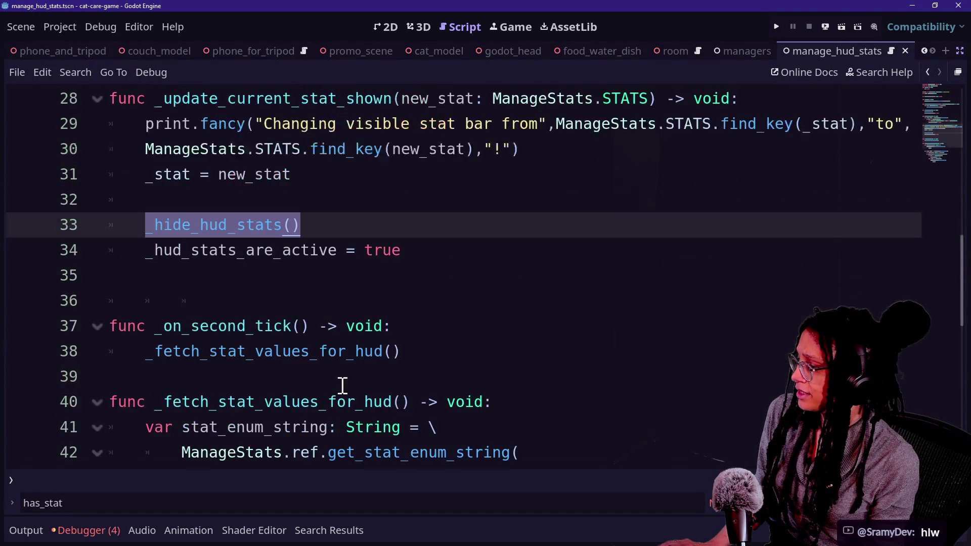
pyautogui.moveTo(147, 262); pyautogui.dragTo(403, 275)
pyautogui.click(403, 276)
pyautogui.press('BackSpace')
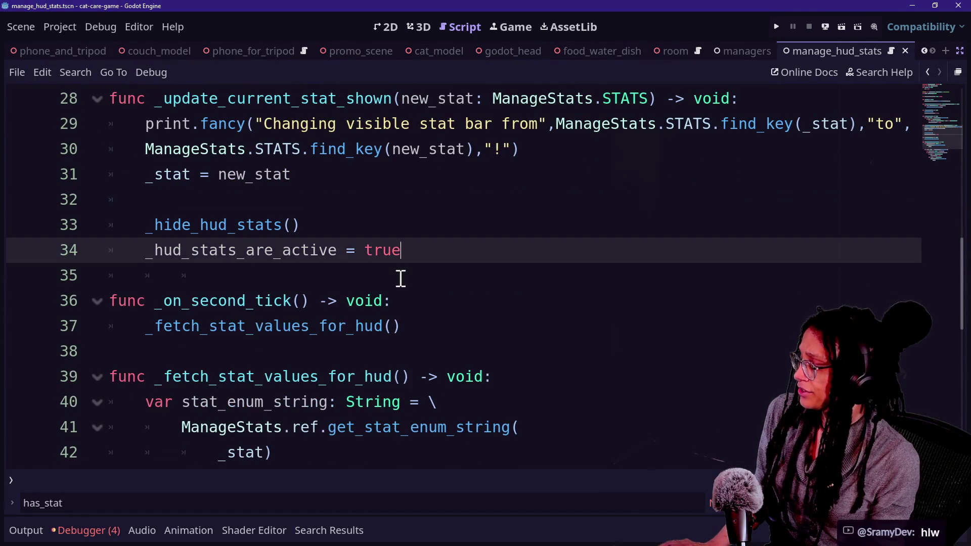
pyautogui.moveTo(182, 251); pyautogui.dragTo(374, 262)
pyautogui.click(375, 262)
pyautogui.scroll(-1, 318, 303)
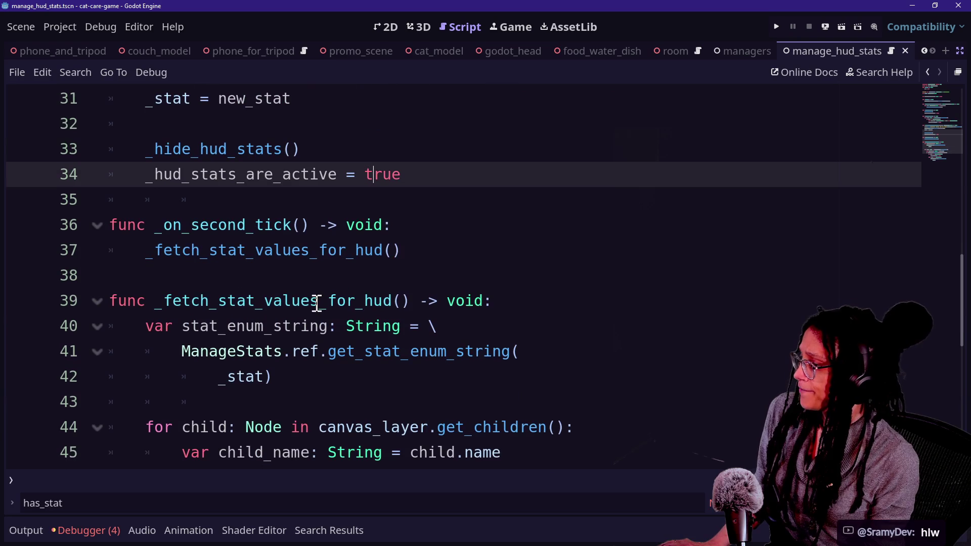
# Step: Wrap the _fetch_stat_values_for_hud() call in 'if _hud_stats_are_active:' and indent it
pyautogui.click(420, 229)
pyautogui.press('Return')
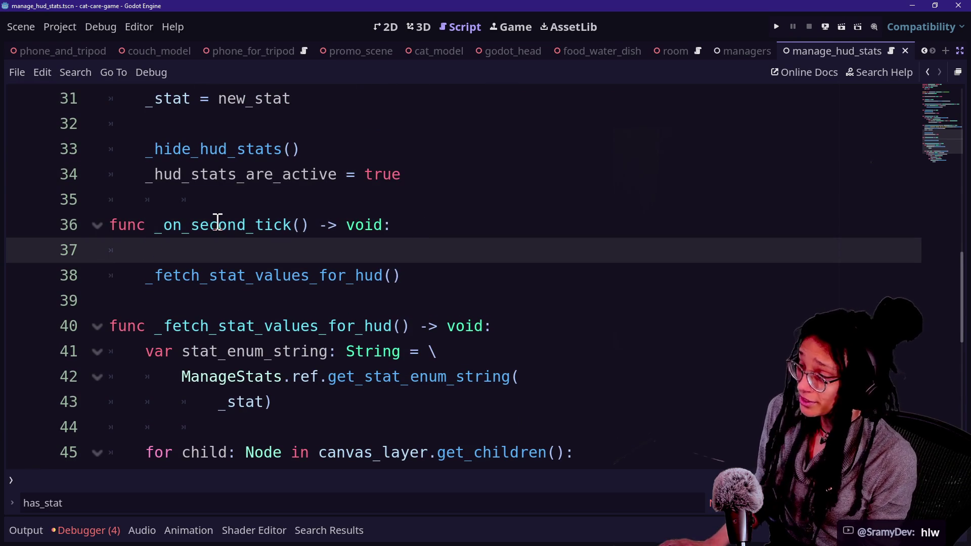
pyautogui.moveTo(208, 226); pyautogui.dragTo(315, 225)
pyautogui.click(217, 274)
pyautogui.click(228, 257)
pyautogui.write('_')
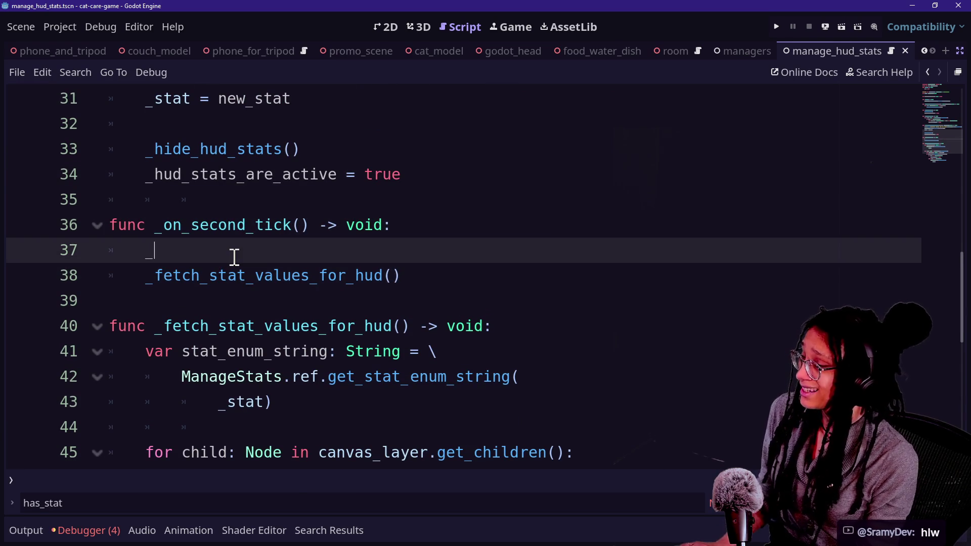
pyautogui.write('hud_stats_')
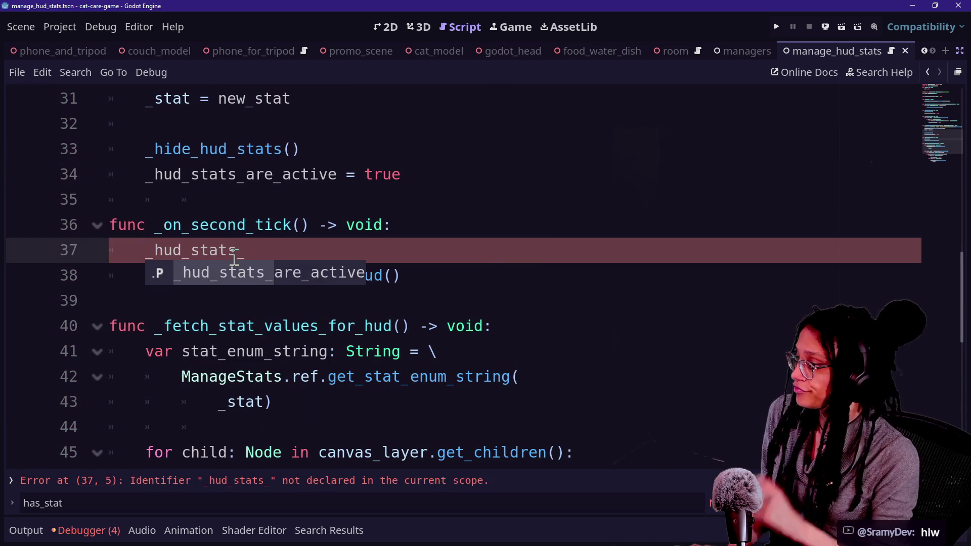
pyautogui.write('s')
pyautogui.press('BackSpace')
pyautogui.write('are')
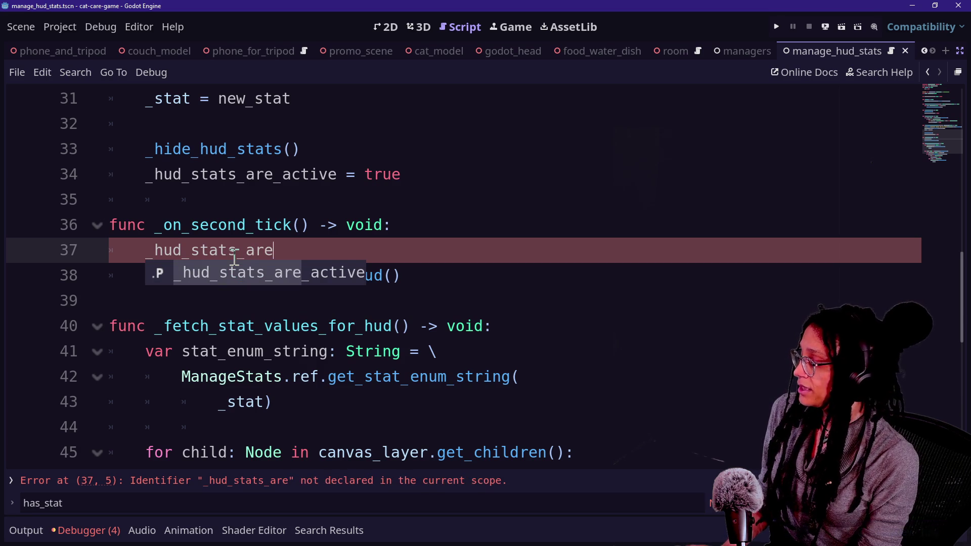
pyautogui.press('BackSpace')
pyautogui.press('BackSpace')
pyautogui.press('BackSpace')
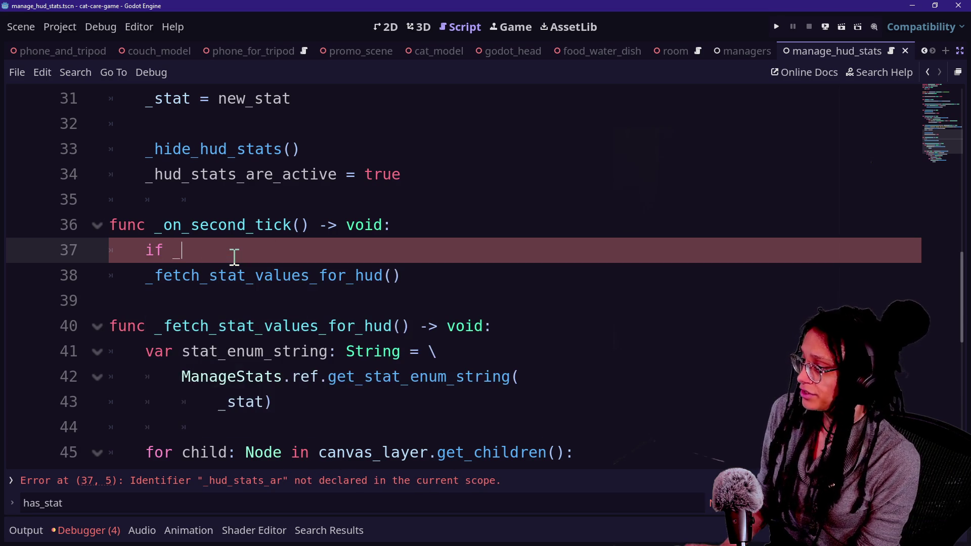
pyautogui.write('hud')
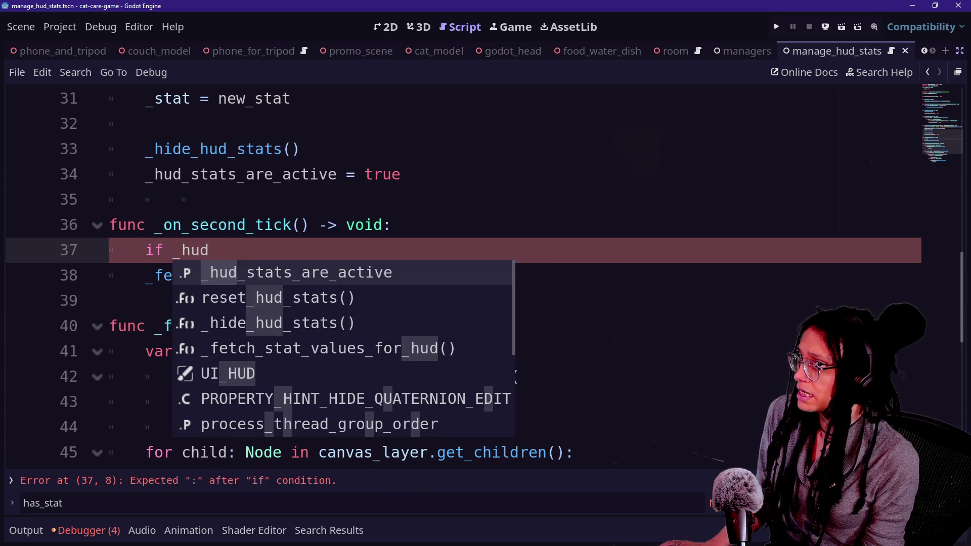
pyautogui.click(357, 278)
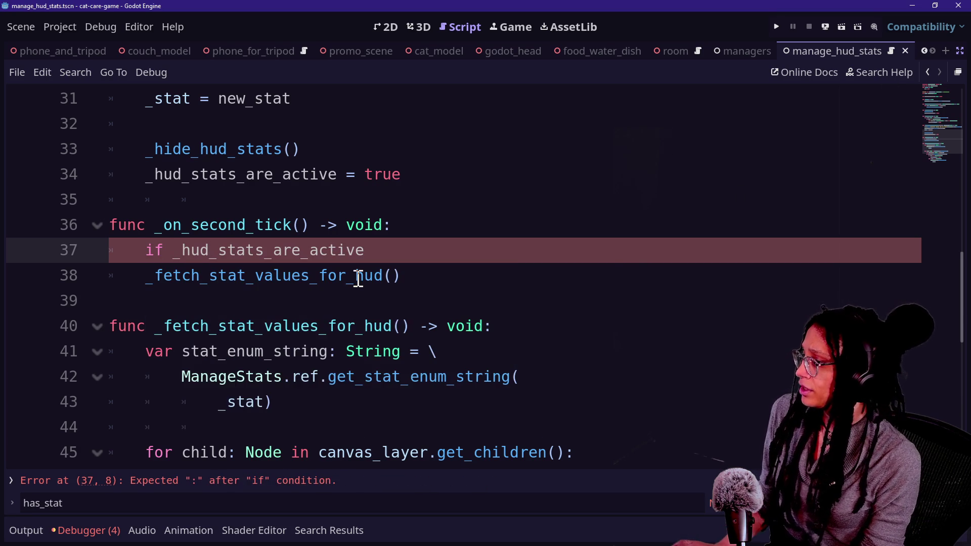
pyautogui.write(':')
pyautogui.click(148, 275)
pyautogui.press('Tab')
# Step: Step the caret through the edited _on_second_tick lines to check the new if block
pyautogui.click(473, 232)
pyautogui.press('Down')
pyautogui.press('Down')
pyautogui.press('Down')
pyautogui.press('Down')
pyautogui.press('Down')
pyautogui.press('Down')
pyautogui.press('Down')
pyautogui.press('Up')
pyautogui.press('Up')
pyautogui.press('Up')
pyautogui.press('Up')
pyautogui.press('Down')
pyautogui.press('Down')
pyautogui.press('Down')
pyautogui.press('Up')
pyautogui.press('Up')
pyautogui.press('Up')
pyautogui.press('Down')
pyautogui.press('Down')
pyautogui.press('Down')
pyautogui.press('Up')
pyautogui.press('Up')
pyautogui.press('Up')
pyautogui.press('Up')
pyautogui.press('Down')
pyautogui.press('Up')
pyautogui.press('Up')
pyautogui.press('Down')
pyautogui.press('Up')
pyautogui.press('Up')
pyautogui.press('Up')
pyautogui.press('Up')
pyautogui.press('Up')
pyautogui.press('Down')
pyautogui.press('Down')
pyautogui.press('Down')
pyautogui.press('Down')
pyautogui.press('Up')
pyautogui.press('Up')
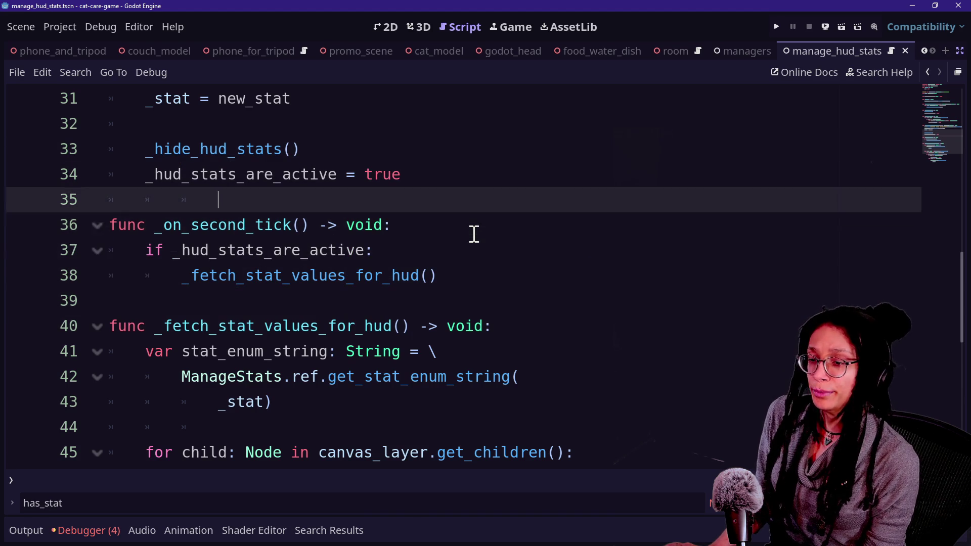
pyautogui.press('Down')
pyautogui.press('Down')
pyautogui.press('Down')
pyautogui.press('Down')
pyautogui.press('Down')
pyautogui.press('Down')
pyautogui.press('Up')
pyautogui.press('Up')
pyautogui.press('Up')
pyautogui.press('Up')
pyautogui.press('Up')
pyautogui.press('Up')
pyautogui.press('Up')
pyautogui.press('Down')
pyautogui.press('Down')
pyautogui.press('Up')
pyautogui.press('Down')
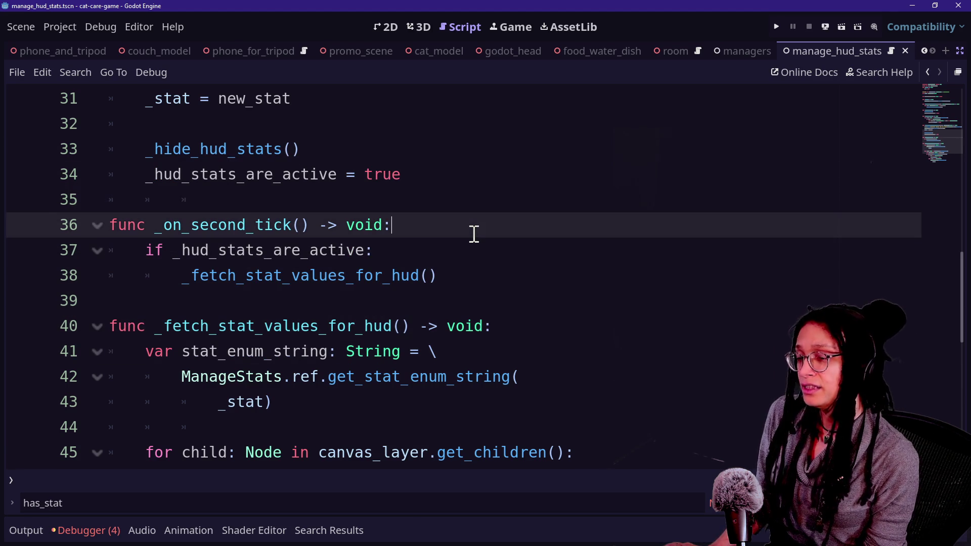
pyautogui.press('Up')
pyautogui.press('Up')
pyautogui.press('Up')
pyautogui.press('Down')
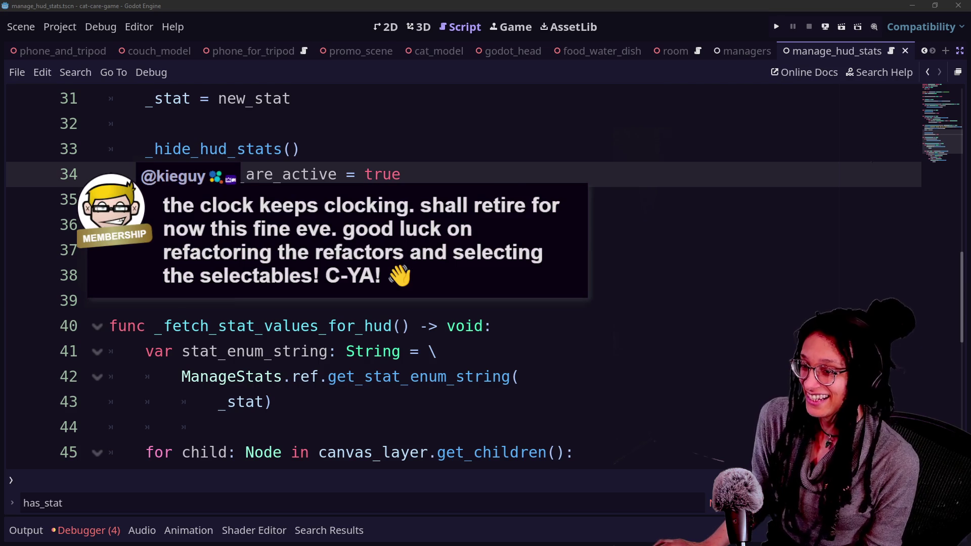
# Step: Review the edited functions in the manage_hud_stats script
pyautogui.click(590, 408)
pyautogui.scroll(-2, 590, 410)
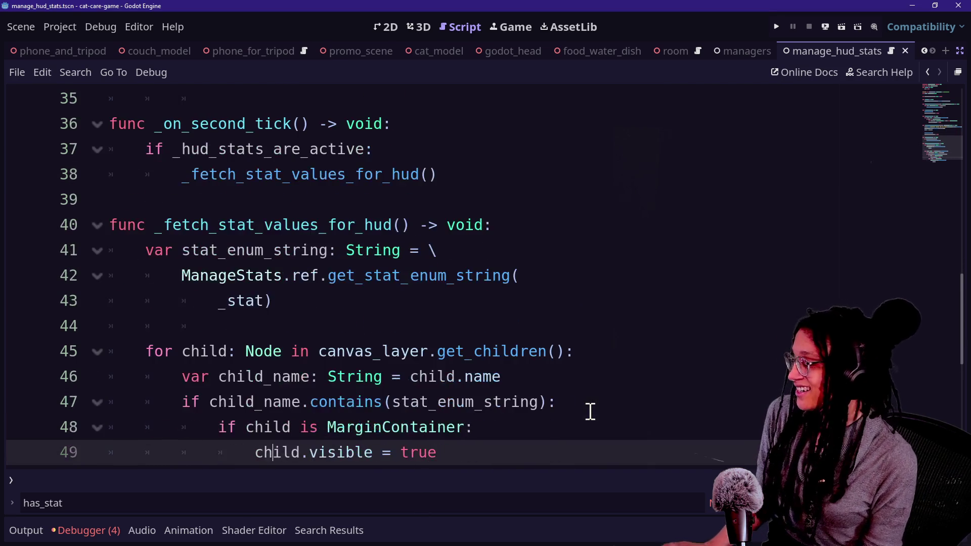
pyautogui.click(313, 339)
pyautogui.press('Up')
pyautogui.press('Up')
pyautogui.press('Down')
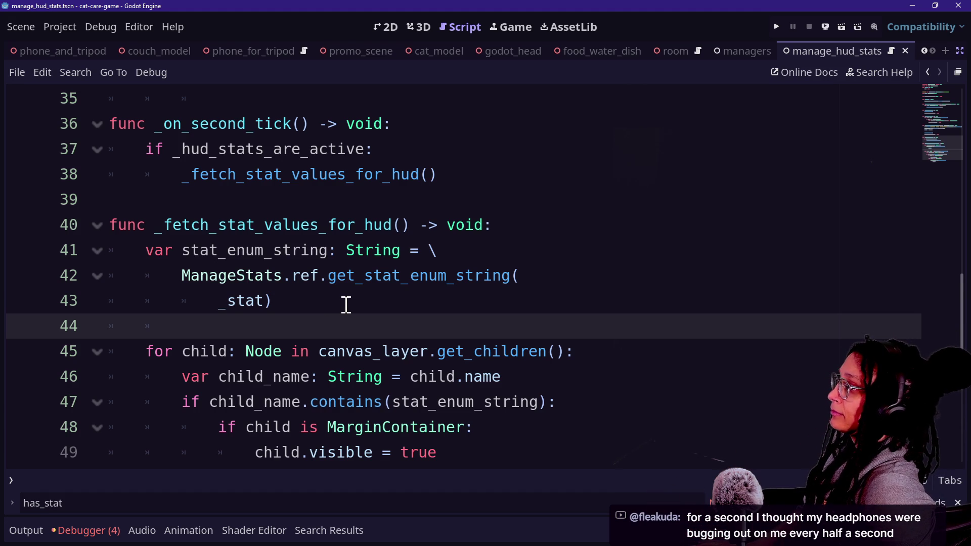
pyautogui.click(262, 124)
pyautogui.click(303, 301)
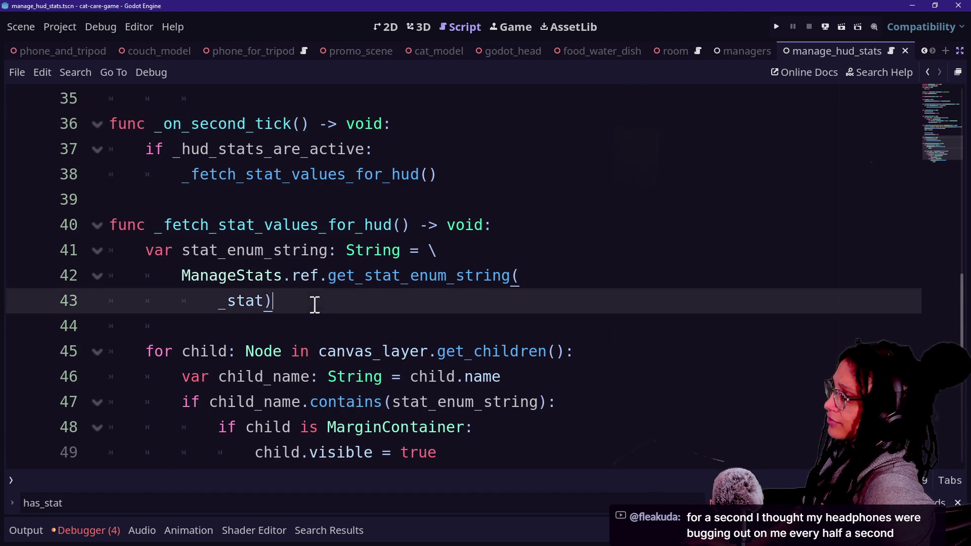
pyautogui.scroll(-2, 303, 299)
pyautogui.scroll(7, 303, 298)
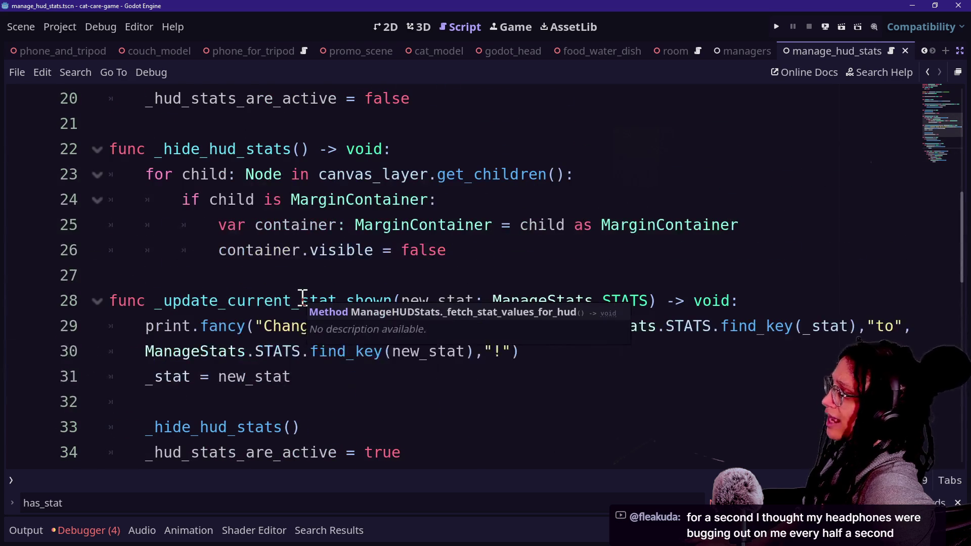
pyautogui.click(287, 301)
pyautogui.scroll(2, 286, 300)
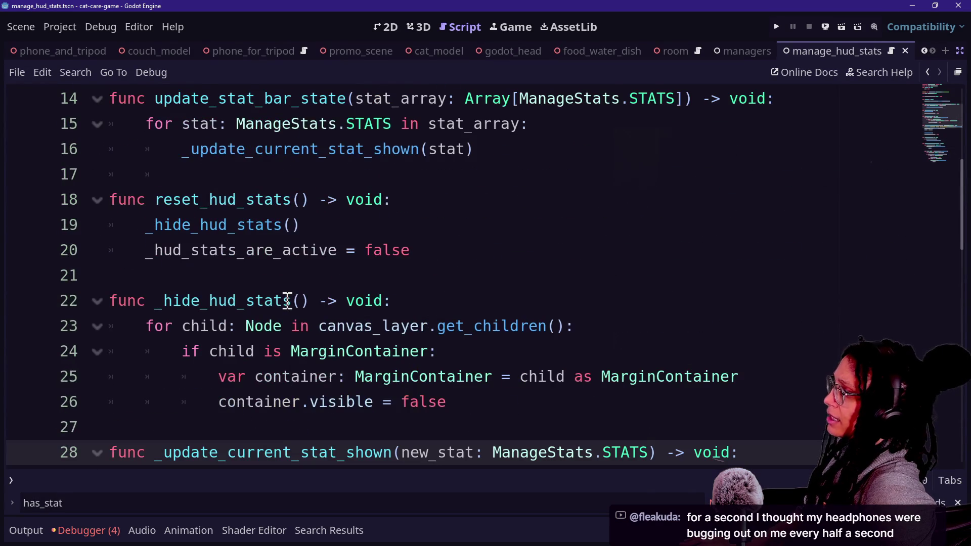
# Step: Search the file finder for 'ui back' and open ui_button_back_minigame.gd
pyautogui.write('ui')
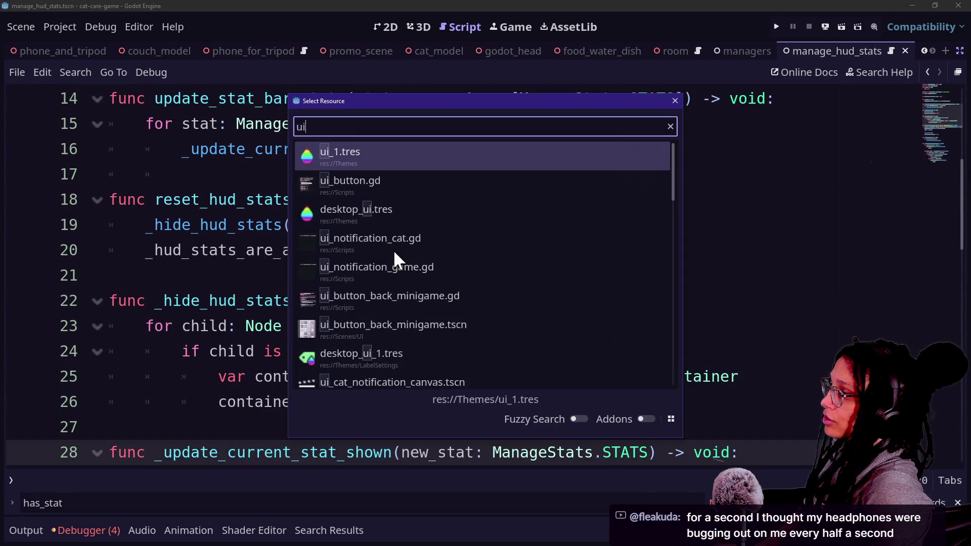
pyautogui.write('_Backack')
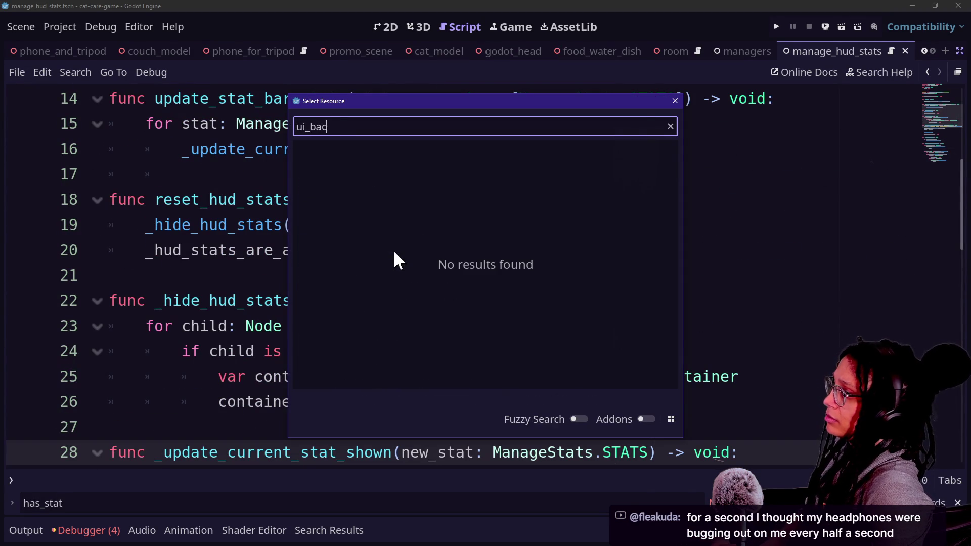
pyautogui.press('BackSpace')
pyautogui.press('BackSpace')
pyautogui.press('BackSpace')
pyautogui.write('back')
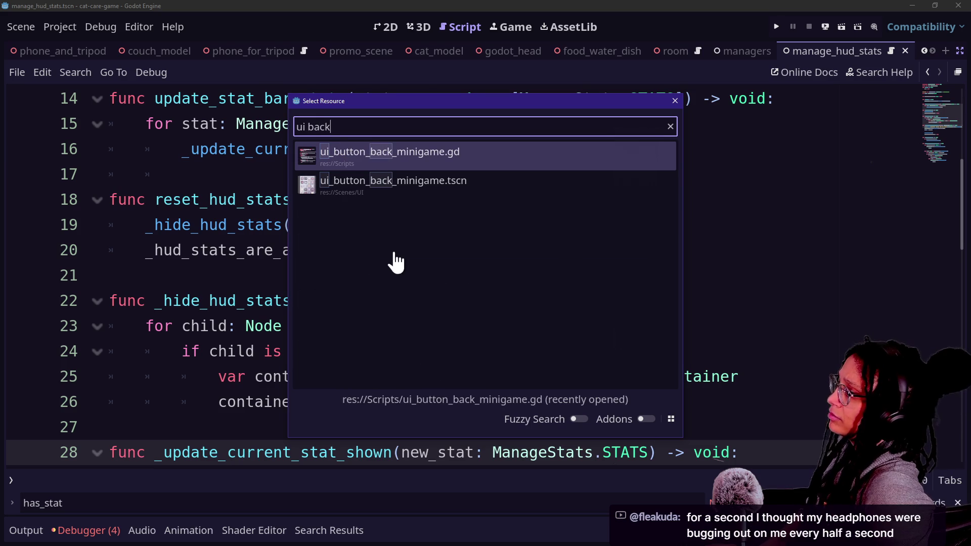
pyautogui.press('Return')
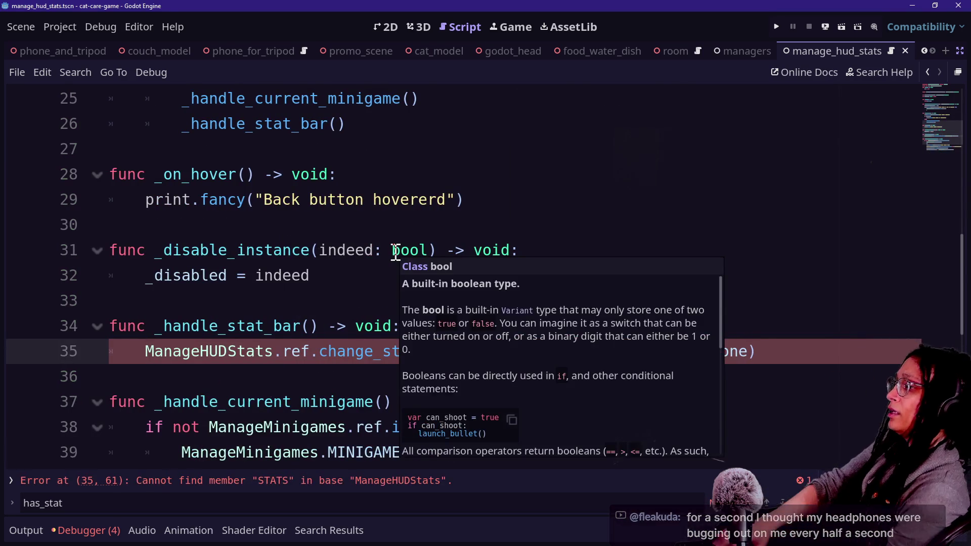
# Step: Delete the whole _handle_stat_bar function (lines 33–35) from the back-button script
pyautogui.click(267, 298)
pyautogui.moveTo(779, 359)
pyautogui.mouseDown()
pyautogui.moveTo(458, 319)
pyautogui.moveTo(284, 350)
pyautogui.mouseUp()
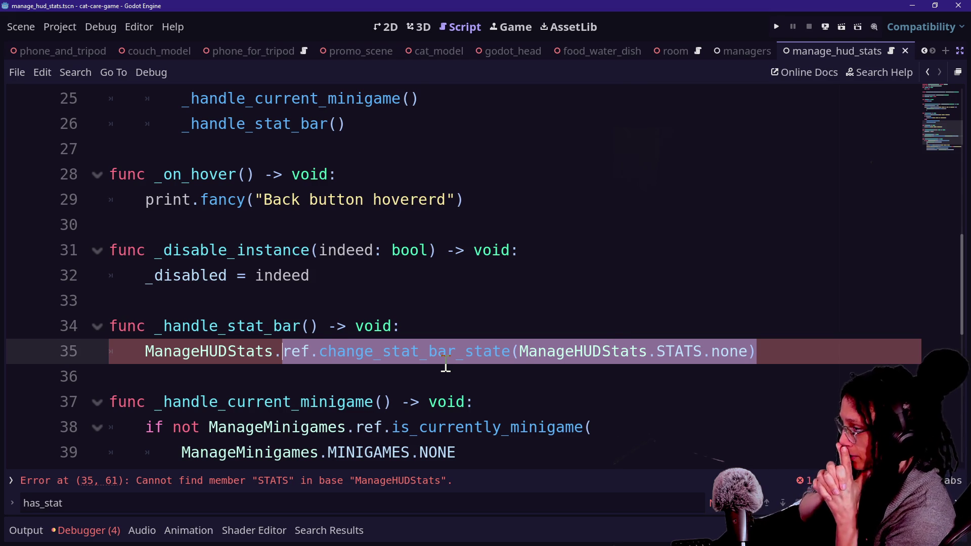
pyautogui.press('BackSpace')
pyautogui.press('BackSpace')
pyautogui.press('BackSpace')
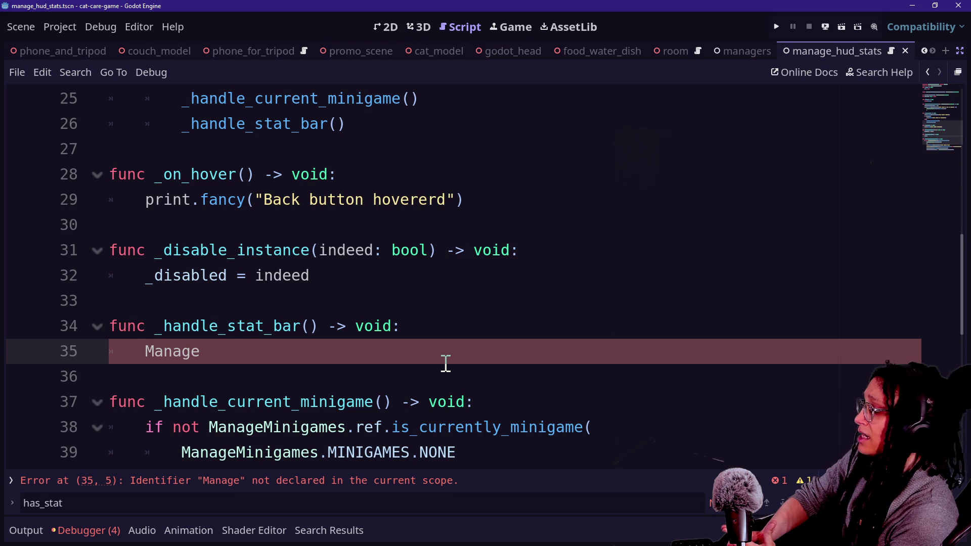
pyautogui.hotkey('ctrl', 'z')
pyautogui.hotkey('ctrl', 'z')
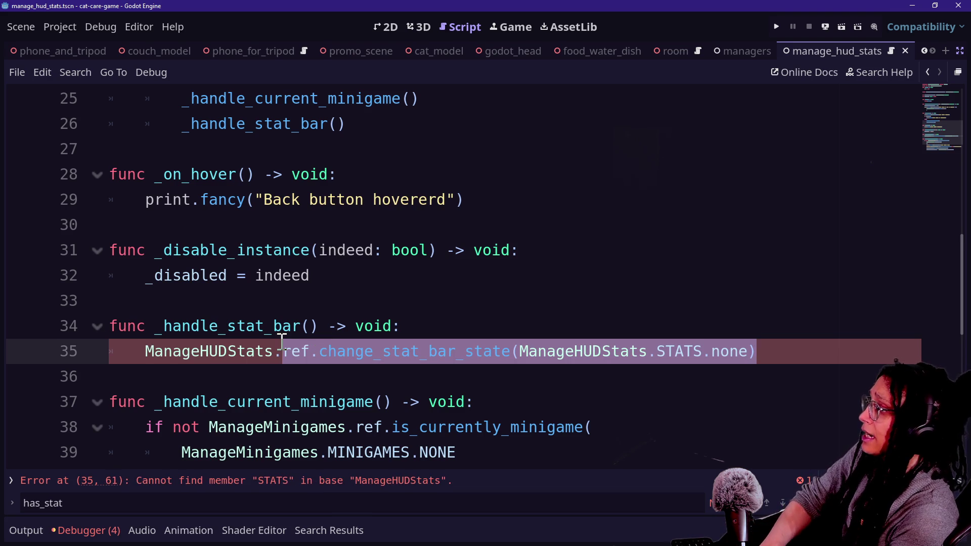
pyautogui.click(716, 352)
pyautogui.moveTo(791, 363); pyautogui.dragTo(761, 310)
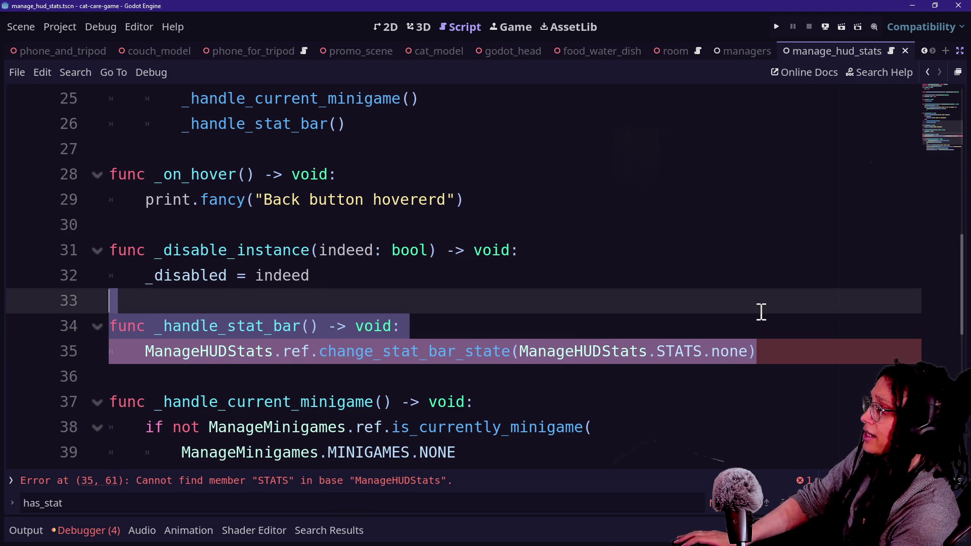
pyautogui.press('BackSpace')
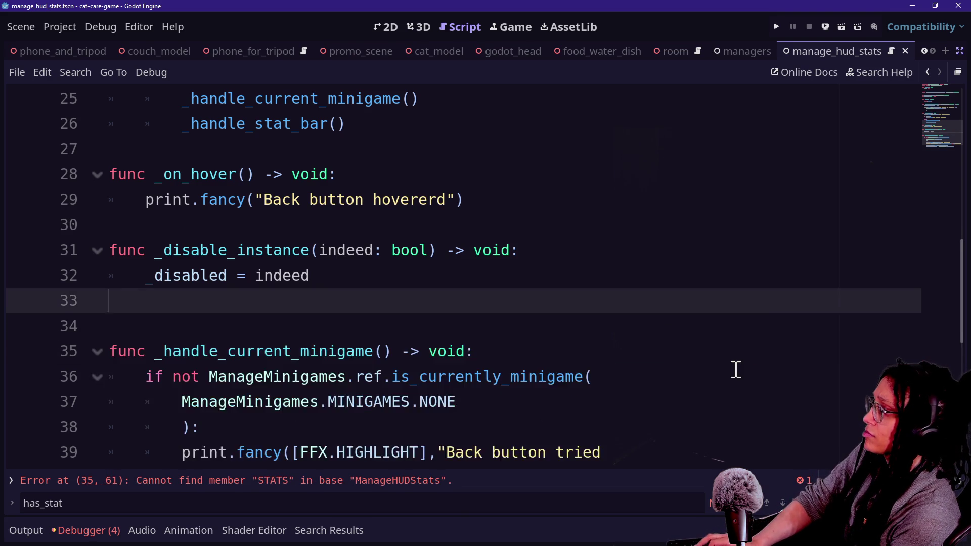
pyautogui.scroll(3, 736, 370)
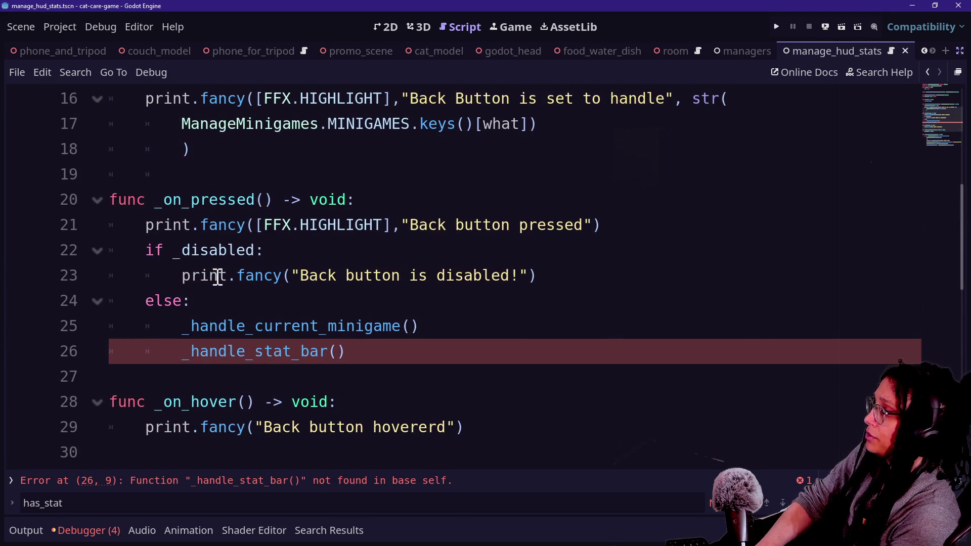
# Step: Review the disabled-message line, the Back button pressed line and _on_pressed in the back button script
pyautogui.moveTo(152, 178)
pyautogui.mouseDown()
pyautogui.moveTo(321, 234)
pyautogui.moveTo(380, 284)
pyautogui.moveTo(296, 295)
pyautogui.mouseUp()
pyautogui.click(383, 277)
pyautogui.click(297, 295)
pyautogui.click(283, 225)
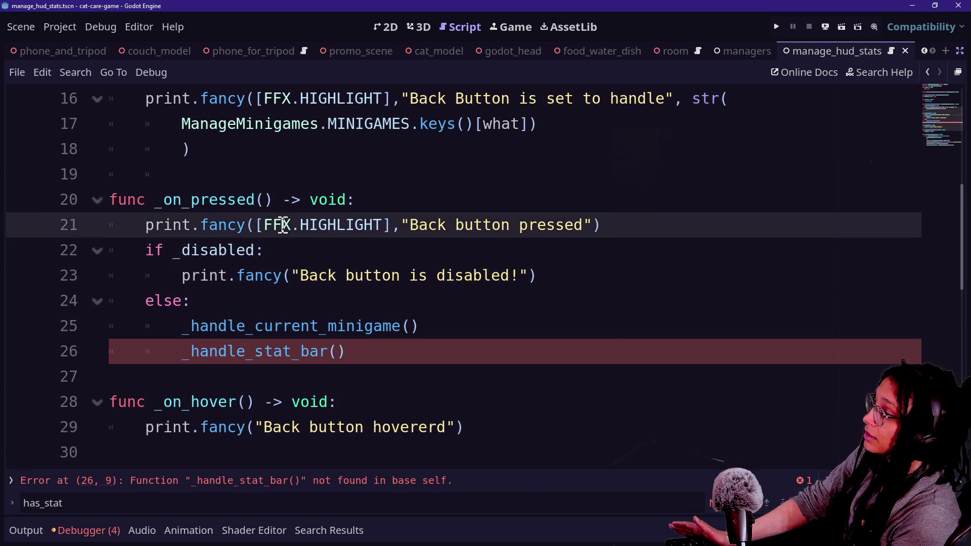
pyautogui.click(159, 202)
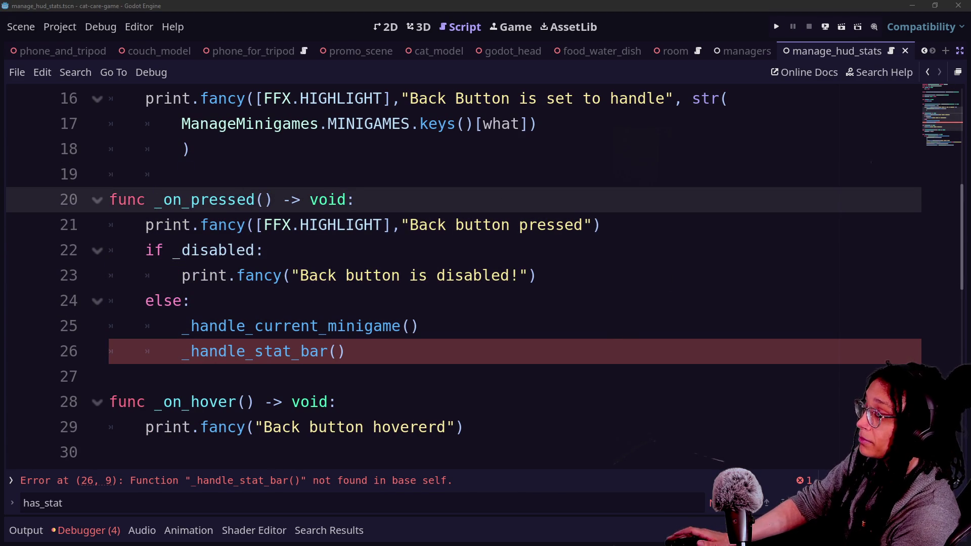
# Step: Look over the variable declarations, including _disabled, and the _ready function near the top
pyautogui.scroll(2, 257, 203)
pyautogui.click(257, 202)
pyautogui.press('Up')
pyautogui.press('Up')
pyautogui.press('Up')
pyautogui.press('Up')
pyautogui.press('Up')
pyautogui.press('Down')
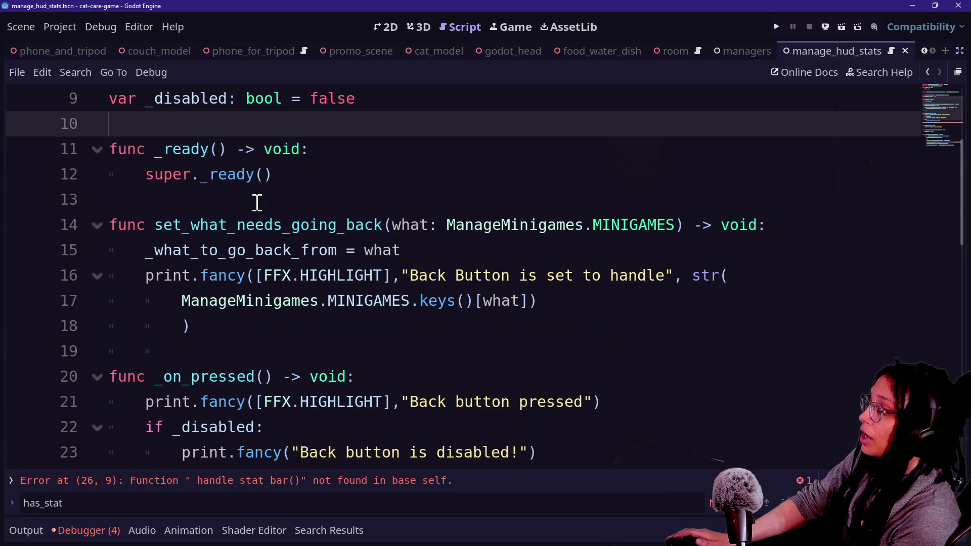
pyautogui.press('Down')
pyautogui.press('Down')
pyautogui.press('Down')
pyautogui.scroll(2, 257, 202)
pyautogui.scroll(3, 257, 202)
pyautogui.moveTo(481, 187); pyautogui.dragTo(700, 228)
pyautogui.click(625, 292)
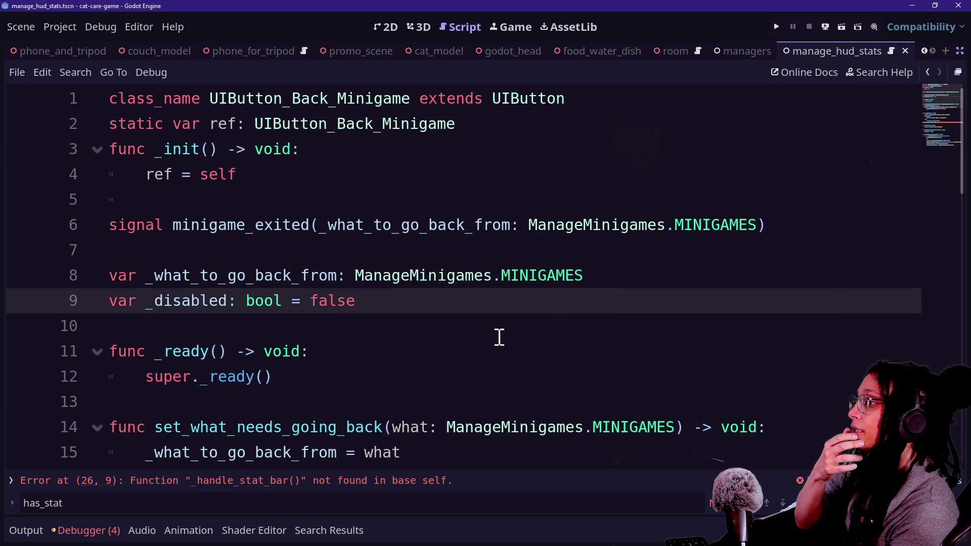
pyautogui.scroll(-2, 499, 337)
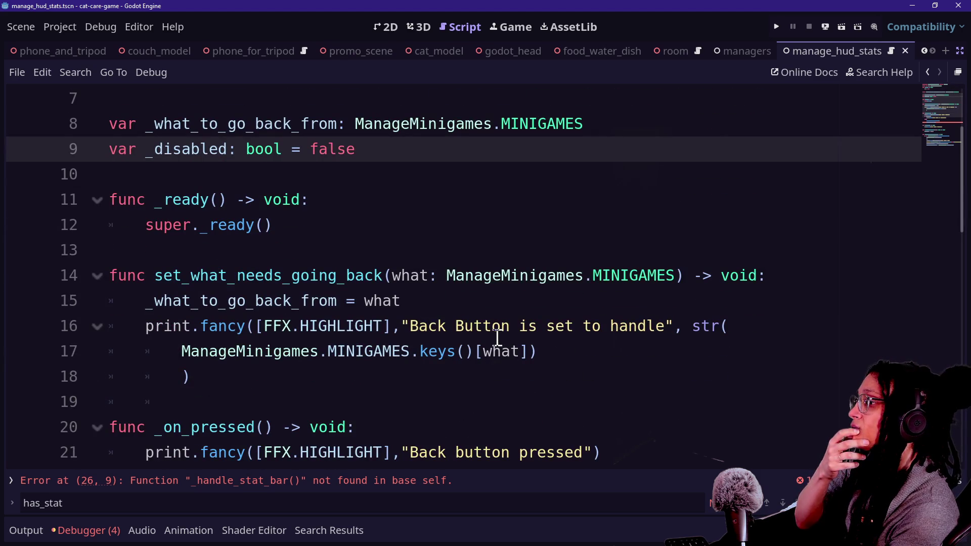
# Step: Select the _on_pressed name on line 20 and search the script for it
pyautogui.moveTo(260, 429)
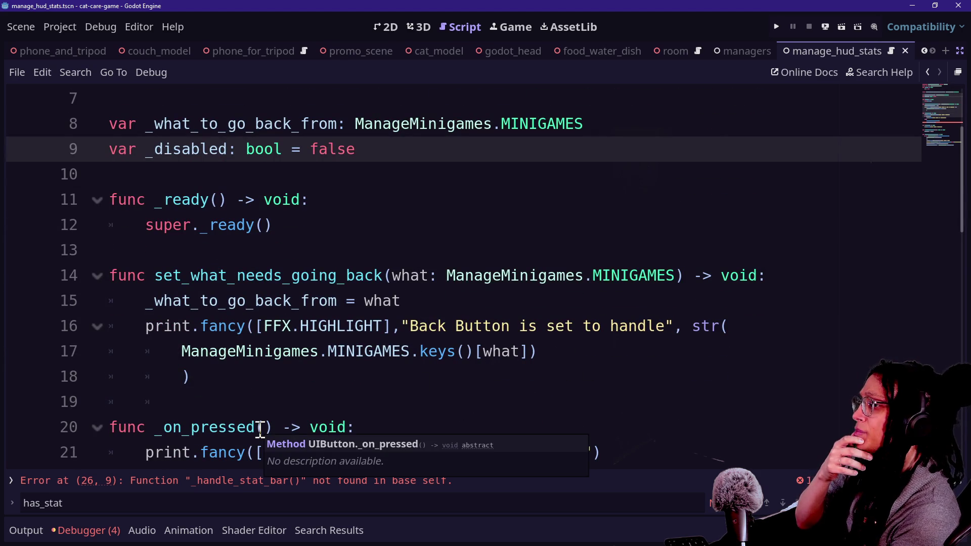
pyautogui.moveTo(261, 429)
pyautogui.mouseDown()
pyautogui.moveTo(157, 429)
pyautogui.moveTo(255, 429)
pyautogui.mouseUp()
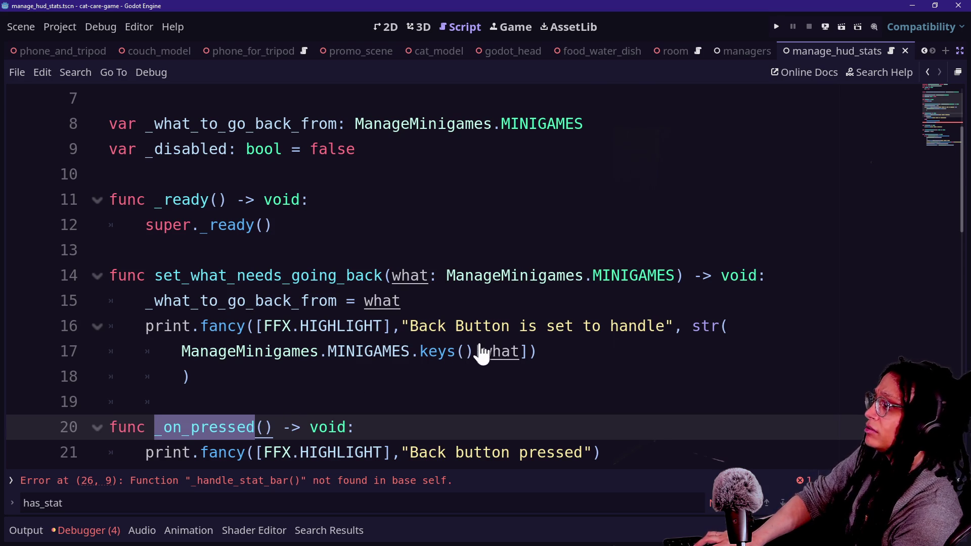
pyautogui.hotkey('ctrl', 'f')
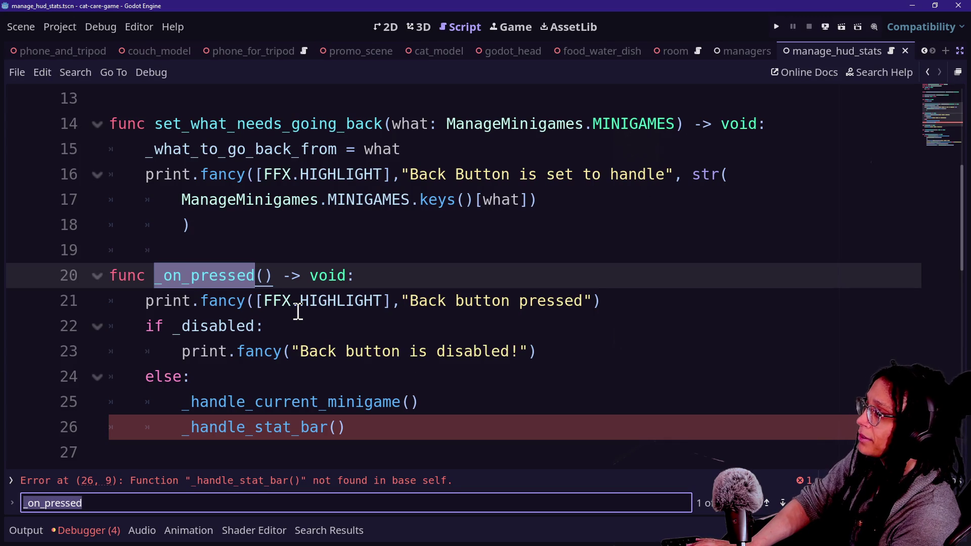
# Step: Go to the top of the script and open the UIButton base class script
pyautogui.scroll(2, 298, 312)
pyautogui.scroll(1, 298, 312)
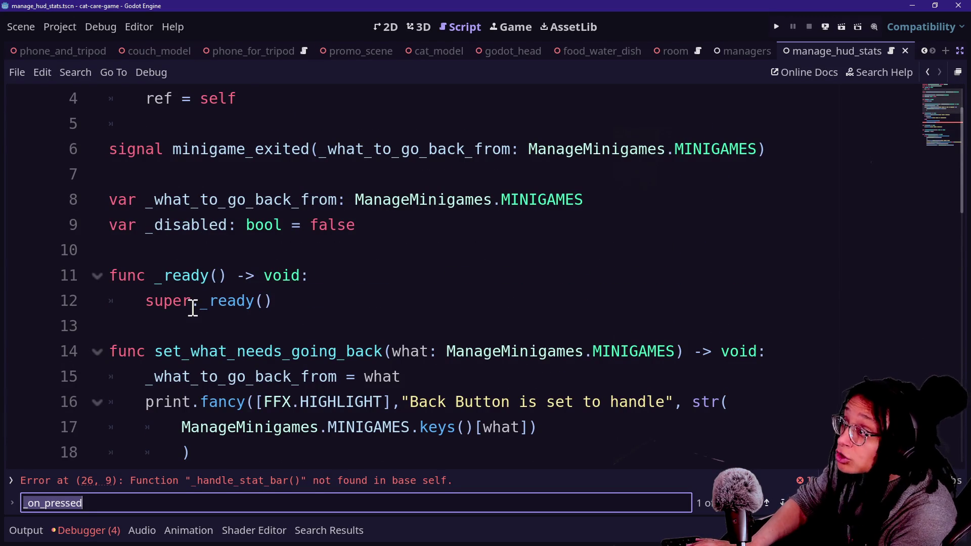
pyautogui.scroll(1, 342, 310)
pyautogui.keyDown('ctrl'); pyautogui.click(521, 116); pyautogui.keyUp('ctrl')
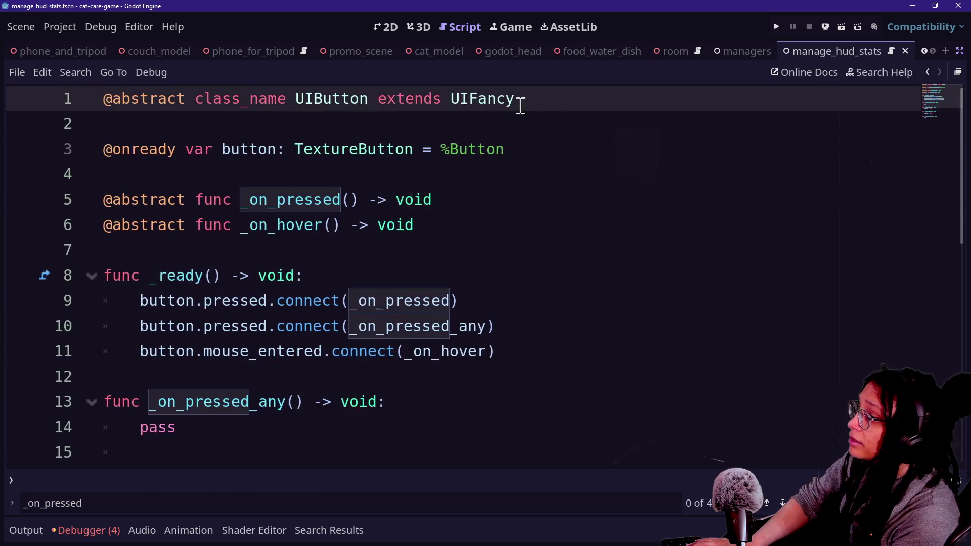
# Step: Inspect UIButton's abstract _on_pressed declaration and its signal connection lines in _ready
pyautogui.click(462, 211)
pyautogui.click(349, 365)
pyautogui.moveTo(349, 366); pyautogui.dragTo(282, 218)
pyautogui.click(289, 205)
pyautogui.click(362, 334)
pyautogui.click(298, 174)
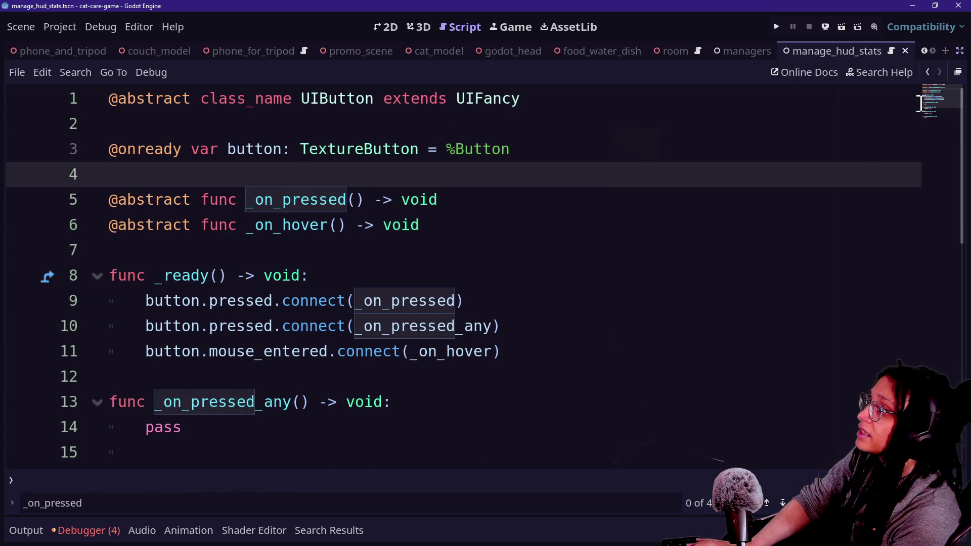
# Step: Return to the back-button minigame script and scroll to its _on_pressed function
pyautogui.click(926, 72)
pyautogui.scroll(-2, 577, 292)
pyautogui.scroll(-2, 577, 293)
pyautogui.click(544, 277)
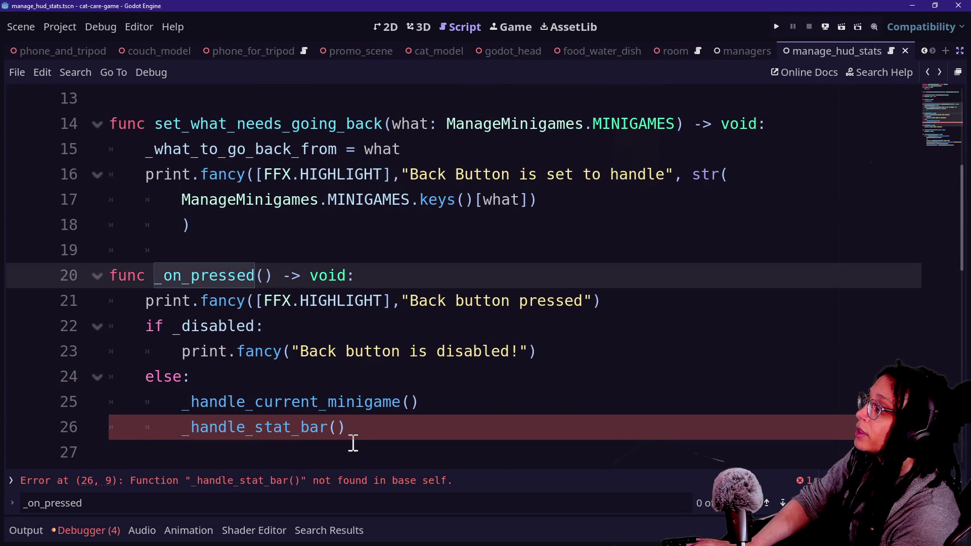
pyautogui.scroll(-1, 344, 428)
# Step: Replace the _handle_current_minigame and _handle_stat_bar calls in the else branch with ManageResets.ref
pyautogui.moveTo(440, 349)
pyautogui.mouseDown()
pyautogui.moveTo(445, 355)
pyautogui.moveTo(605, 275)
pyautogui.moveTo(311, 299)
pyautogui.moveTo(293, 270)
pyautogui.moveTo(71, 301)
pyautogui.moveTo(212, 315)
pyautogui.moveTo(169, 331)
pyautogui.mouseUp()
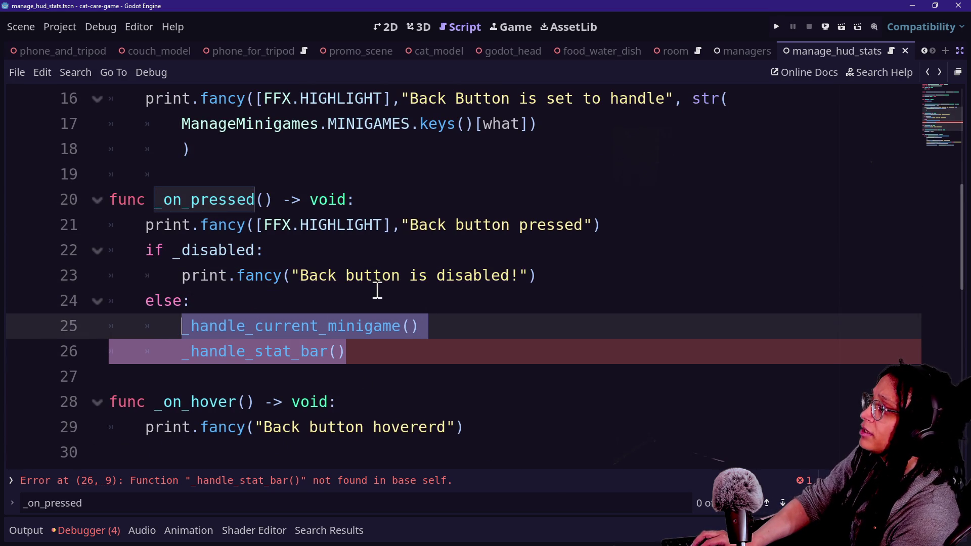
pyautogui.press('BackSpace')
pyautogui.write('Manage')
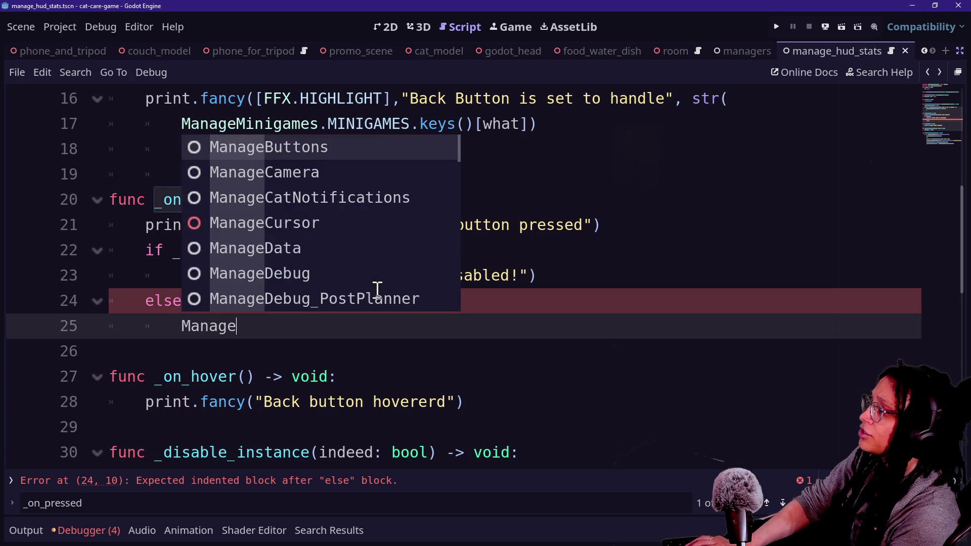
pyautogui.write('Resets.')
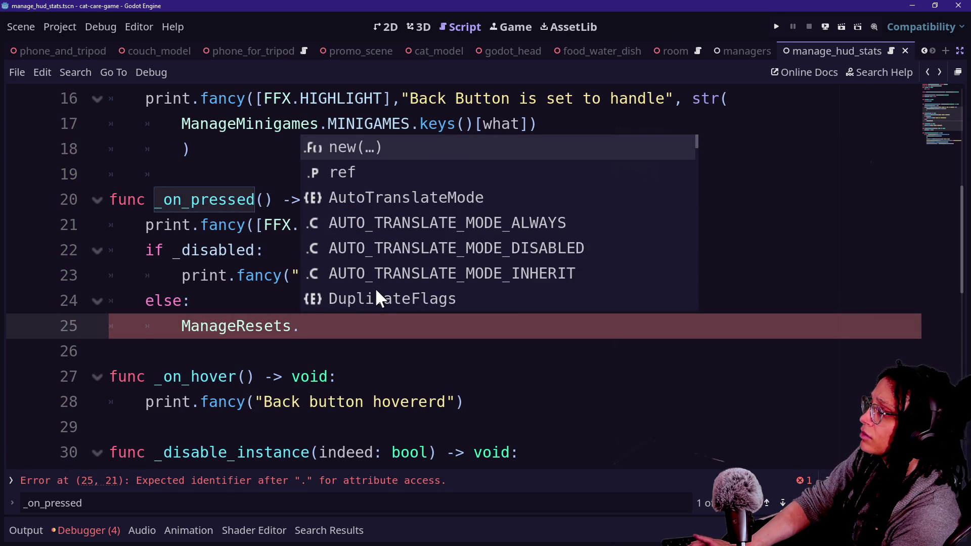
pyautogui.write('ref')
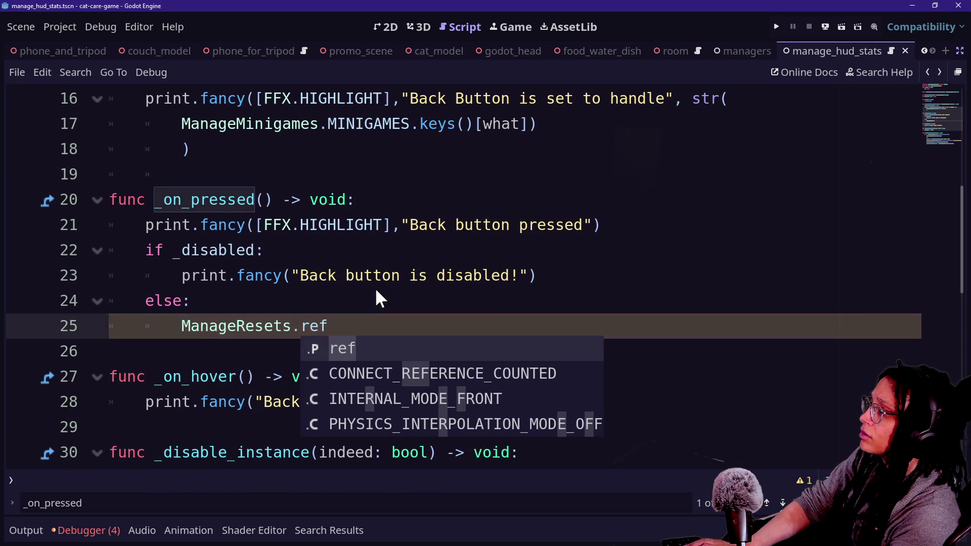
# Step: Open the ManageResets script and compare it with the PostPlanner copy of manage_resets.gd
pyautogui.keyDown('ctrl'); pyautogui.click(217, 330); pyautogui.keyUp('ctrl')
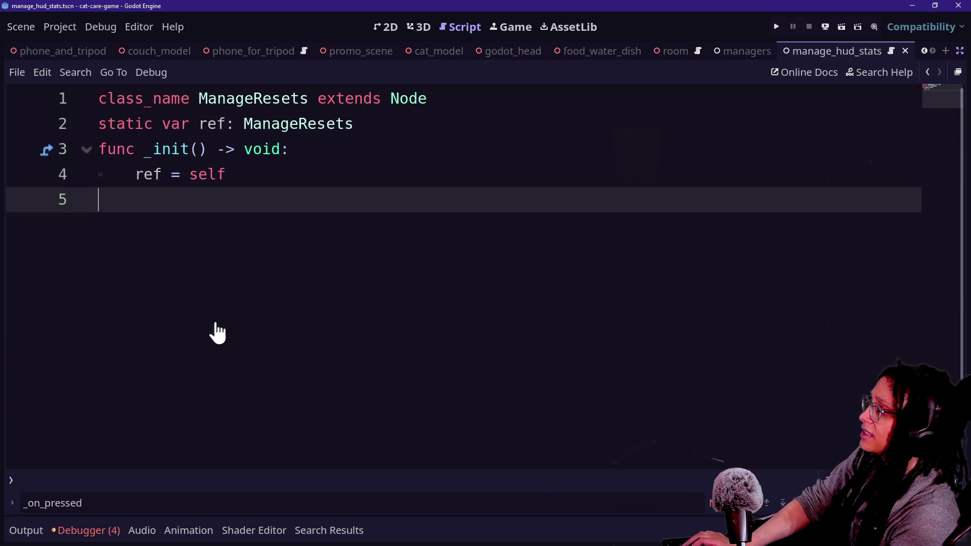
pyautogui.hotkey('shift', 'alt', 'o')
pyautogui.write('manage_res')
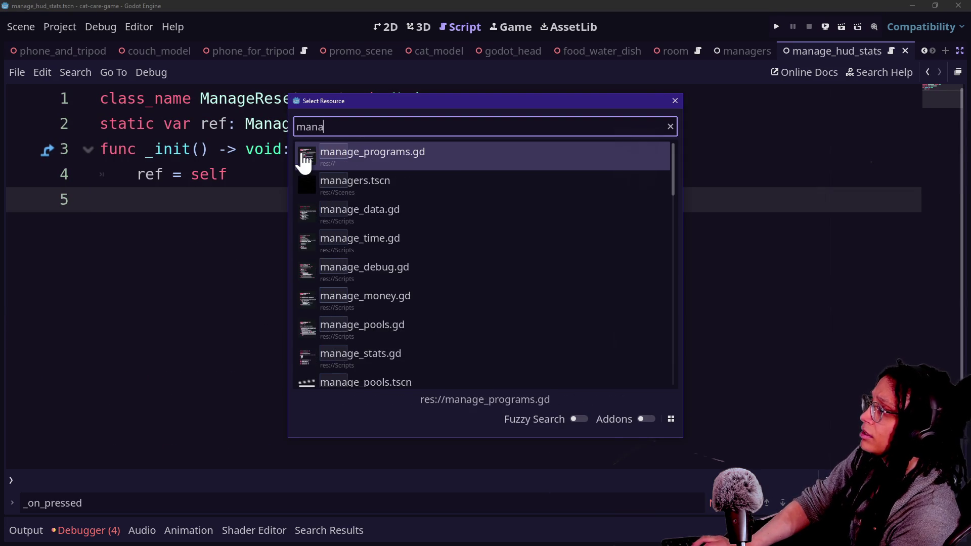
pyautogui.click(389, 185)
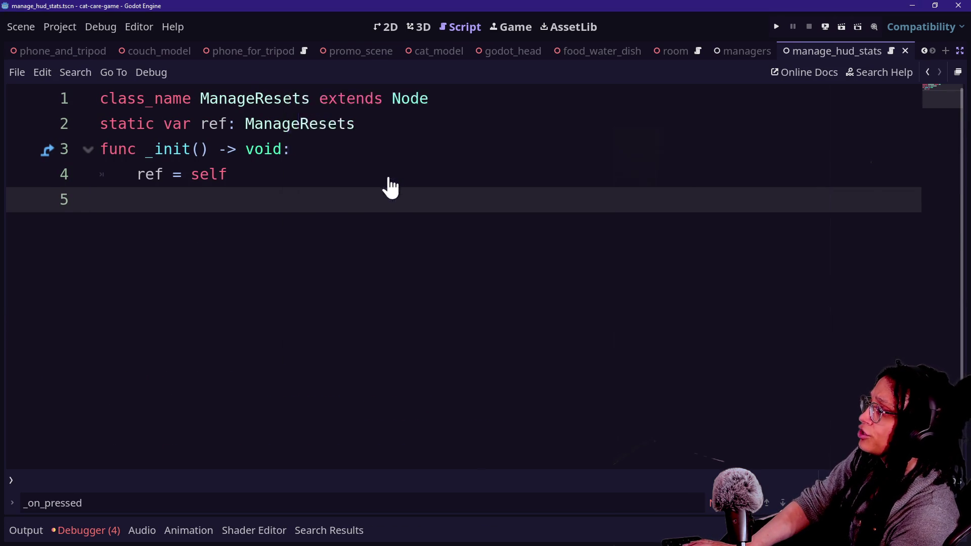
pyautogui.scroll(15, 220, 146)
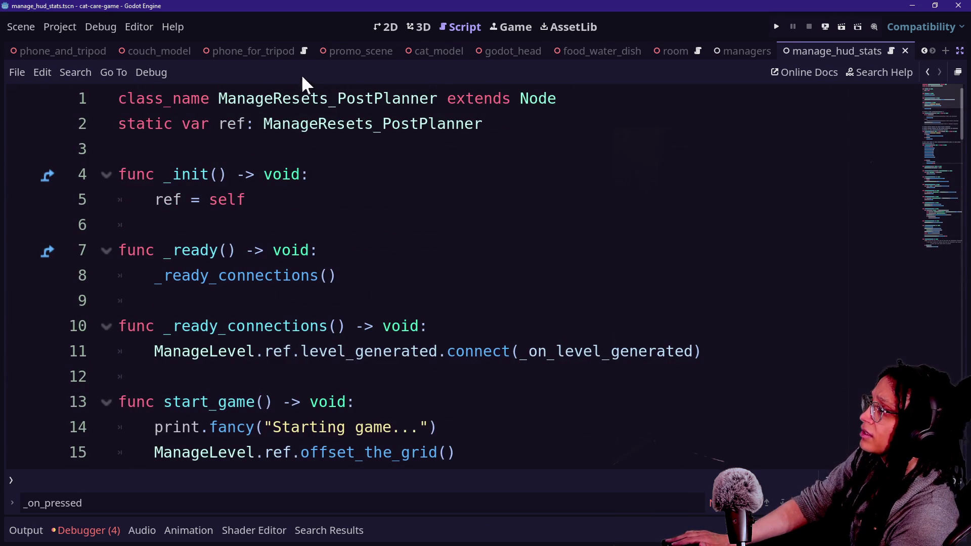
pyautogui.moveTo(273, 100); pyautogui.dragTo(420, 124)
pyautogui.click(608, 89)
# Step: In the back-button minigame script, append a dot after ManageResets.ref
pyautogui.hotkey('shift', 'alt', 'o')
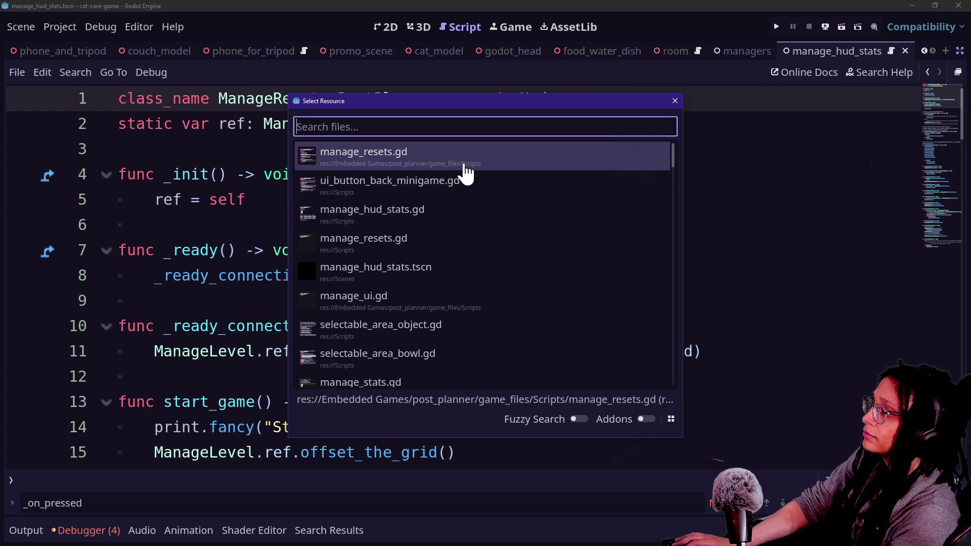
pyautogui.click(451, 190)
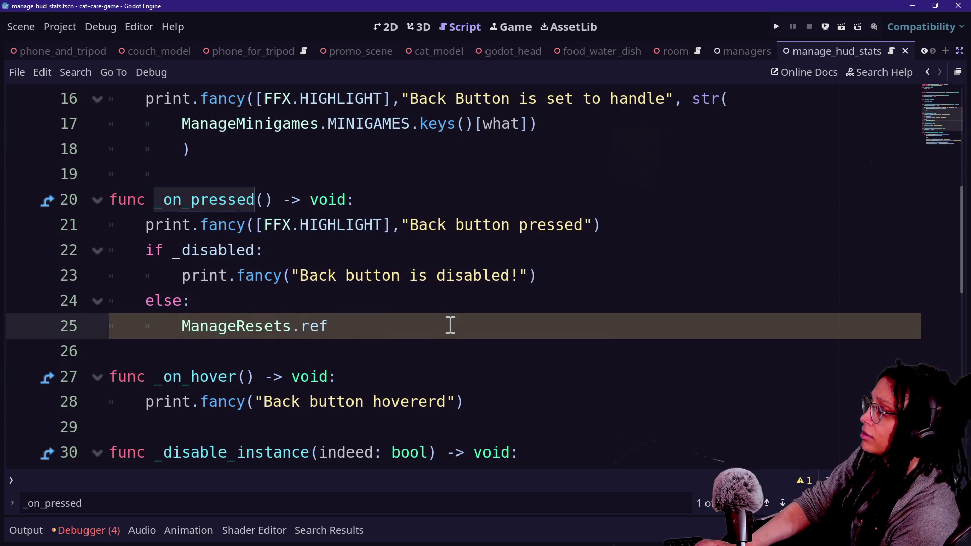
pyautogui.write('.')
pyautogui.press('Escape')
# Step: Add on_pressed_back() -> void to ManageResets holding _handle_current_minigame() and _handle_stat_bar(), indentation fixed
pyautogui.keyDown('ctrl'); pyautogui.click(260, 328); pyautogui.keyUp('ctrl')
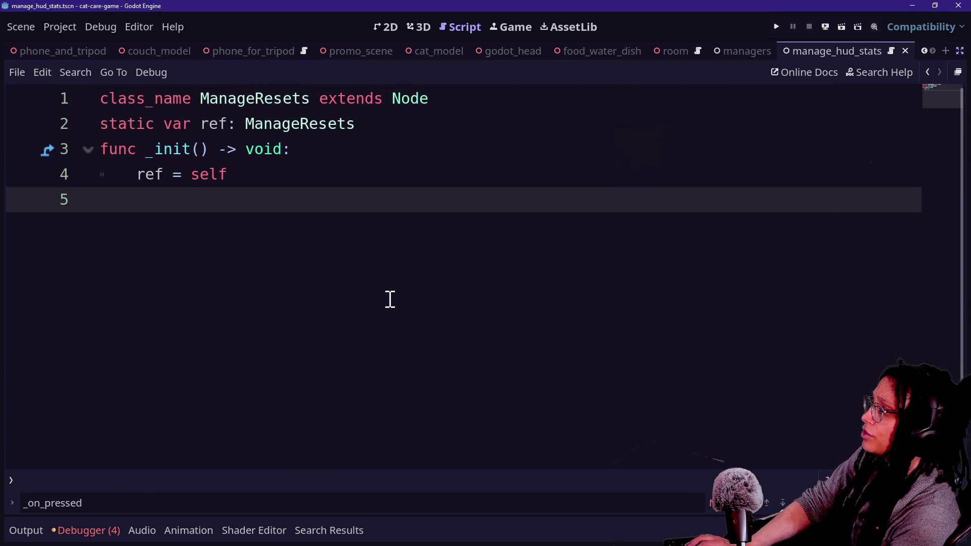
pyautogui.press('Return')
pyautogui.write('func o')
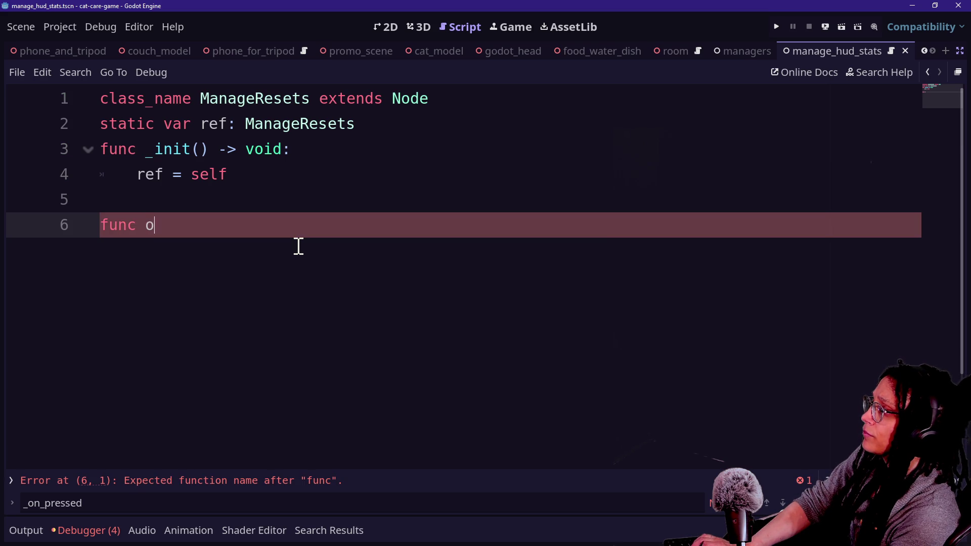
pyautogui.press('BackSpace')
pyautogui.press('BackSpace')
pyautogui.press('BackSpace')
pyautogui.write('_pre')
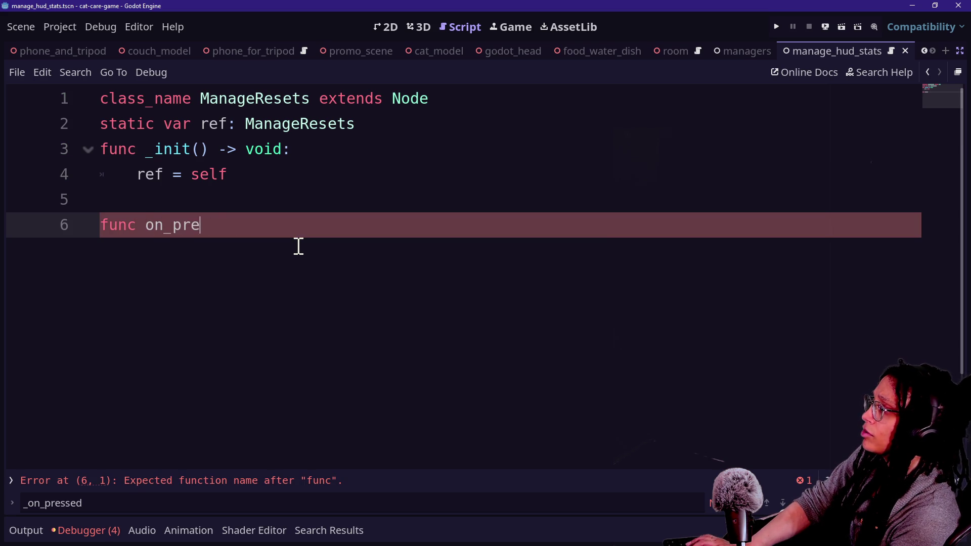
pyautogui.write('ssed_back(< v')
pyautogui.write('> void:')
pyautogui.press('Return')
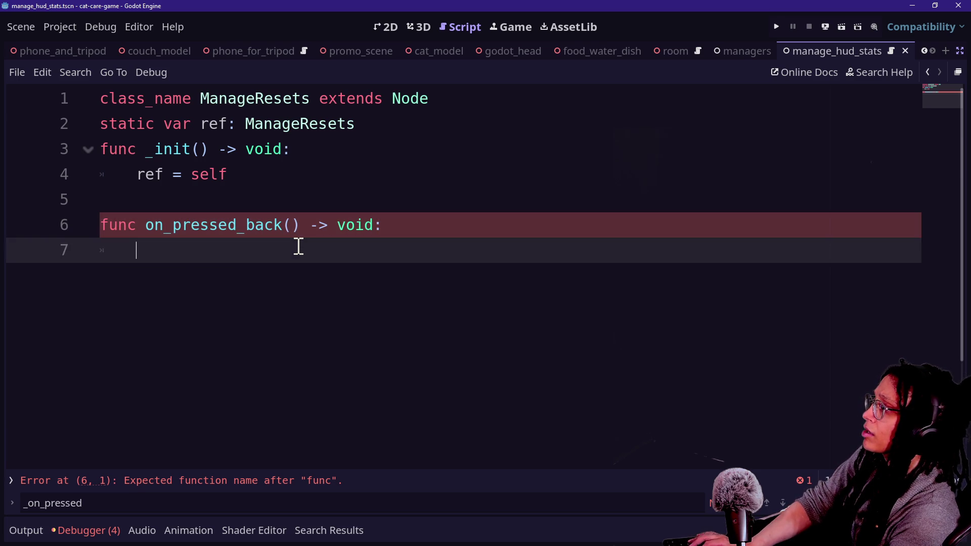
pyautogui.write('_handle_current_minigame() \t\t_handle_stat_bar()')
pyautogui.click(165, 275)
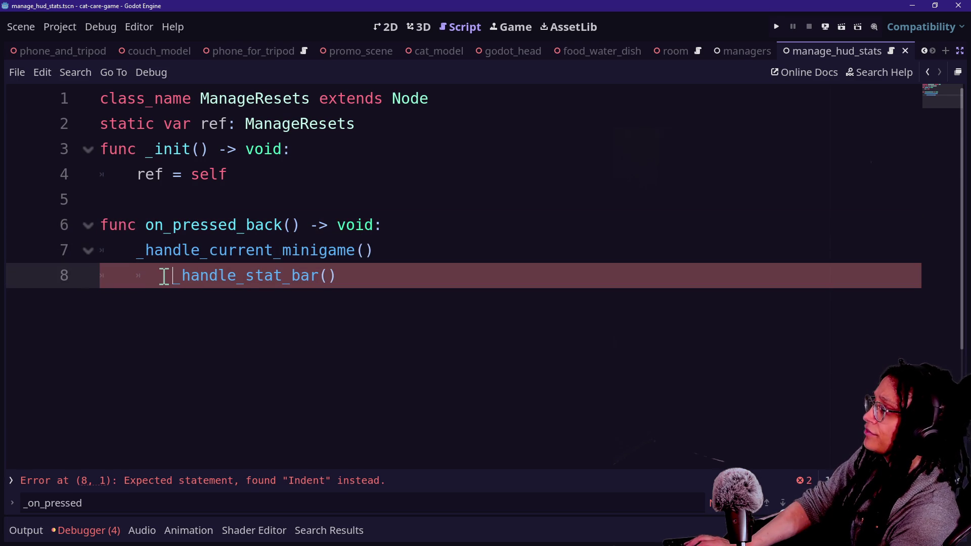
pyautogui.press('BackSpace')
pyautogui.hotkey('shift', 'alt', 'o')
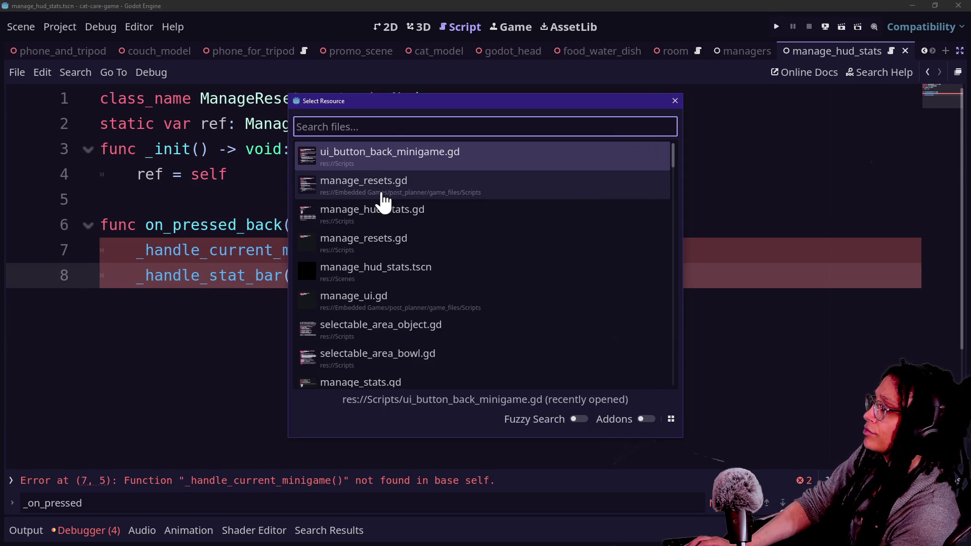
# Step: Review start_level and reset_game in PostPlanner's manage_resets.gd, then return to the back-button script's else branch
pyautogui.click(384, 203)
pyautogui.click(249, 275)
pyautogui.scroll(-4, 249, 273)
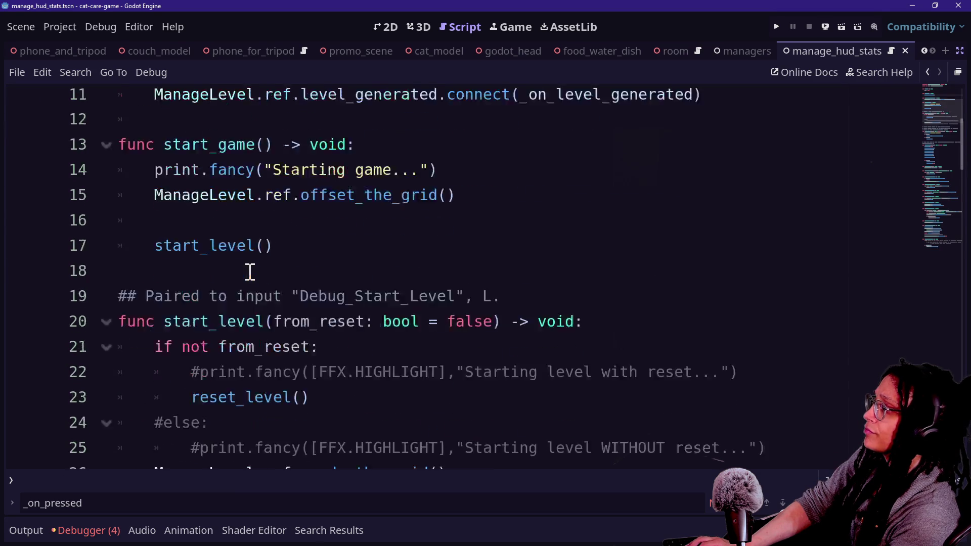
pyautogui.click(335, 248)
pyautogui.scroll(-1, 319, 229)
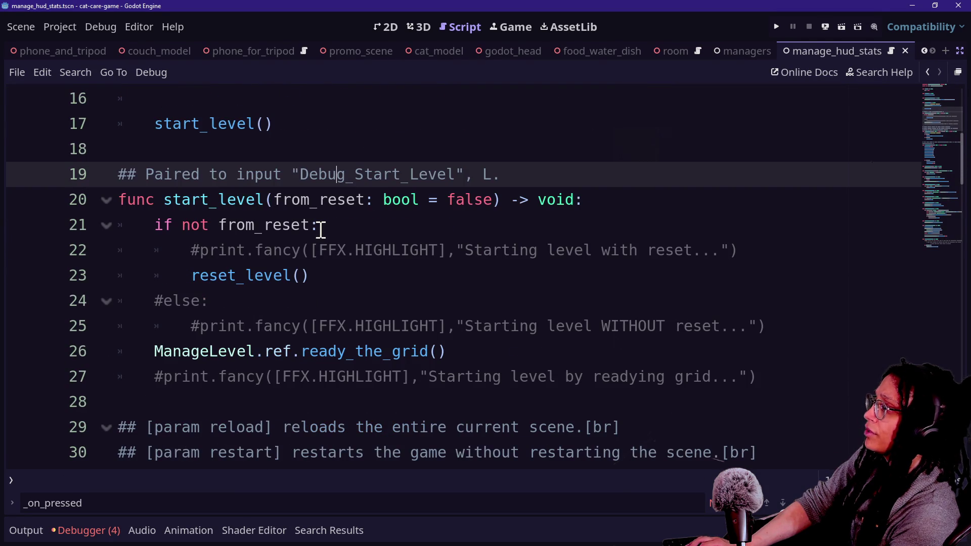
pyautogui.click(349, 281)
pyautogui.scroll(-1, 349, 286)
pyautogui.scroll(-2, 349, 288)
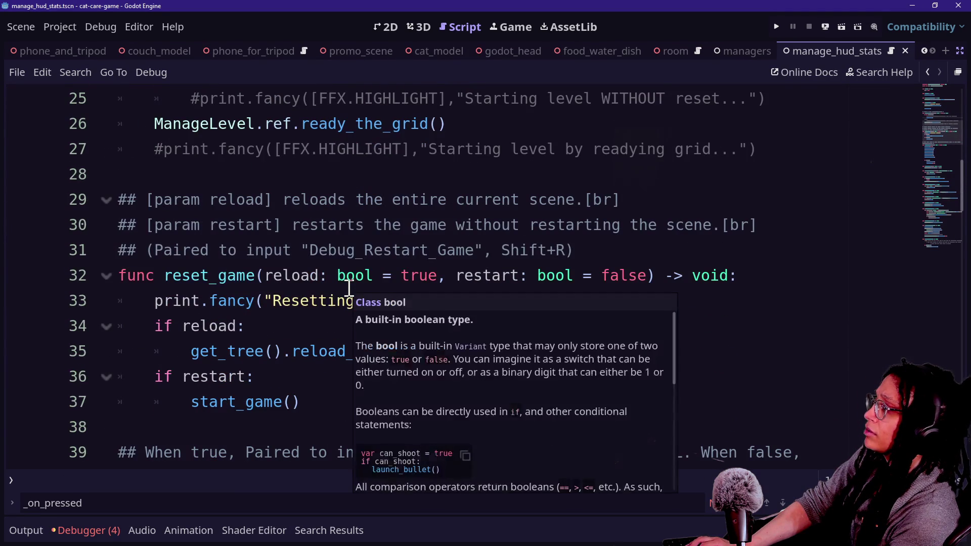
pyautogui.scroll(3, 349, 288)
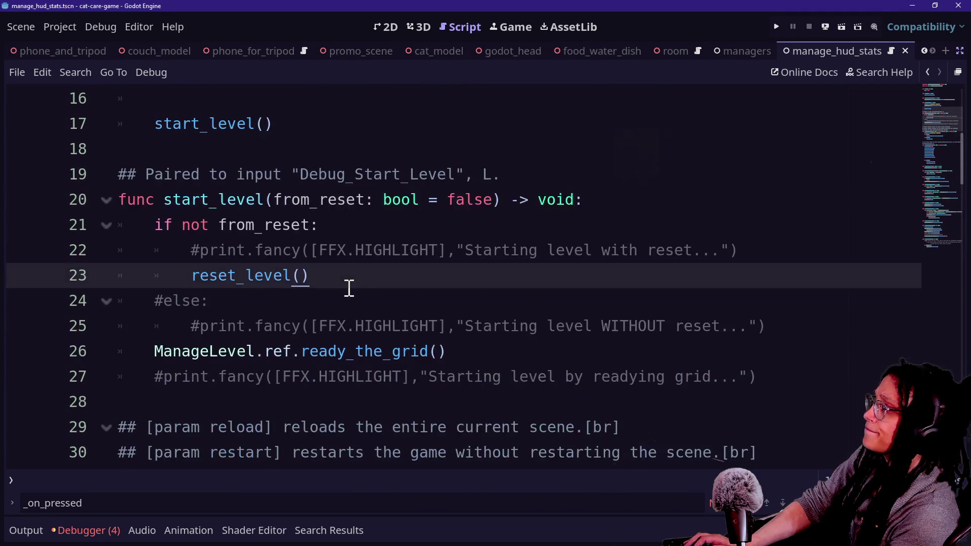
pyautogui.hotkey('shift', 'alt', 'o')
pyautogui.click(349, 295)
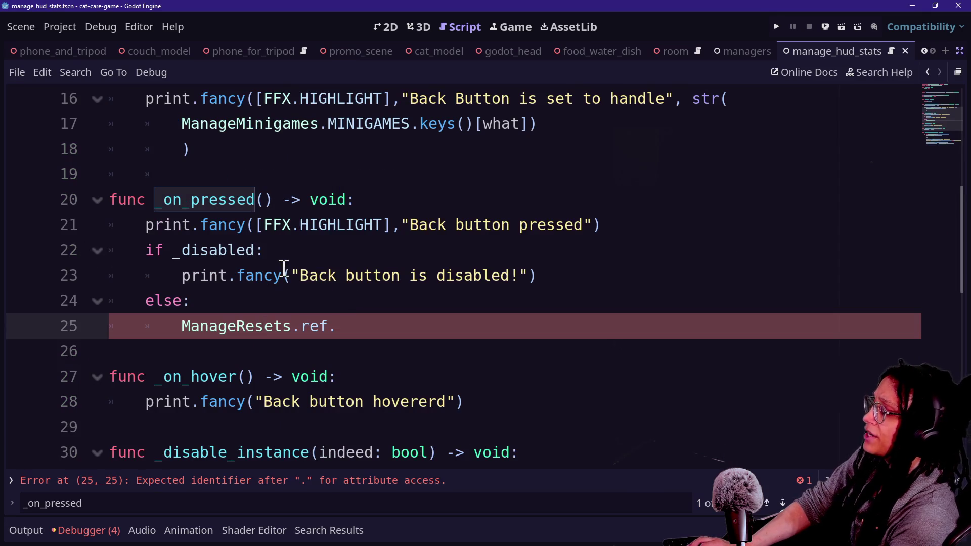
pyautogui.click(393, 303)
# Step: Try completion suggestions after ManageResets.ref., briefly revisit ManageResets, and come back to the back-button script
pyautogui.press('Down')
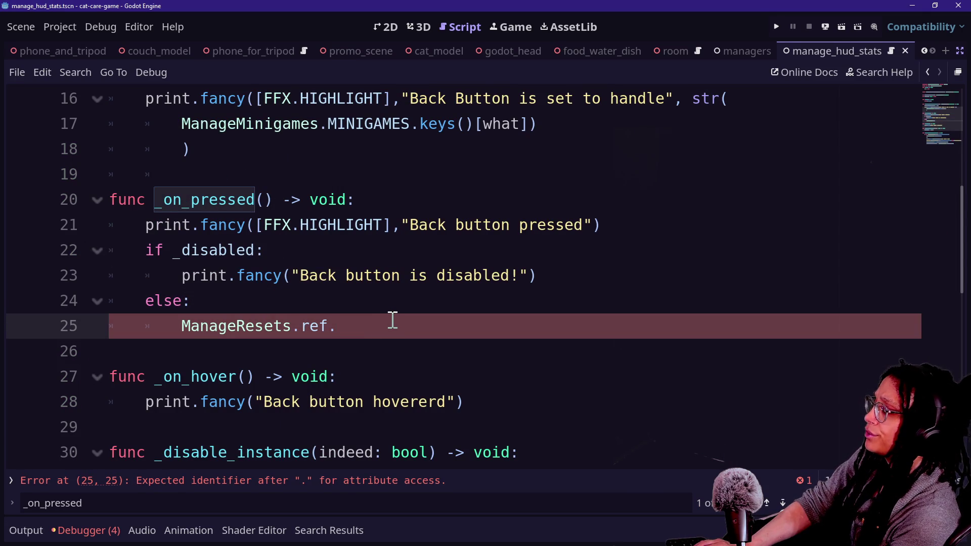
pyautogui.write('r')
pyautogui.press('BackSpace')
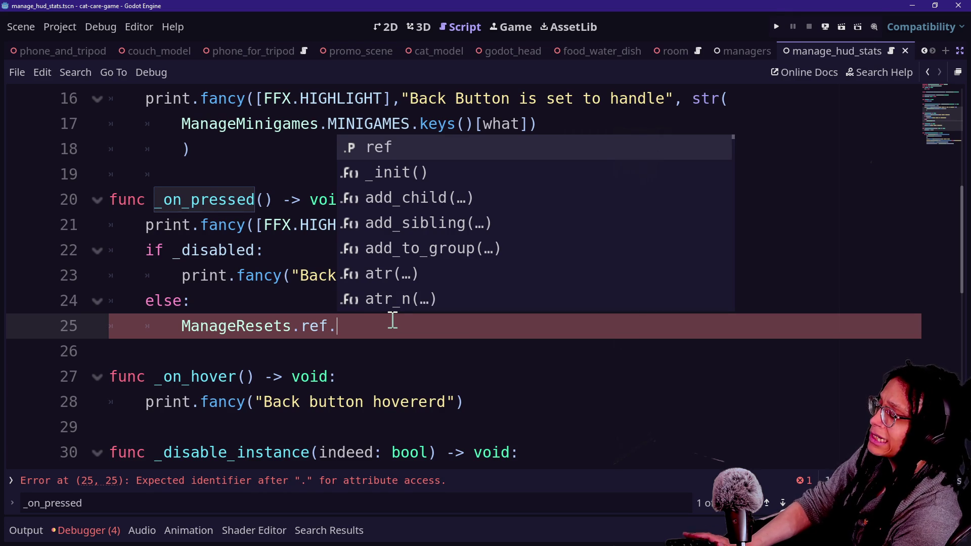
pyautogui.write('f')
pyautogui.press('BackSpace')
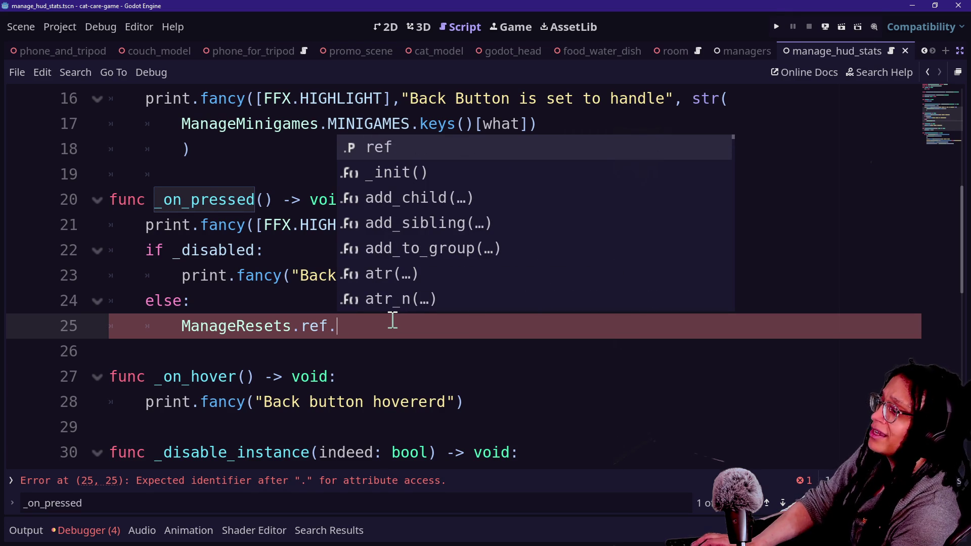
pyautogui.keyDown('ctrl'); pyautogui.click(243, 333); pyautogui.keyUp('ctrl')
pyautogui.hotkey('shift', 'alt', 'o')
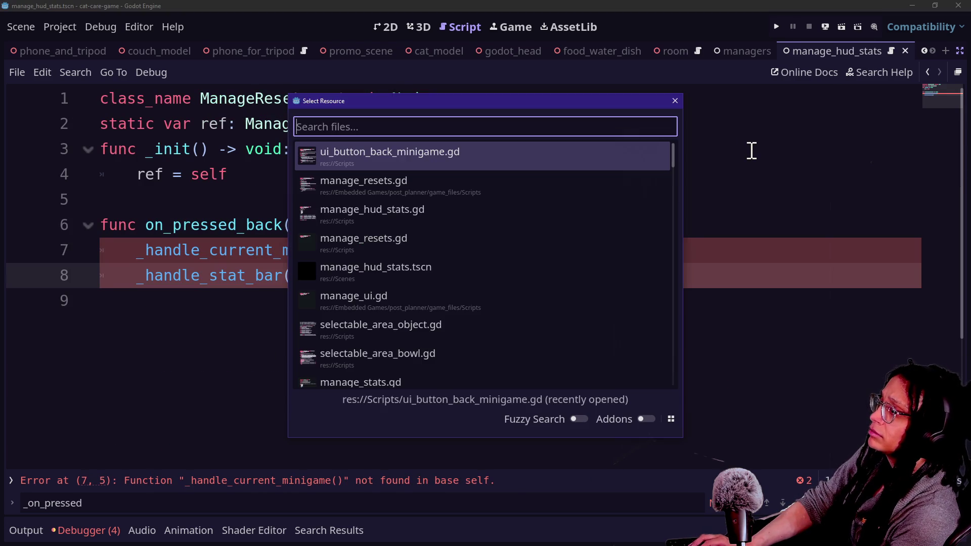
pyautogui.press('Escape')
pyautogui.hotkey('alt', 'Left')
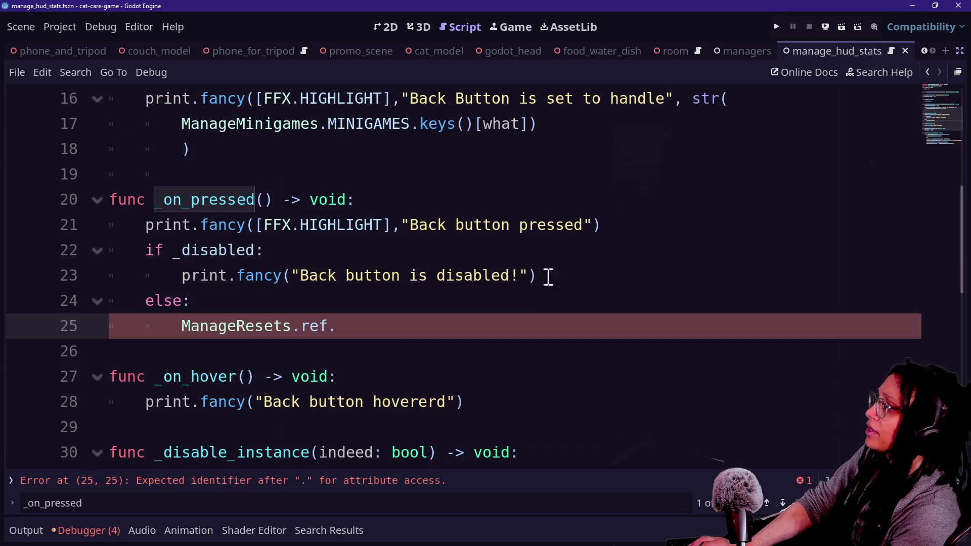
# Step: Complete the call as ManageResets.ref.on_pressed_back() and jump to its definition
pyautogui.click(537, 309)
pyautogui.click(614, 319)
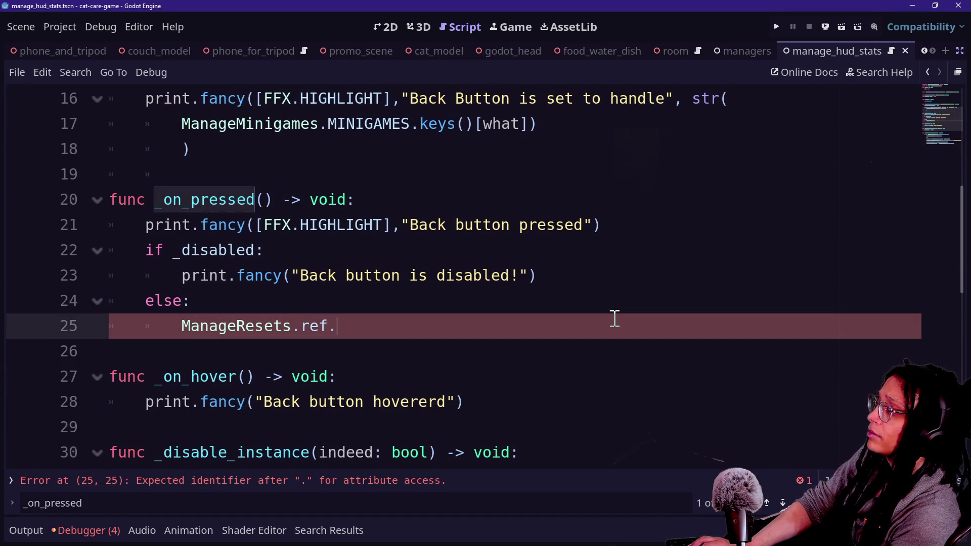
pyautogui.hotkey('ctrl', 'space')
pyautogui.press('Return')
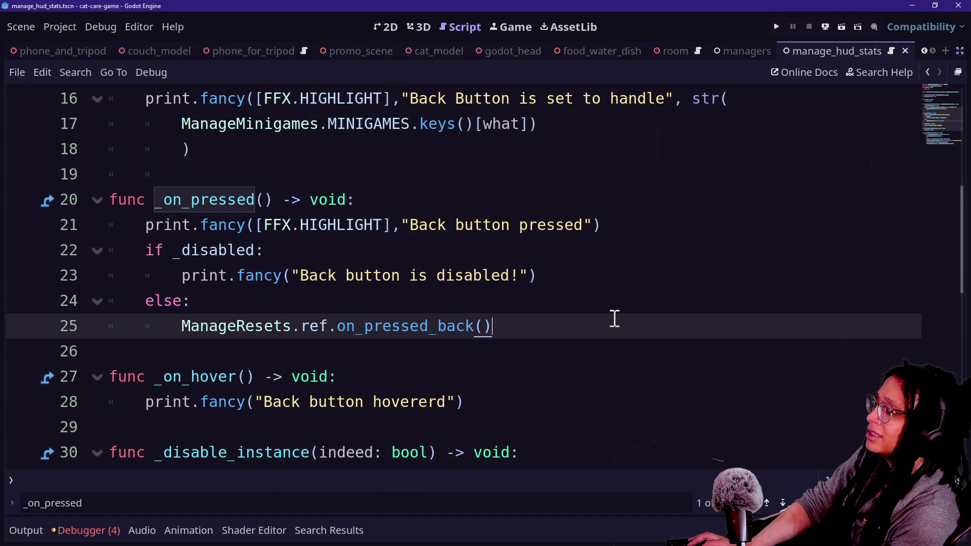
pyautogui.keyDown('ctrl'); pyautogui.click(387, 329); pyautogui.keyUp('ctrl')
pyautogui.click(519, 258)
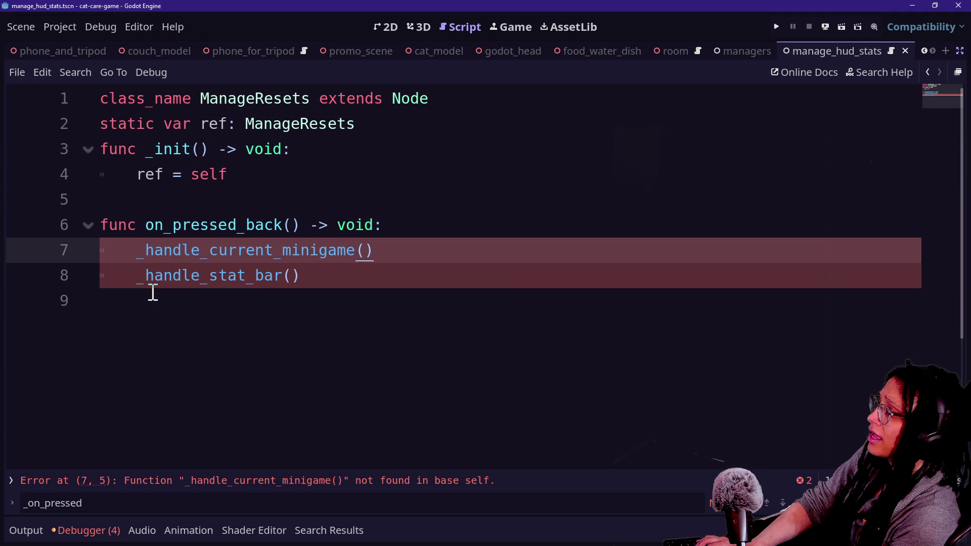
pyautogui.click(154, 251)
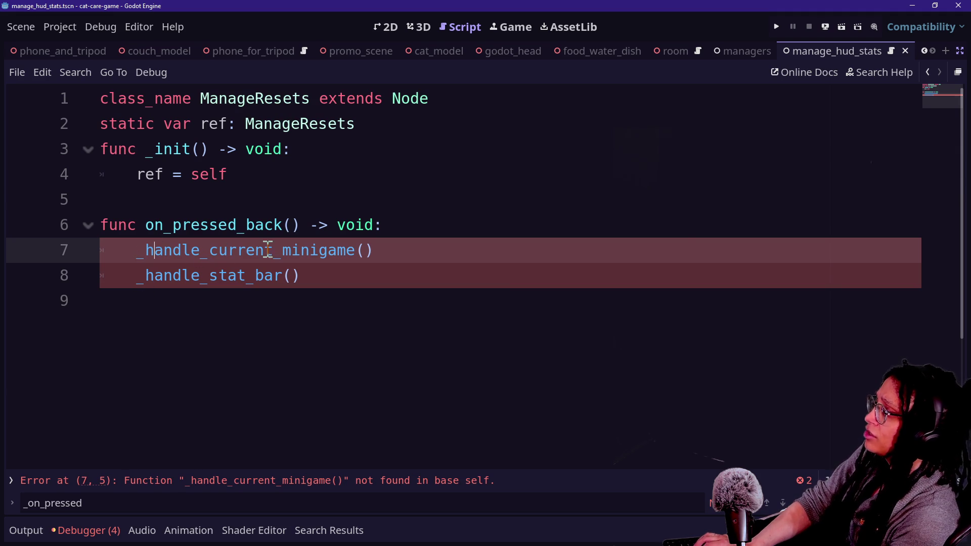
# Step: Reopen ui_button_back_minigame.gd and inspect lines 34–40 of _handle_current_minigame
pyautogui.hotkey('shift', 'alt', 'o')
pyautogui.press('Return')
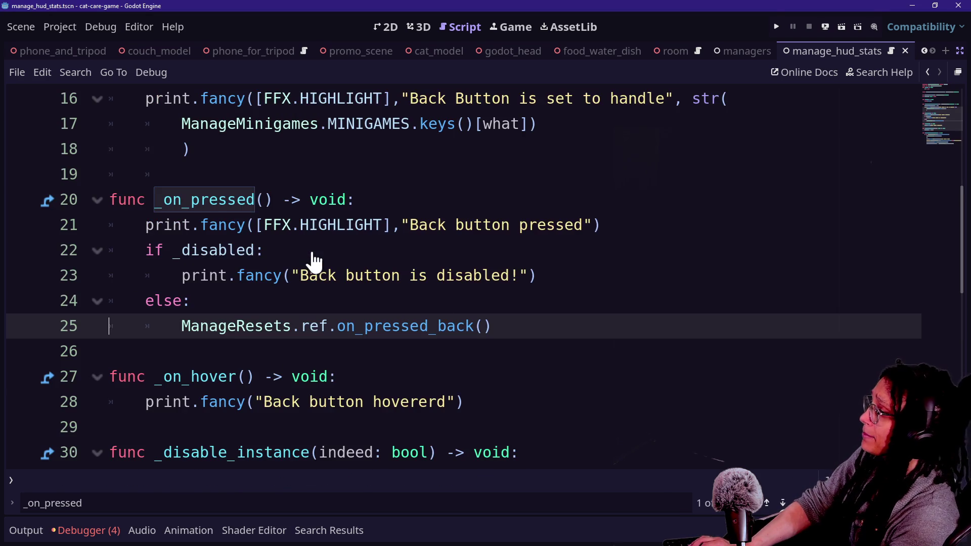
pyautogui.scroll(-5, 470, 312)
pyautogui.moveTo(190, 174); pyautogui.dragTo(466, 263)
pyautogui.click(571, 304)
pyautogui.moveTo(785, 341); pyautogui.dragTo(147, 180)
pyautogui.click(148, 174)
pyautogui.moveTo(256, 148); pyautogui.dragTo(412, 200)
pyautogui.click(391, 216)
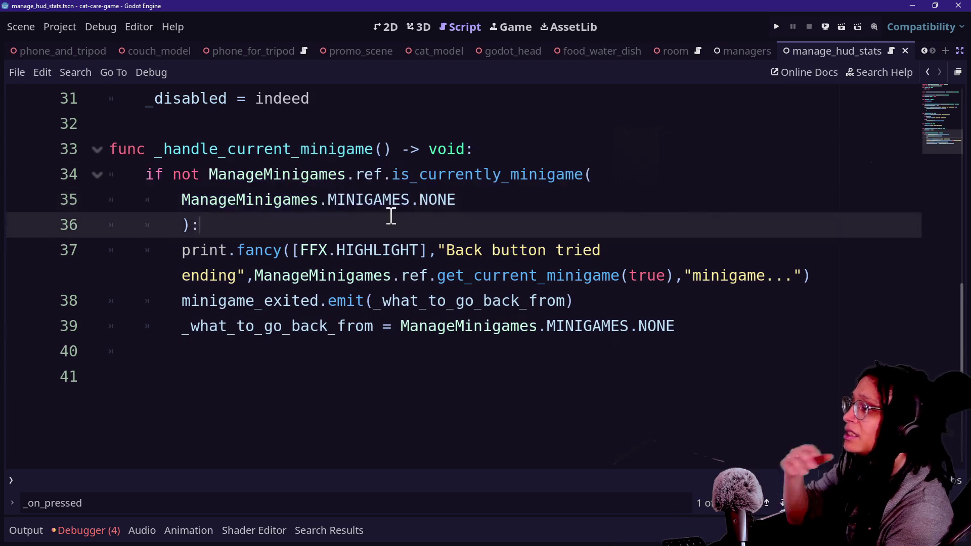
# Step: Check the reset statement on line 39 and the declaration on line 8
pyautogui.scroll(6, 391, 216)
pyautogui.scroll(-5, 391, 216)
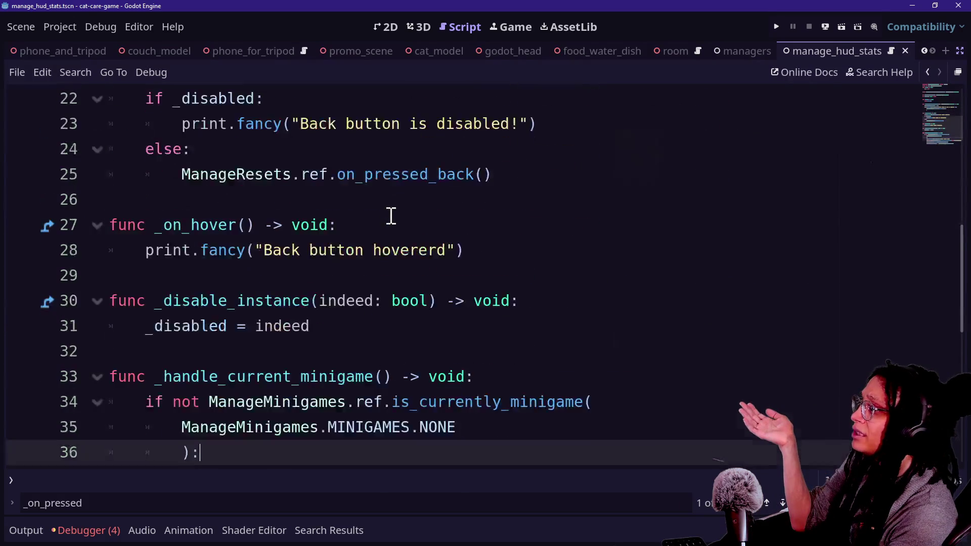
pyautogui.click(379, 276)
pyautogui.click(408, 403)
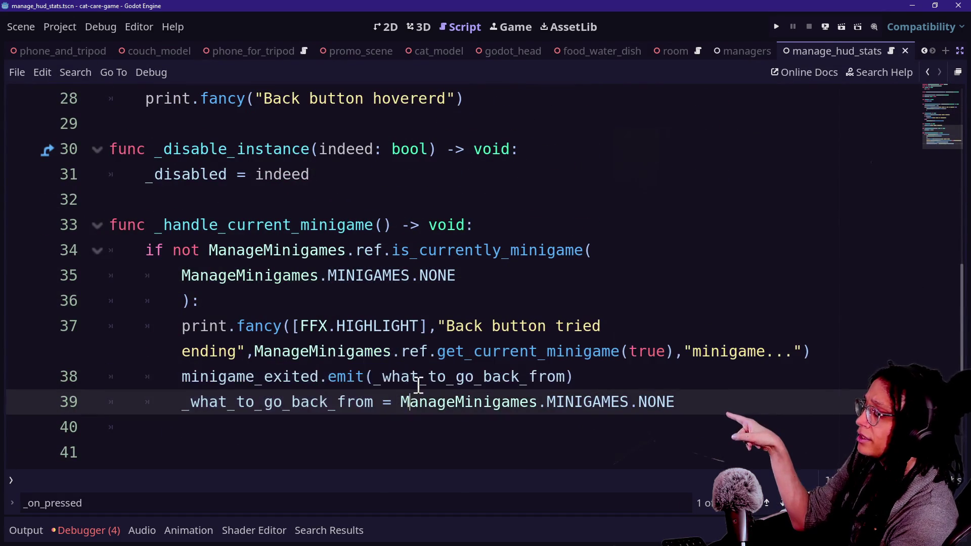
pyautogui.scroll(9, 281, 379)
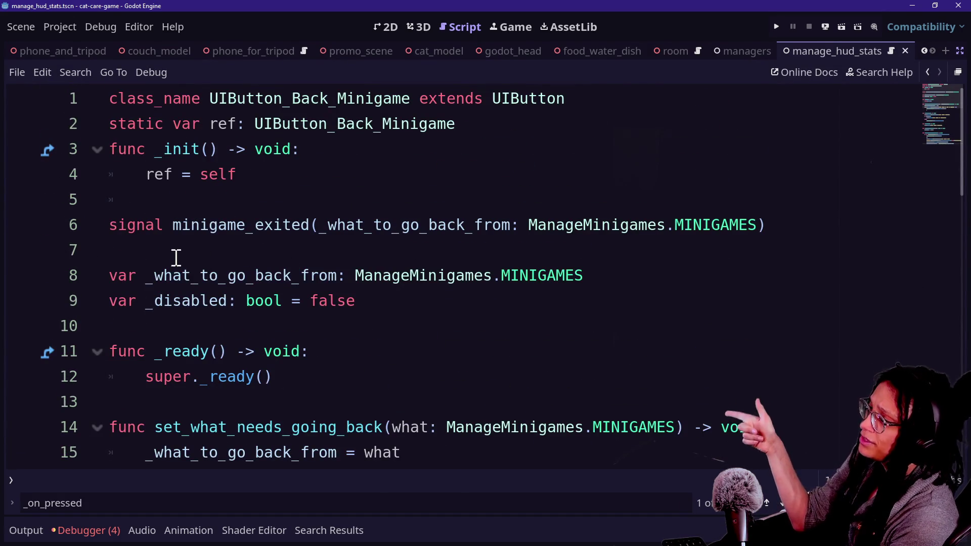
pyautogui.moveTo(163, 275); pyautogui.dragTo(192, 274)
pyautogui.click(331, 276)
pyautogui.scroll(-1, 310, 271)
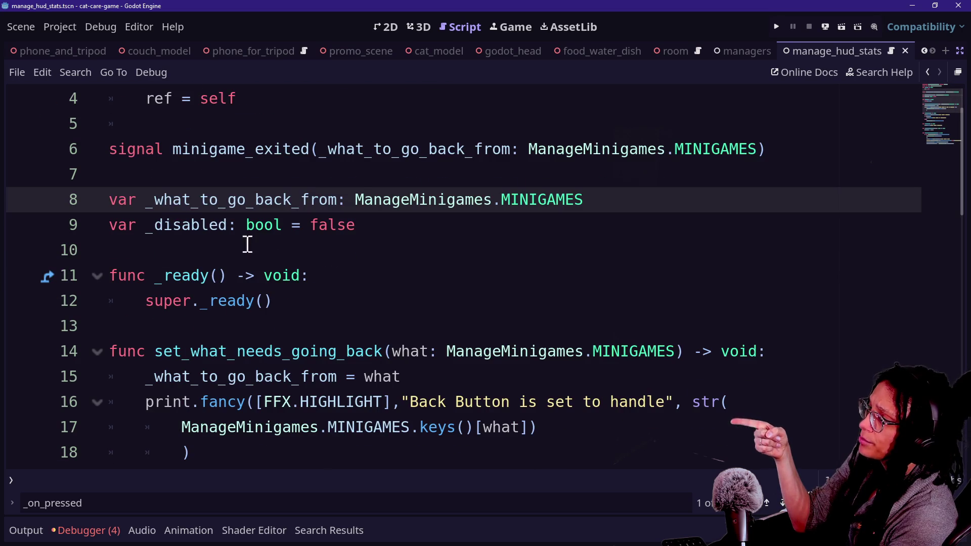
pyautogui.scroll(-2, 341, 211)
pyautogui.scroll(-4, 341, 212)
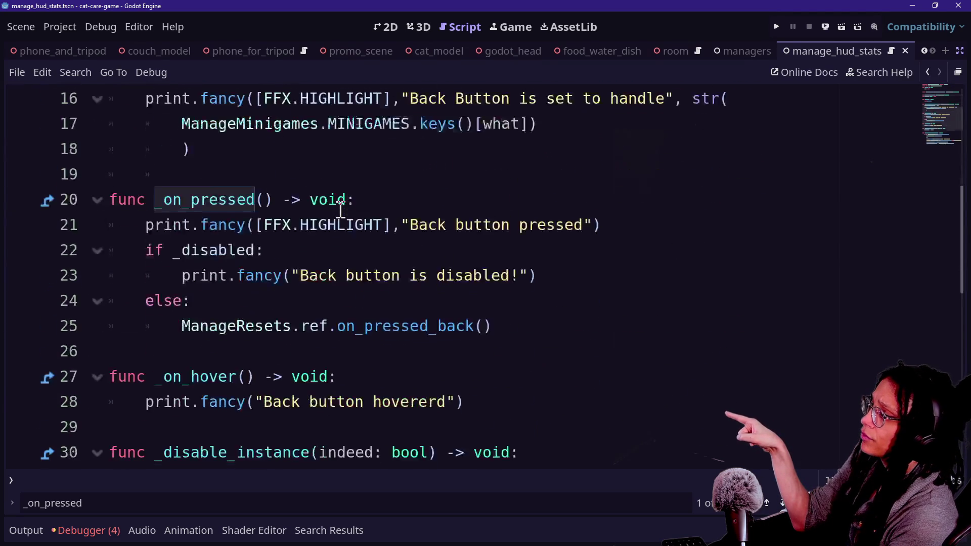
pyautogui.scroll(6, 341, 211)
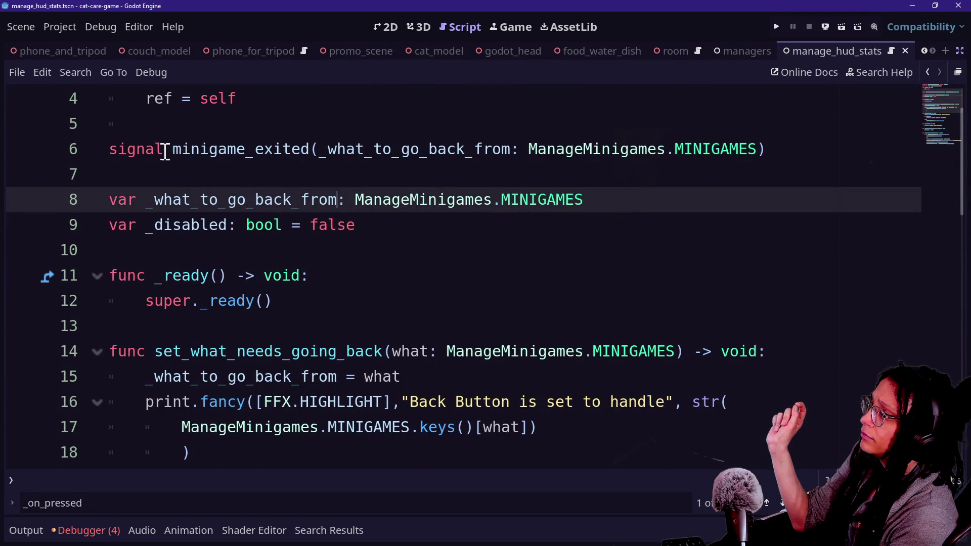
# Step: Review the minigame_exited signal declaration and _handle_current_minigame's if condition
pyautogui.click(354, 151)
pyautogui.scroll(-9, 353, 159)
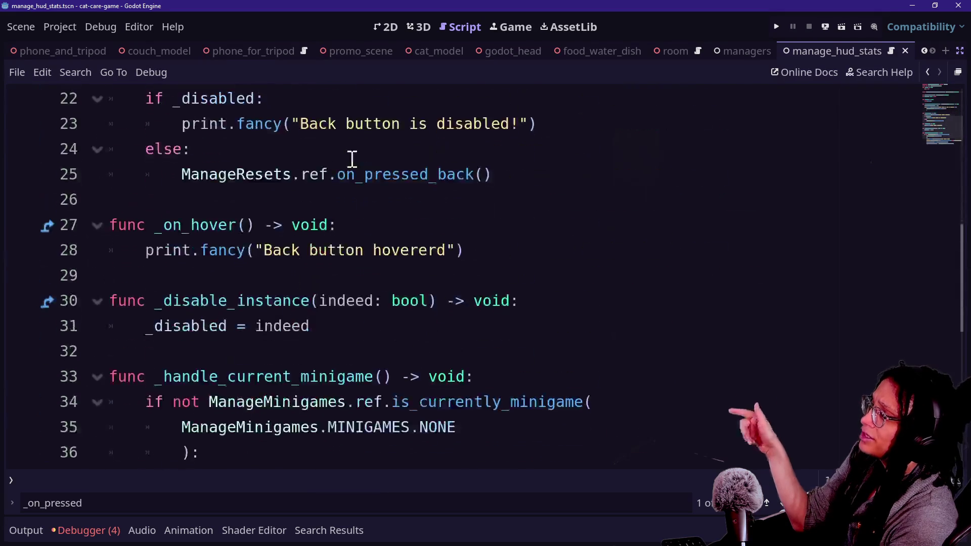
pyautogui.click(339, 254)
pyautogui.click(357, 201)
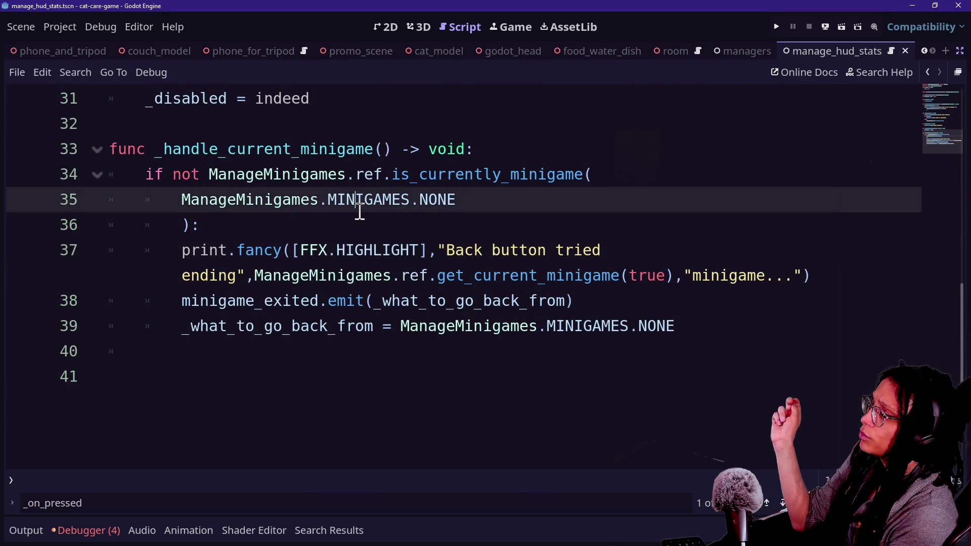
pyautogui.click(360, 217)
pyautogui.scroll(2, 443, 214)
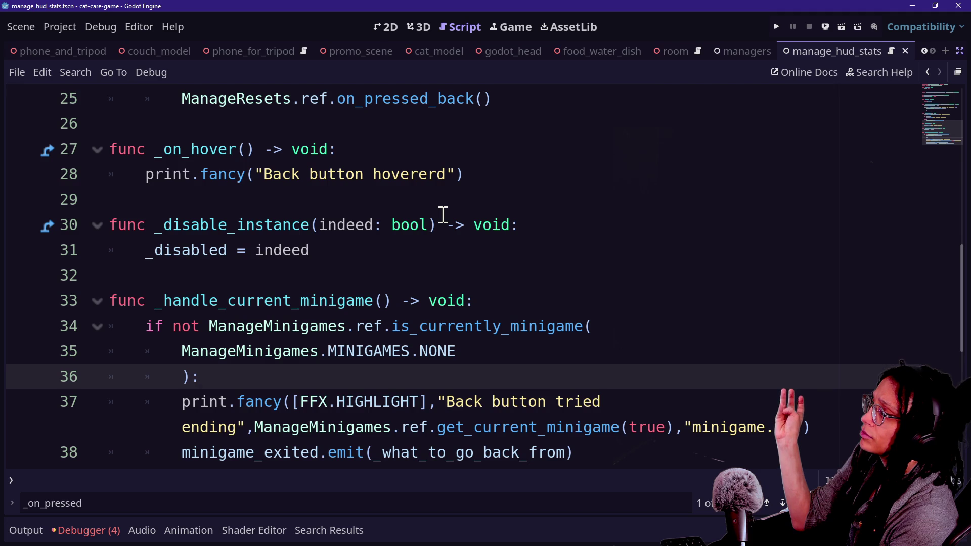
pyautogui.scroll(2, 443, 215)
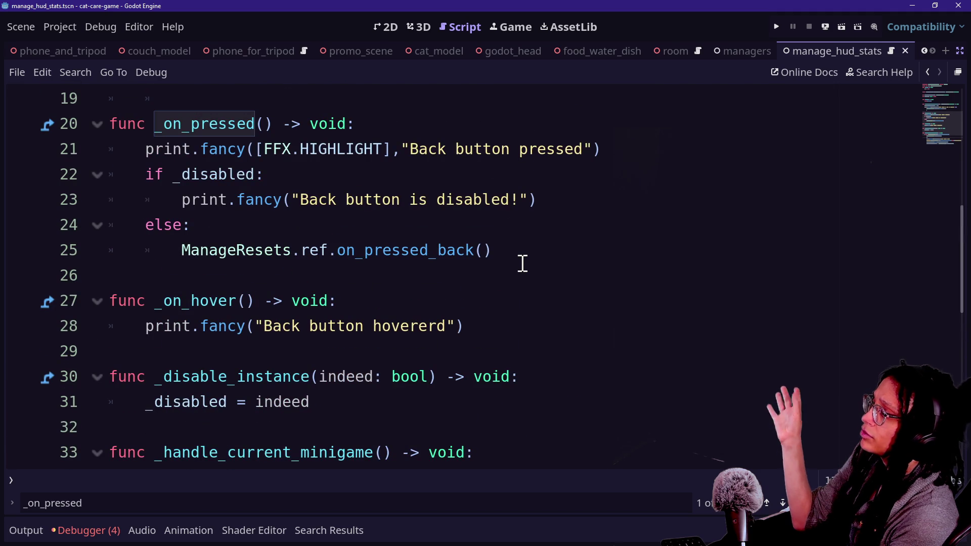
pyautogui.scroll(2, 525, 263)
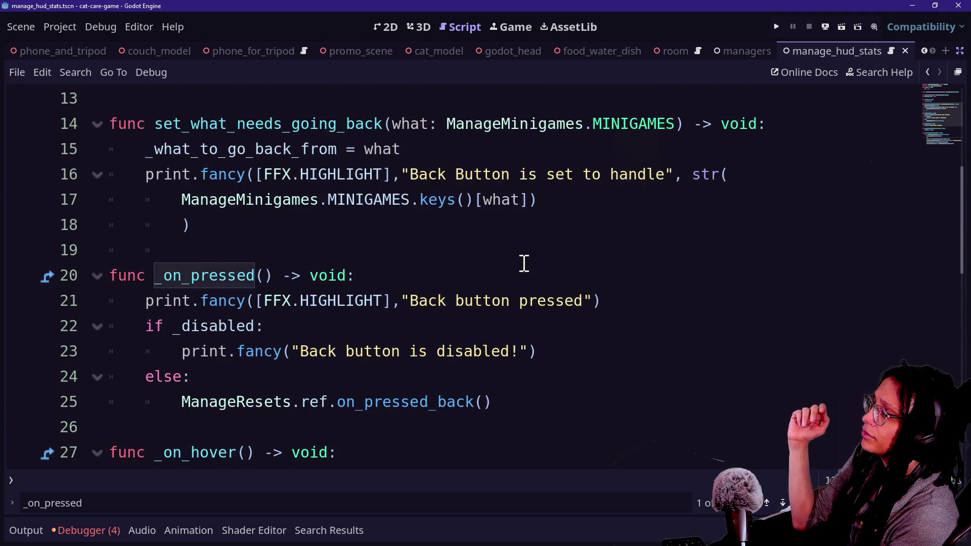
pyautogui.scroll(-2, 525, 263)
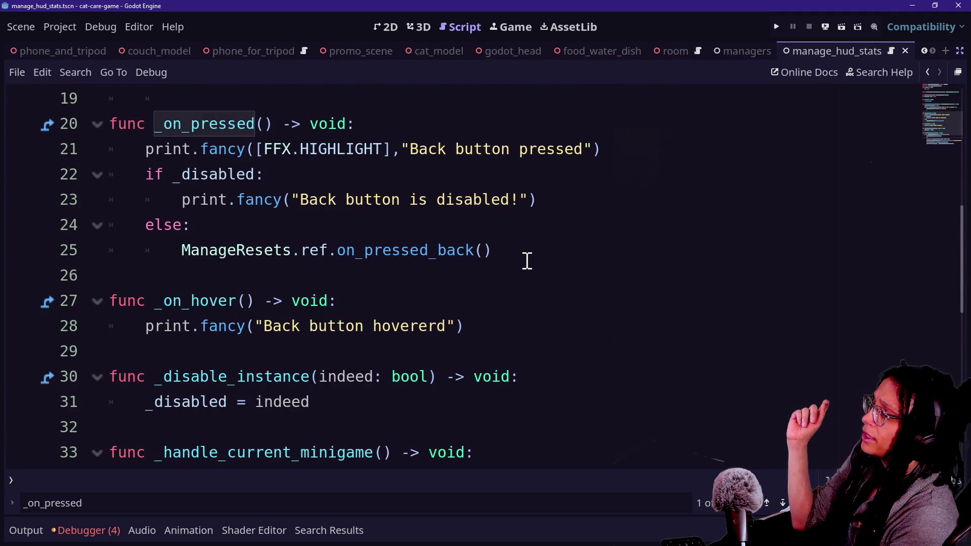
pyautogui.scroll(-1, 527, 261)
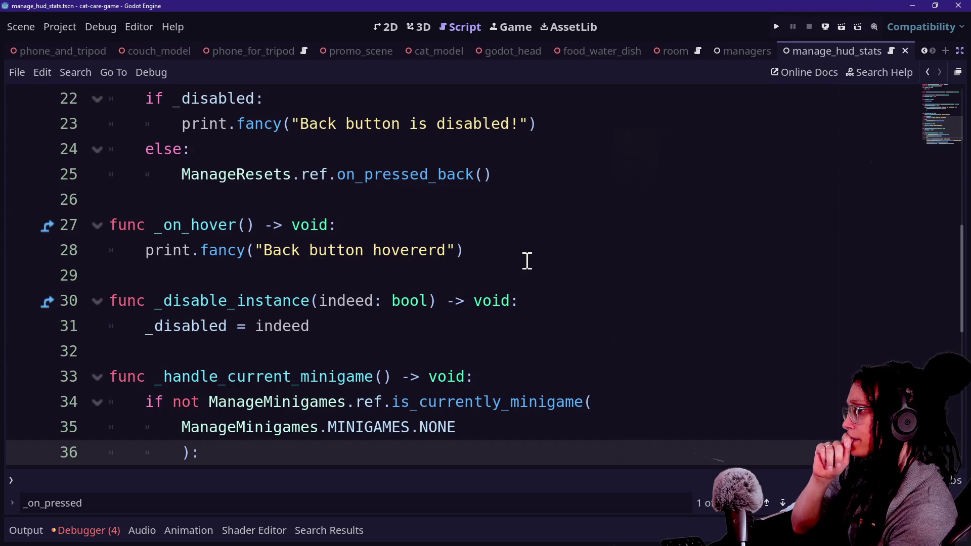
pyautogui.click(428, 377)
pyautogui.press('Down')
pyautogui.press('Down')
pyautogui.press('Down')
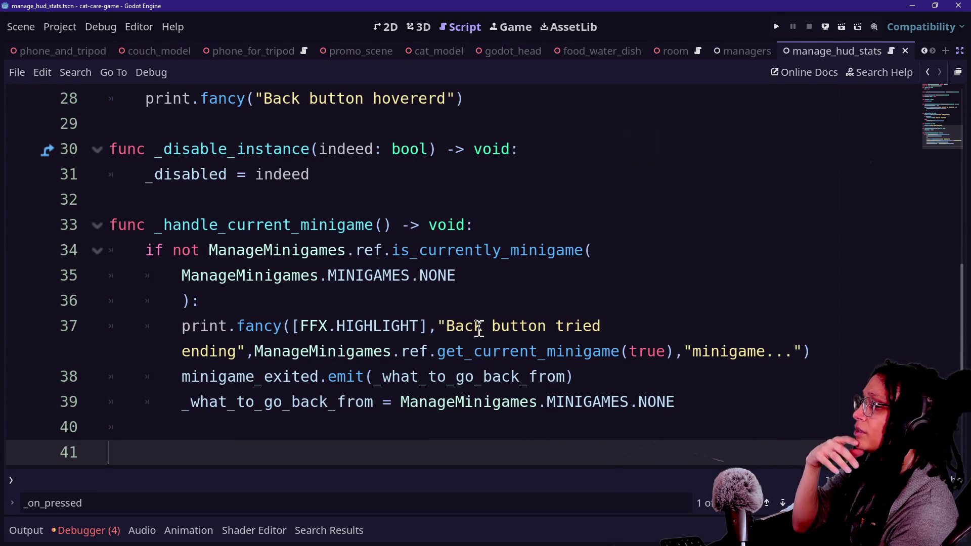
pyautogui.press('Up')
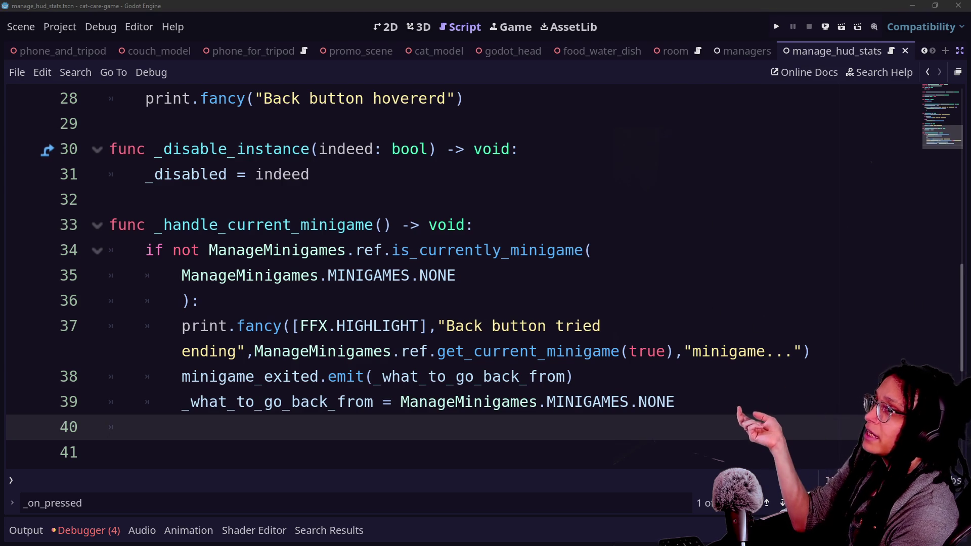
pyautogui.click(529, 197)
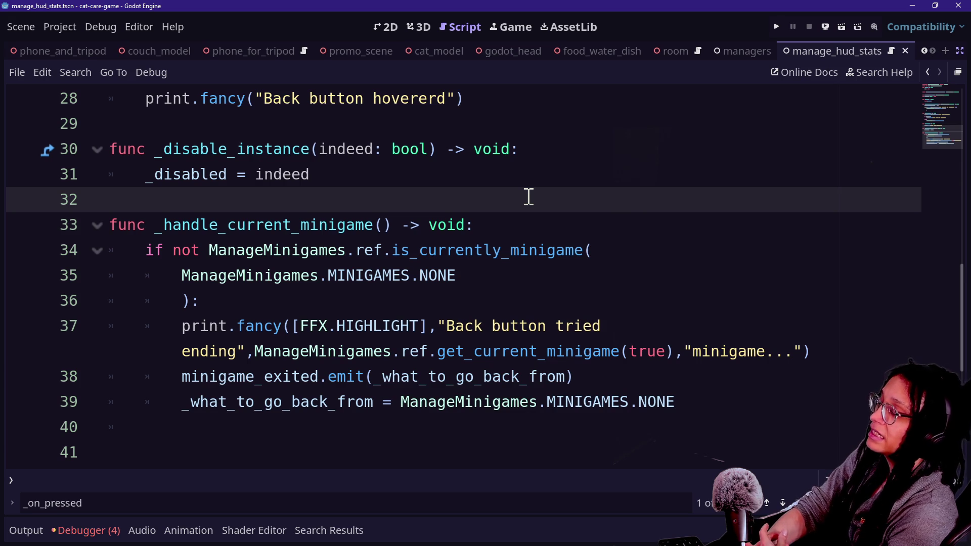
pyautogui.scroll(3, 527, 197)
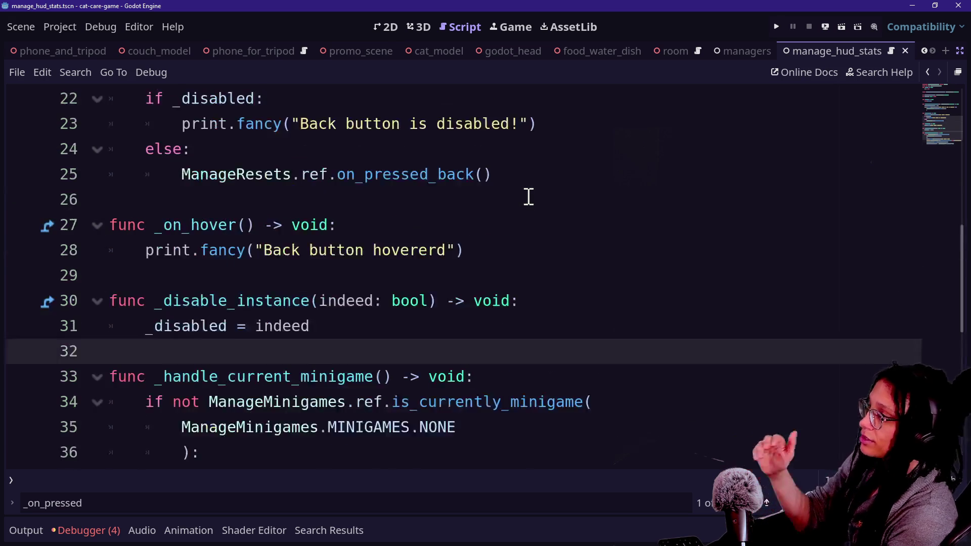
pyautogui.click(326, 124)
pyautogui.click(548, 275)
pyautogui.click(633, 351)
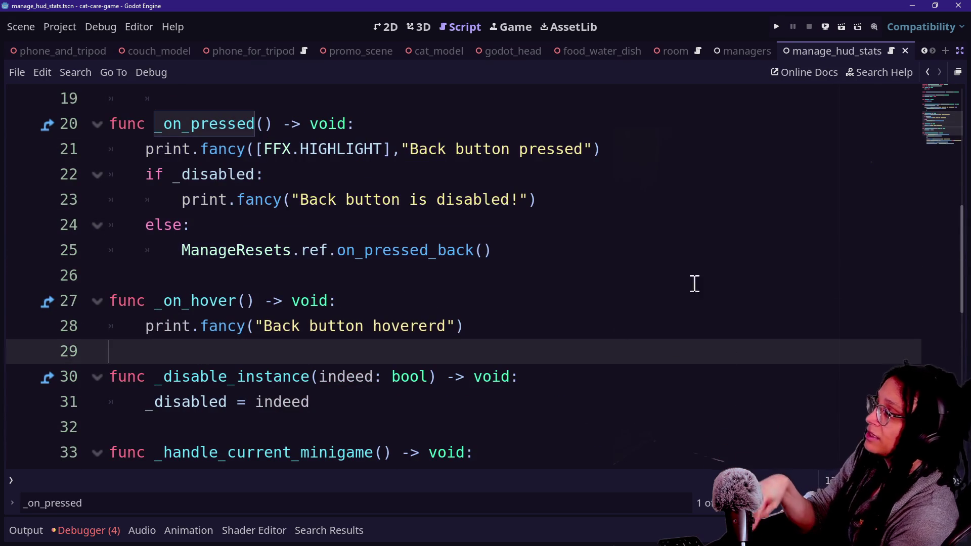
pyautogui.rightClick(639, 250)
pyautogui.click(218, 255)
pyautogui.moveTo(218, 255); pyautogui.dragTo(217, 265)
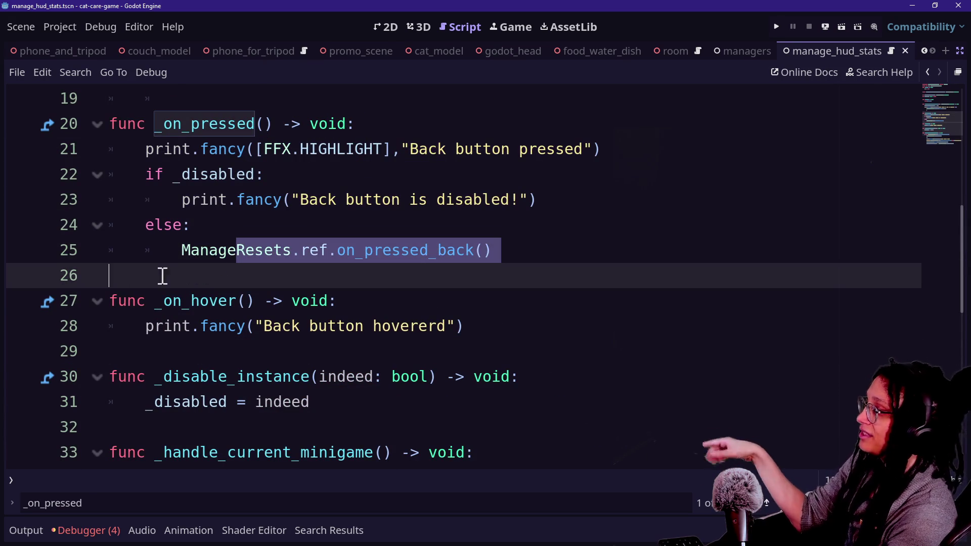
pyautogui.scroll(-2, 243, 309)
pyautogui.moveTo(246, 301); pyautogui.dragTo(361, 377)
pyautogui.click(362, 377)
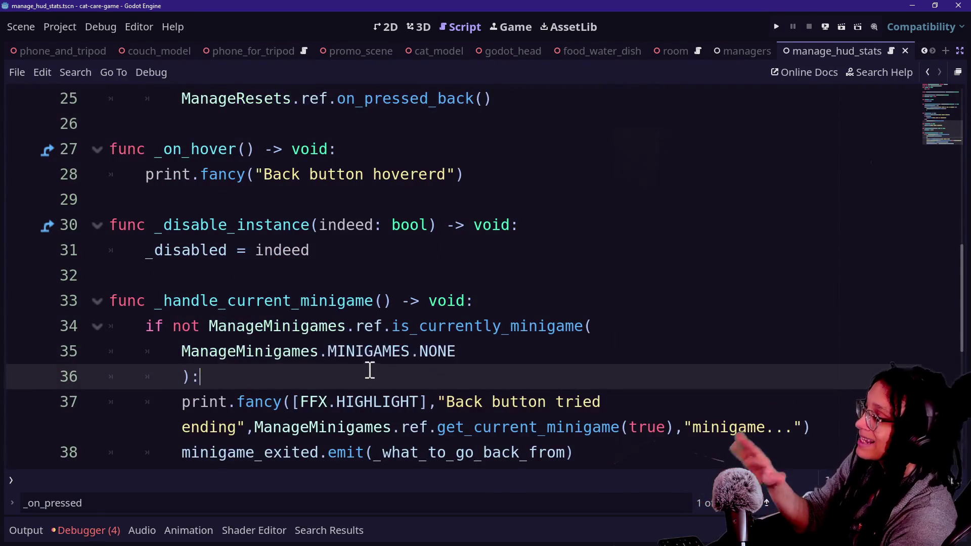
pyautogui.click(482, 326)
pyautogui.click(506, 307)
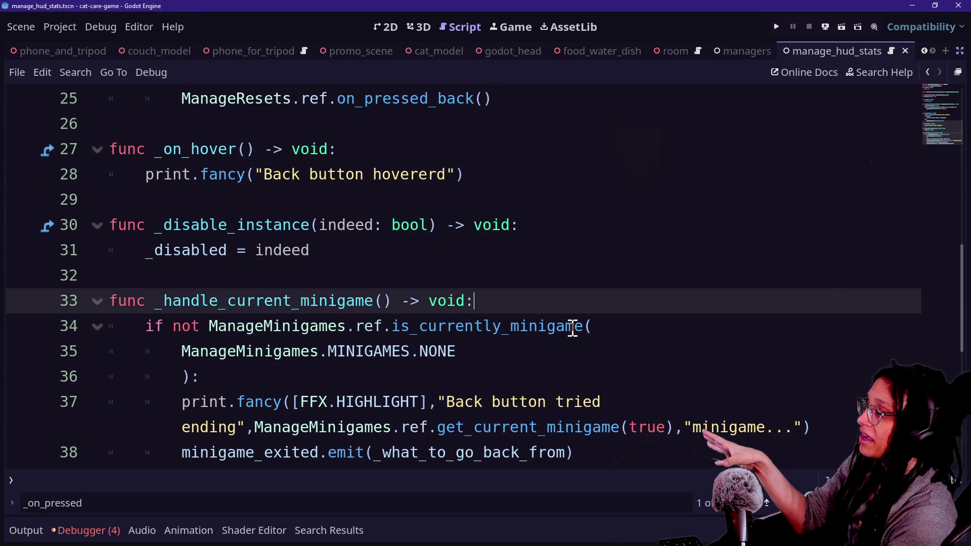
pyautogui.scroll(-1, 572, 326)
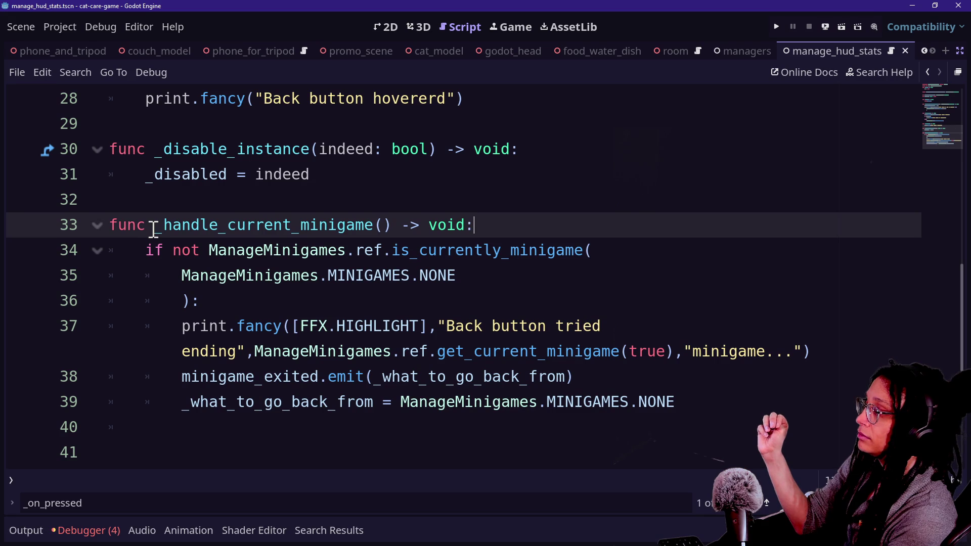
pyautogui.scroll(4, 156, 229)
pyautogui.click(567, 334)
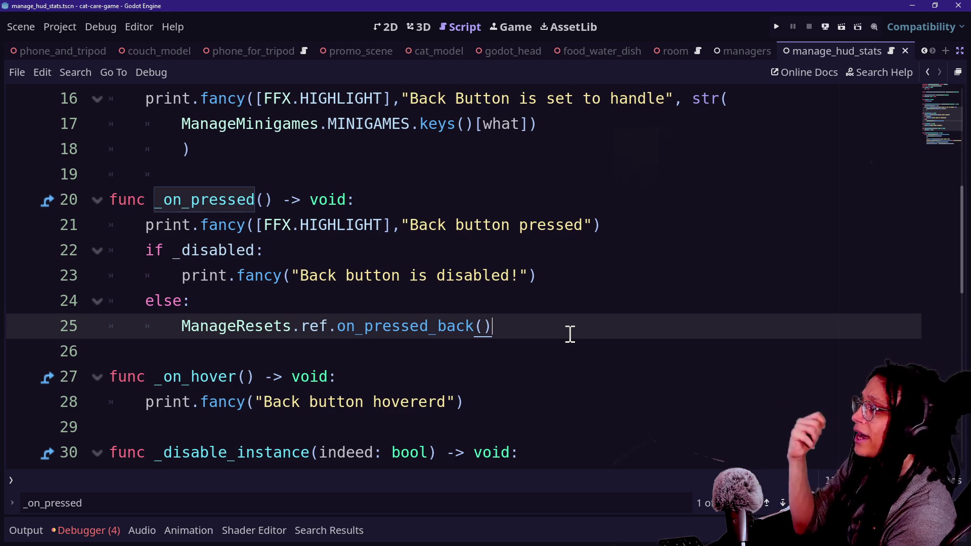
# Step: Add and remove a blank line after the ManageResets.ref.on_pressed_back() call
pyautogui.press('Down')
pyautogui.press('Up')
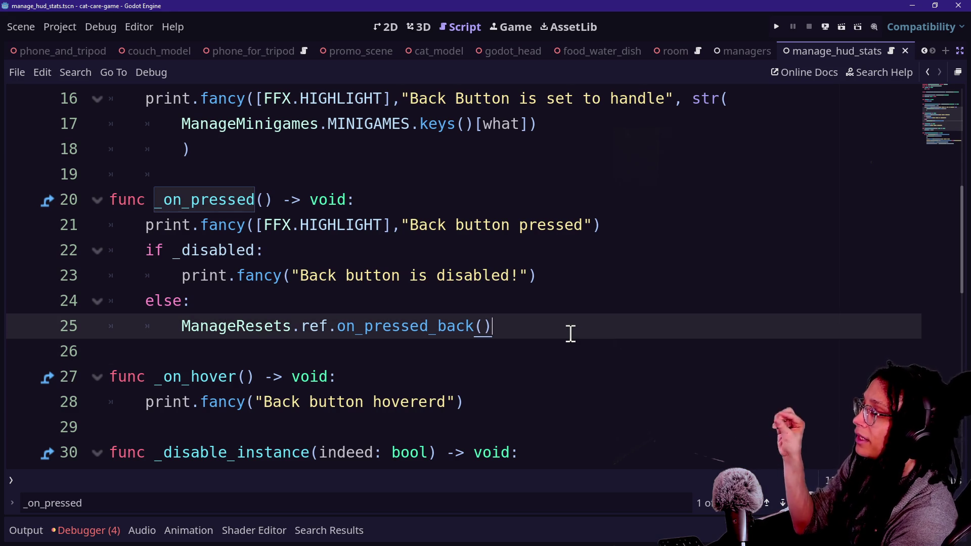
pyautogui.press('Return')
pyautogui.press('Down')
pyautogui.press('Up')
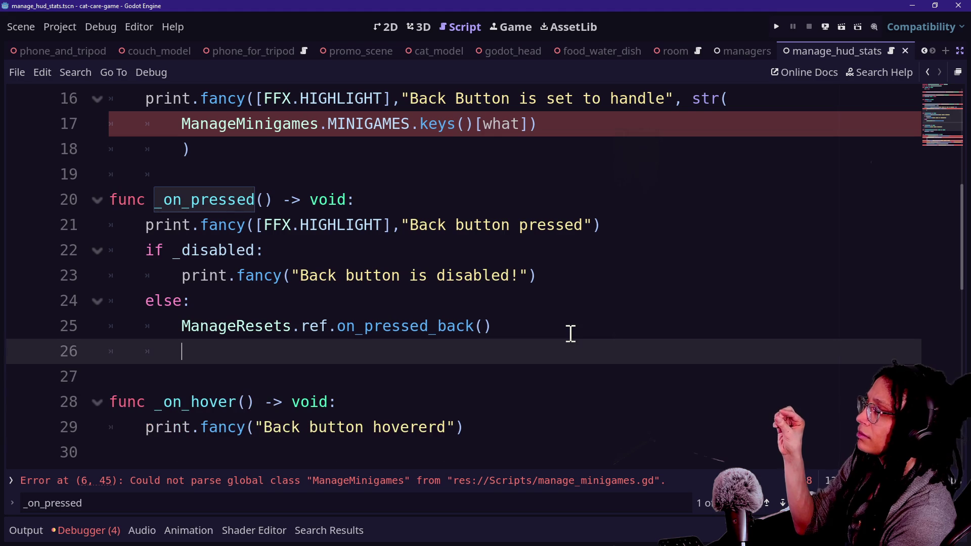
pyautogui.press('BackSpace')
pyautogui.scroll(3, 571, 334)
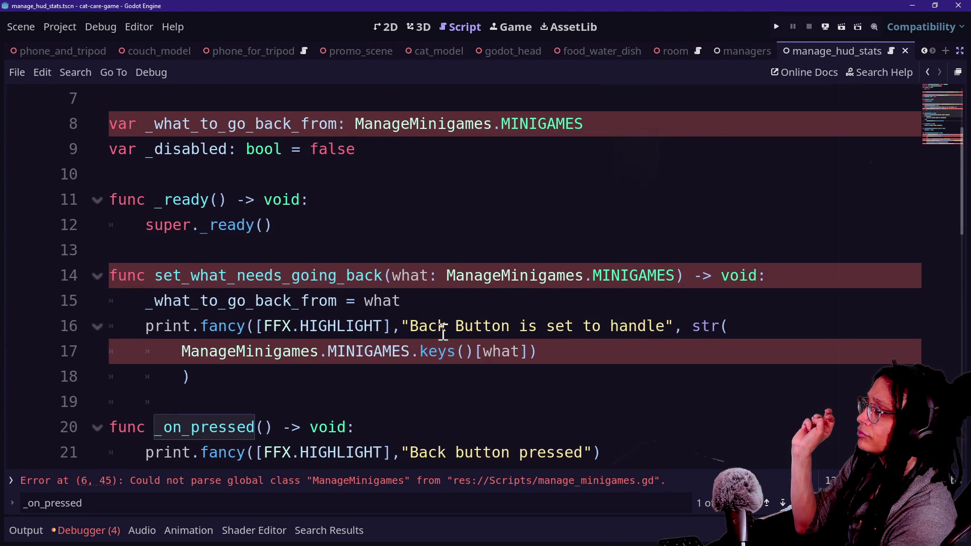
# Step: Look at the ManageMinigames script, then return to the UIButton_Back_Minigame script
pyautogui.keyDown('ctrl'); pyautogui.click(207, 353); pyautogui.keyUp('ctrl')
pyautogui.scroll(-6, 530, 359)
pyautogui.scroll(4, 451, 380)
pyautogui.keyDown('ctrl'); pyautogui.click(273, 304); pyautogui.keyUp('ctrl')
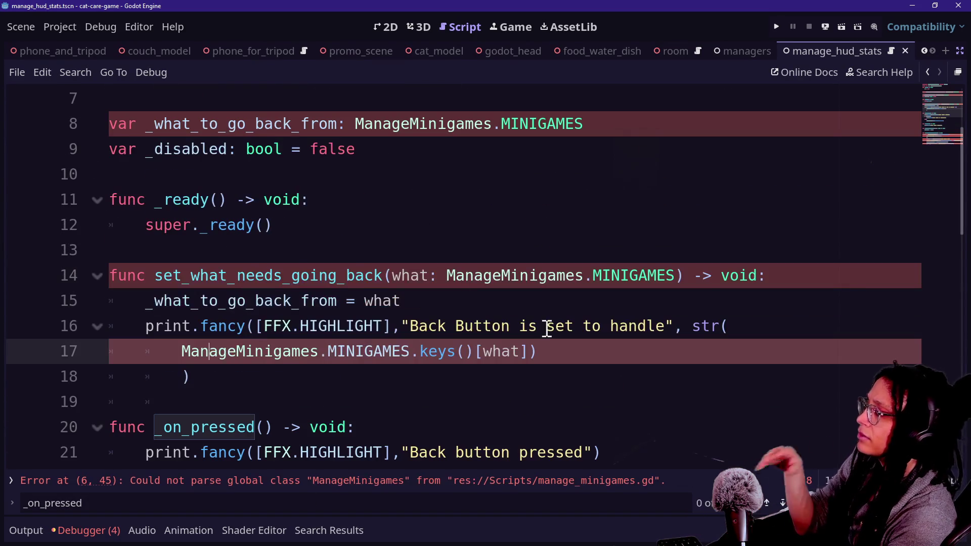
pyautogui.scroll(-1, 481, 329)
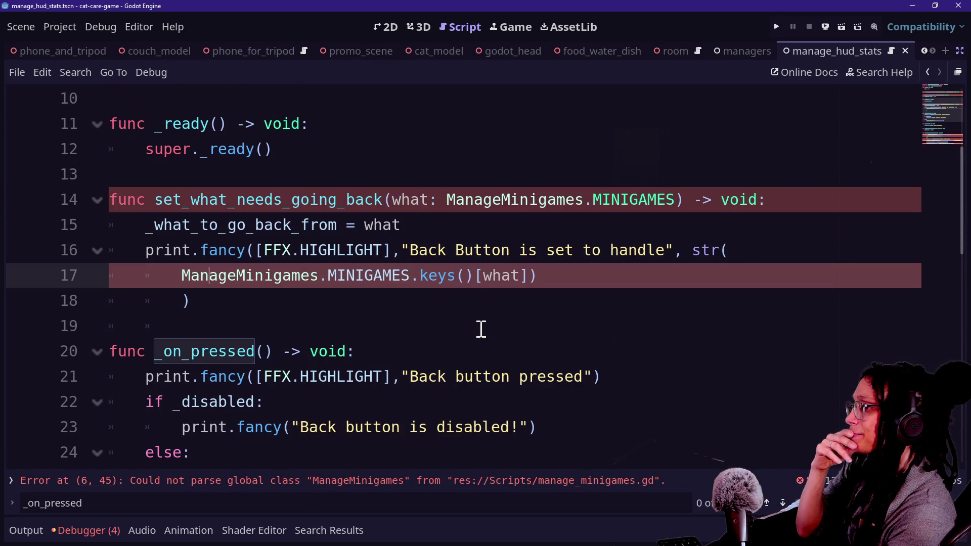
pyautogui.scroll(-4, 481, 329)
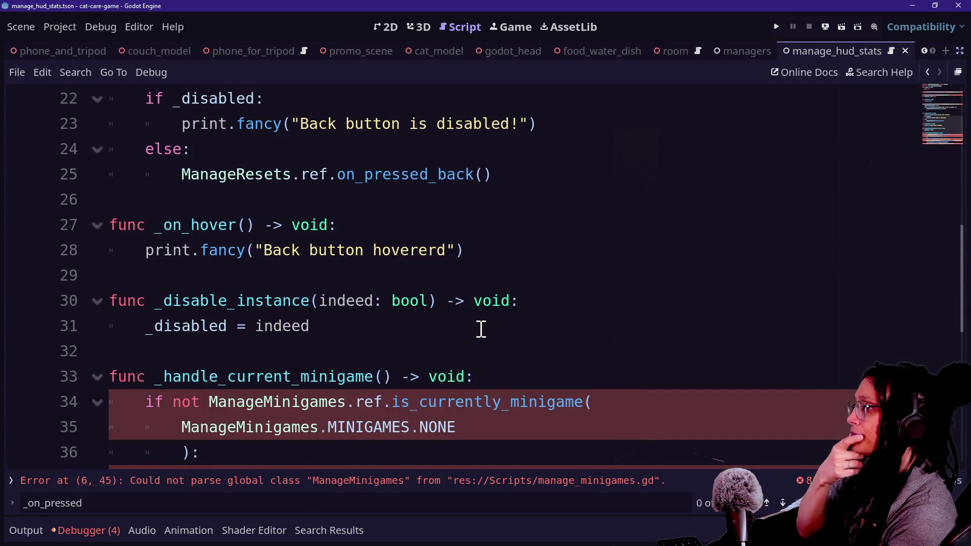
pyautogui.scroll(2, 481, 329)
# Step: Remove the extra empty line after on_pressed_back() and move down to _handle_current_minigame
pyautogui.click(516, 322)
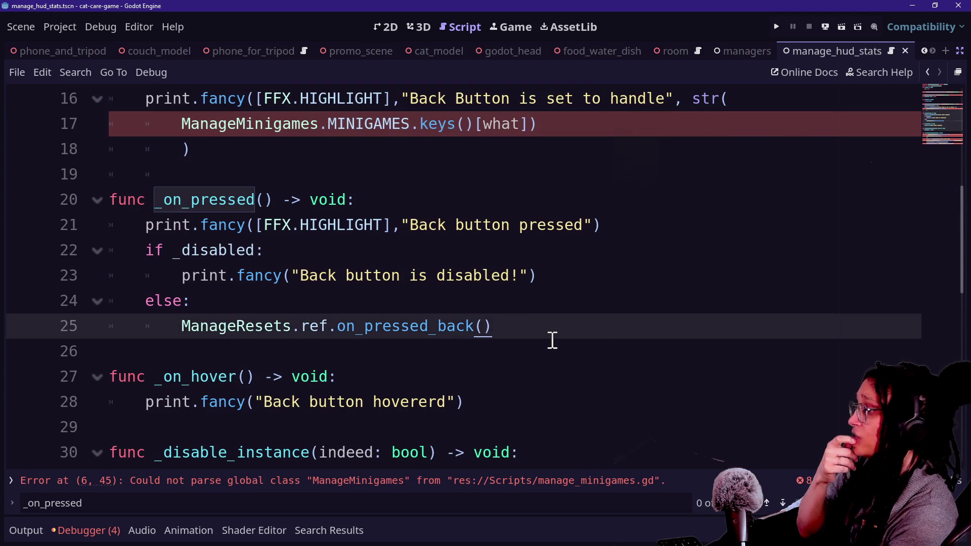
pyautogui.press('Return')
pyautogui.press('BackSpace')
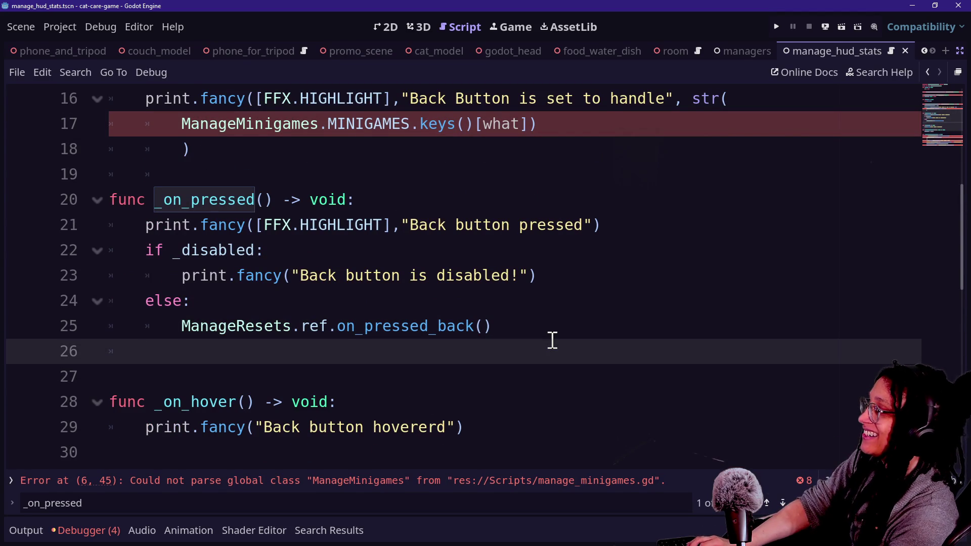
pyautogui.press('BackSpace')
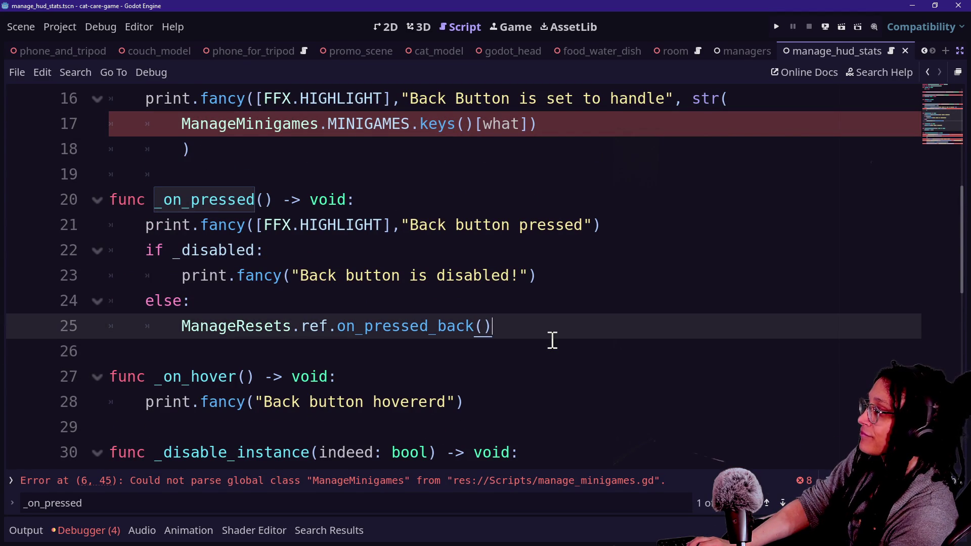
pyautogui.rightClick(553, 340)
pyautogui.press('Escape')
pyautogui.scroll(-4, 539, 319)
pyautogui.click(164, 225)
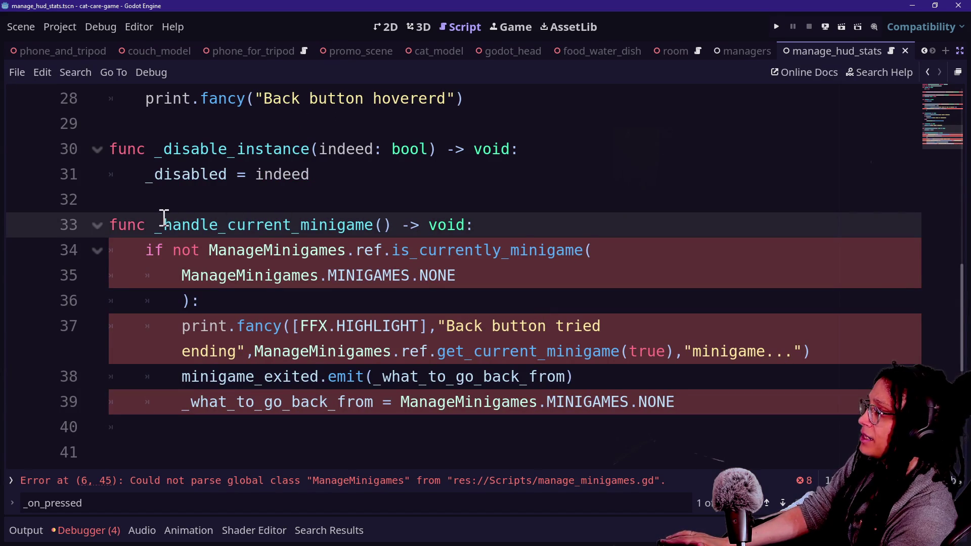
# Step: Drop the leading underscore and move handle_current_minigame to just after set_what_needs_going_back
pyautogui.press('BackSpace')
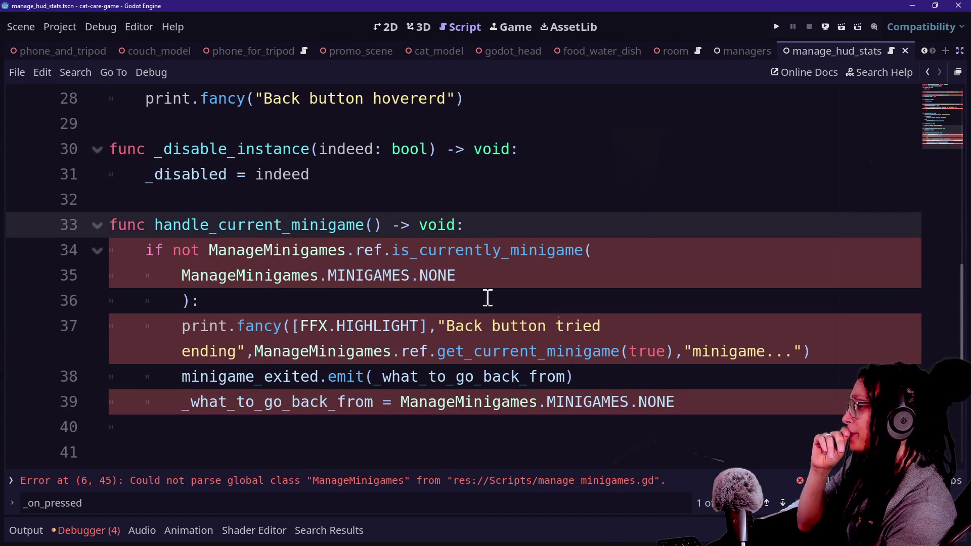
pyautogui.moveTo(729, 405)
pyautogui.mouseDown()
pyautogui.moveTo(698, 381)
pyautogui.moveTo(631, 200)
pyautogui.mouseUp()
pyautogui.hotkey('ctrl', 'c')
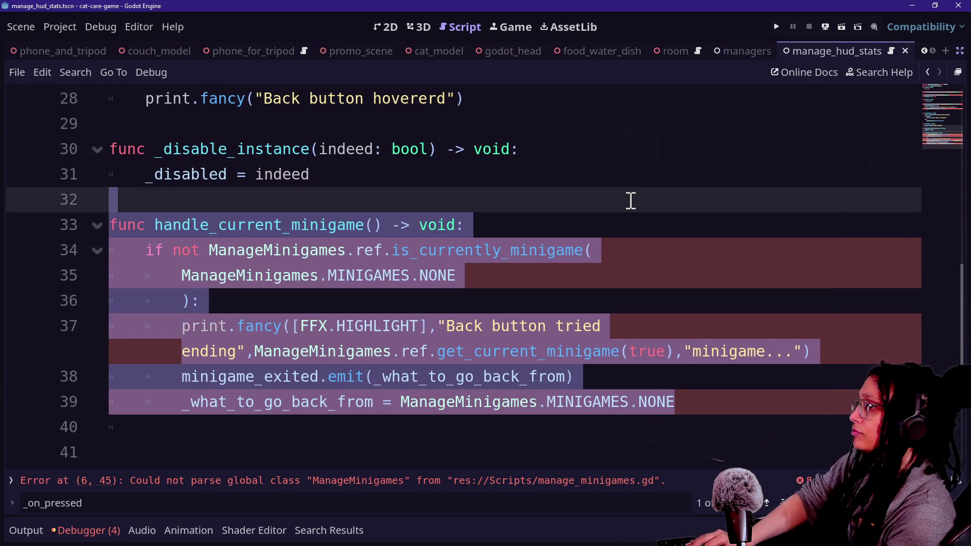
pyautogui.press('BackSpace')
pyautogui.scroll(10, 630, 200)
pyautogui.scroll(-1, 631, 200)
pyautogui.scroll(-2, 557, 289)
pyautogui.click(564, 299)
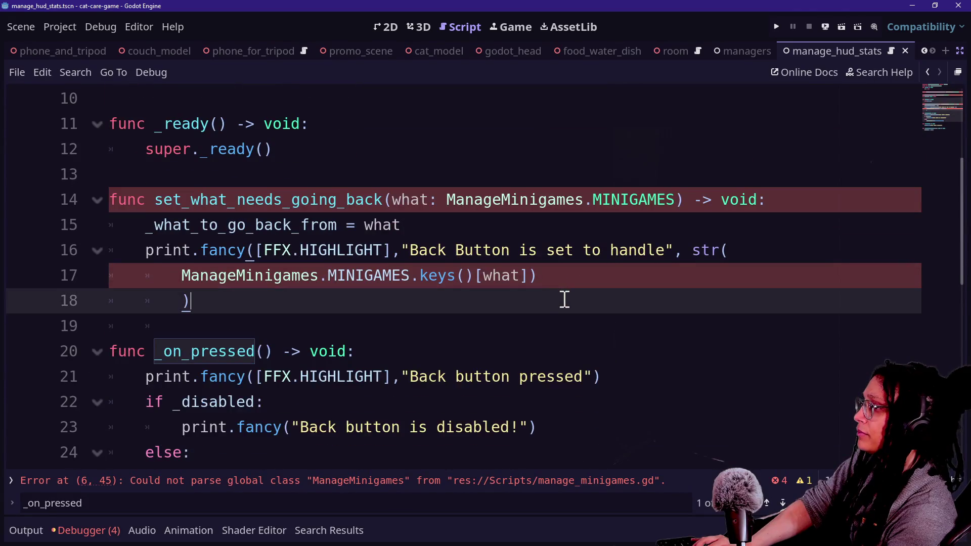
pyautogui.press('Down')
pyautogui.press('Return')
pyautogui.hotkey('ctrl', 'v')
pyautogui.click(416, 234)
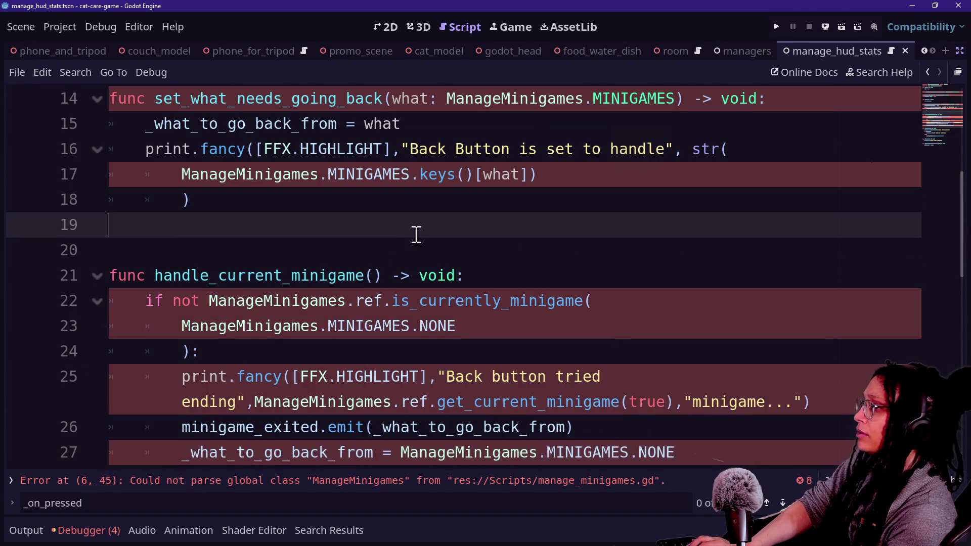
pyautogui.press('Delete')
# Step: Look over the moved function and the surrounding code in the back-button script
pyautogui.click(421, 256)
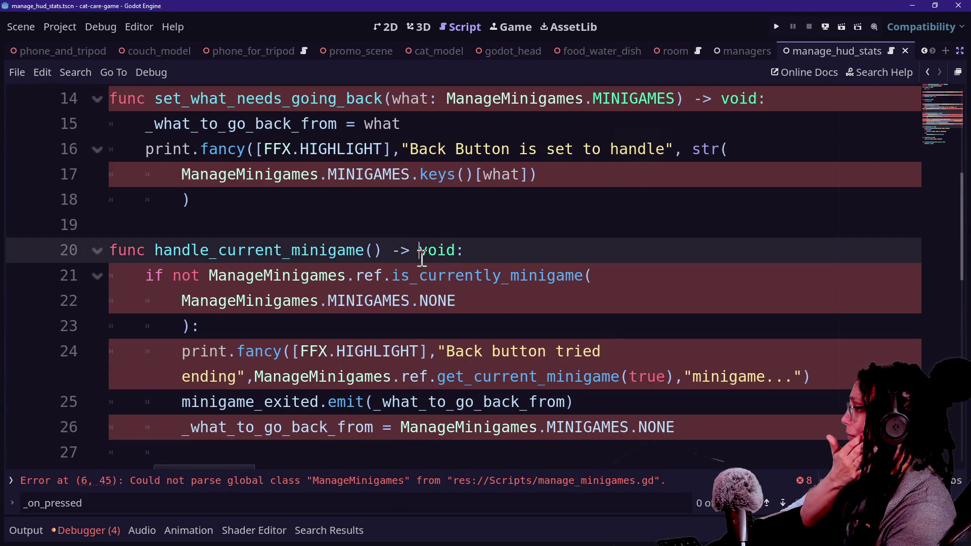
pyautogui.click(156, 275)
pyautogui.click(330, 302)
pyautogui.click(299, 253)
pyautogui.moveTo(299, 253); pyautogui.dragTo(113, 292)
pyautogui.click(114, 298)
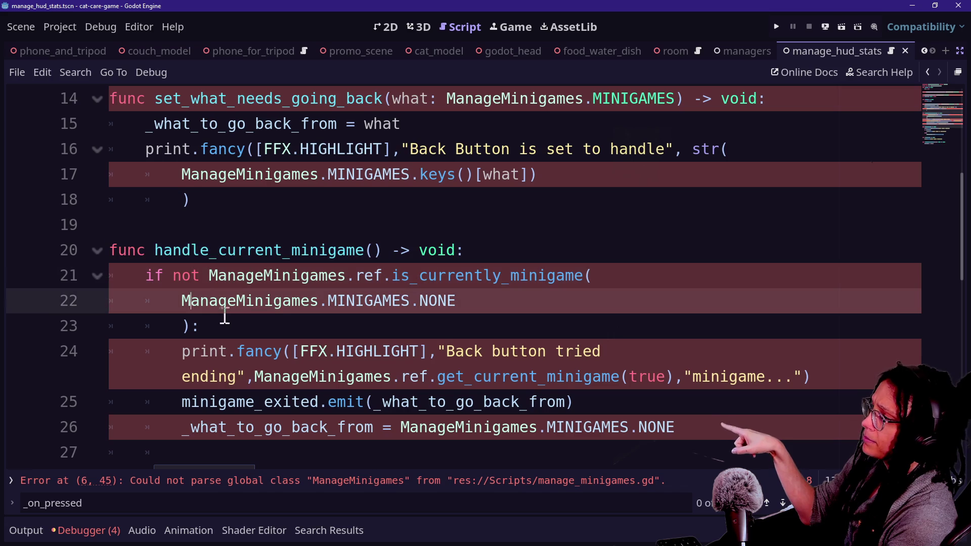
pyautogui.click(269, 435)
pyautogui.moveTo(676, 428); pyautogui.dragTo(401, 427)
pyautogui.click(581, 403)
pyautogui.click(393, 427)
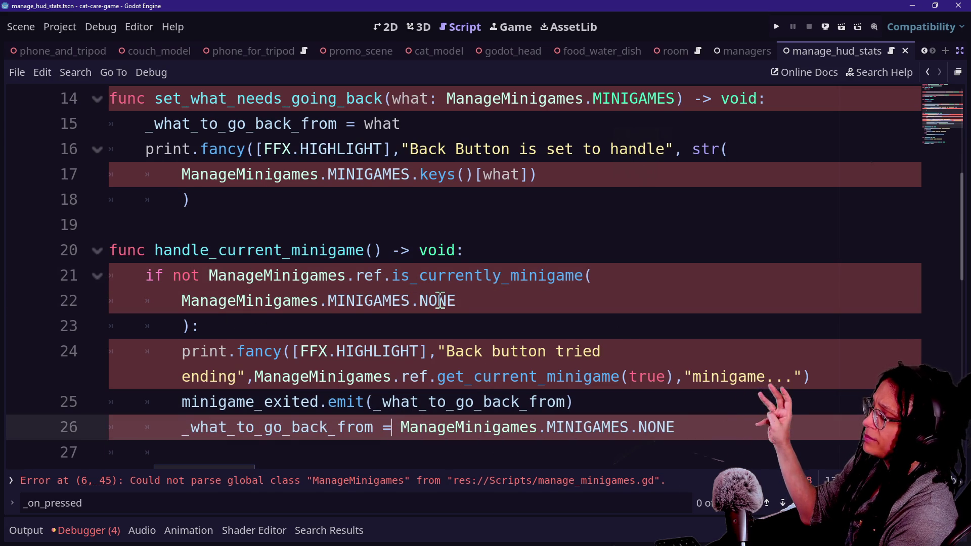
pyautogui.click(459, 226)
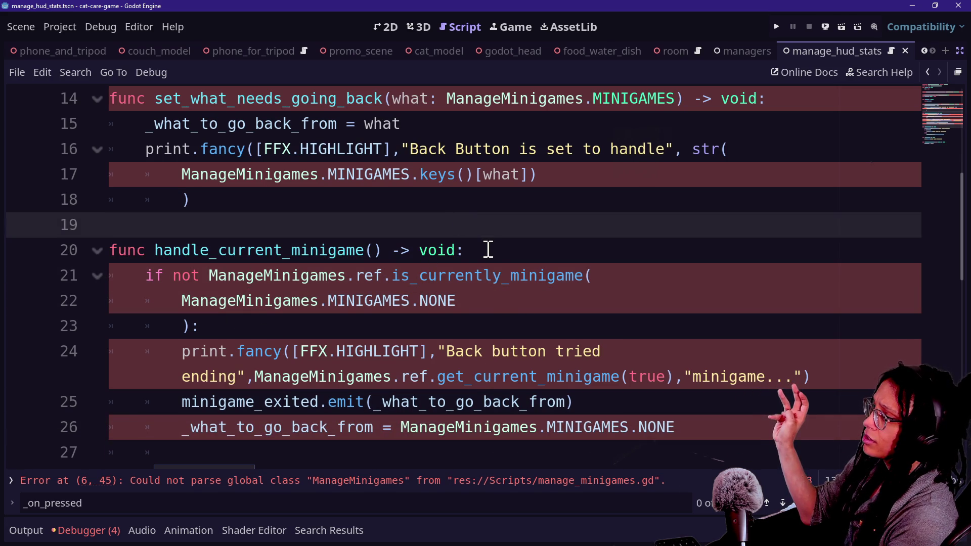
pyautogui.moveTo(184, 404); pyautogui.dragTo(422, 403)
pyautogui.click(151, 400)
pyautogui.moveTo(262, 284); pyautogui.dragTo(401, 435)
pyautogui.click(284, 281)
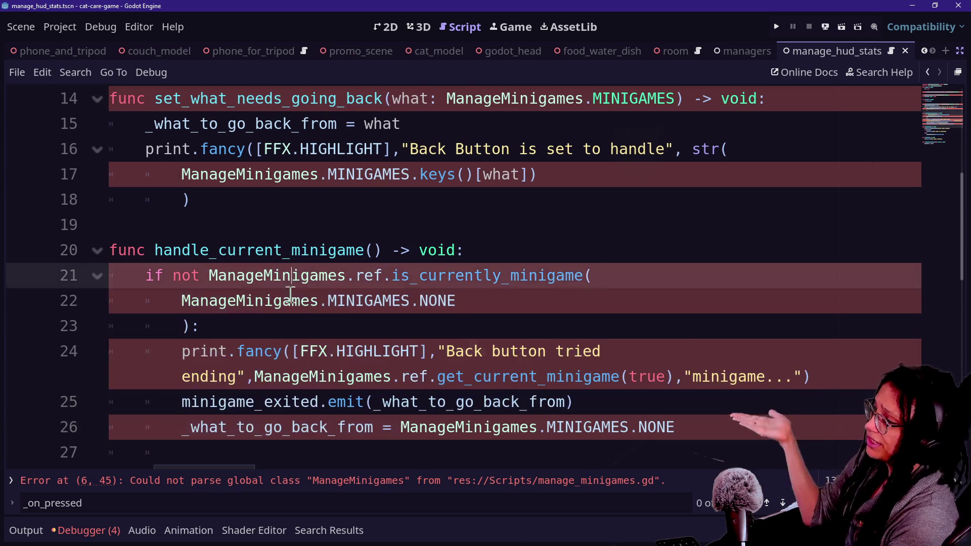
pyautogui.click(329, 384)
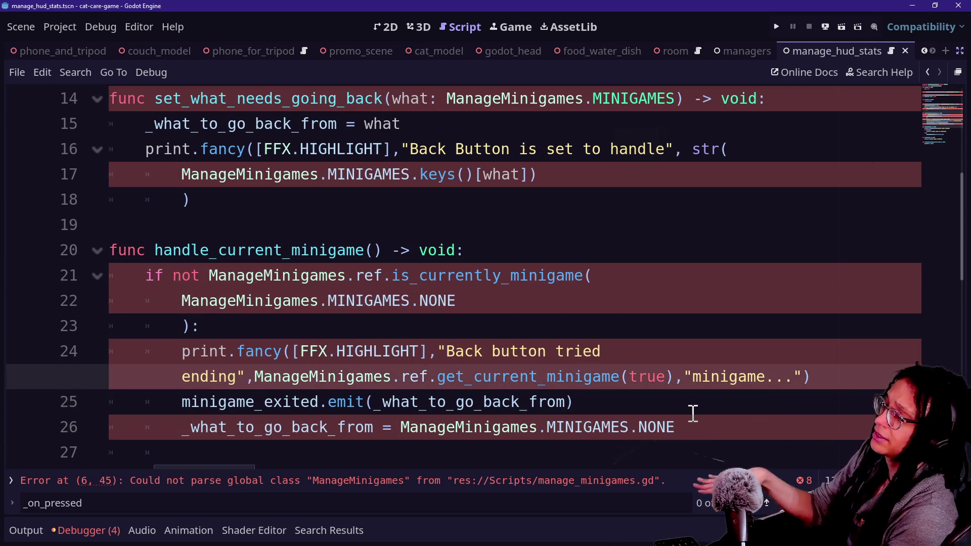
pyautogui.moveTo(685, 411); pyautogui.dragTo(568, 245)
# Step: Rename the function from handle_current_minigame to exit_current_minigame
pyautogui.click(567, 247)
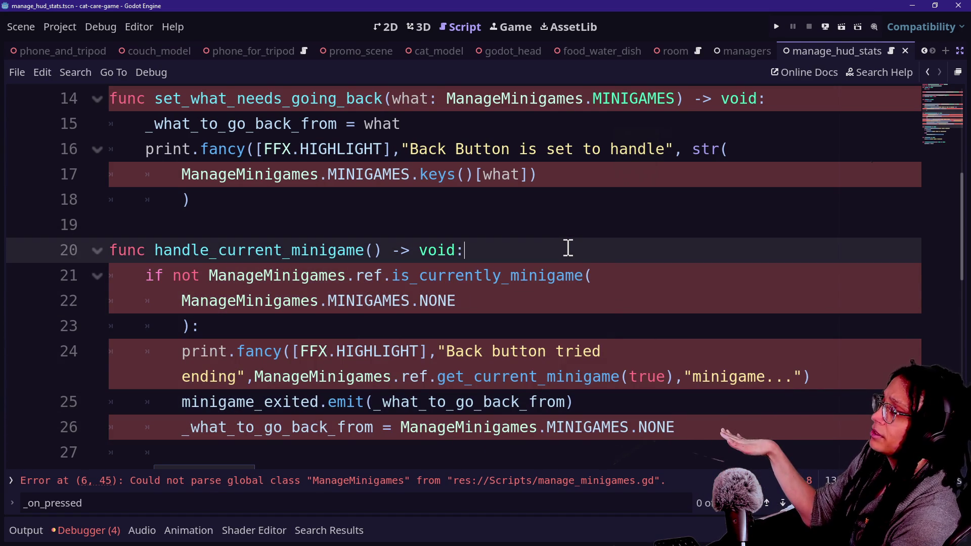
pyautogui.moveTo(154, 252); pyautogui.dragTo(209, 254)
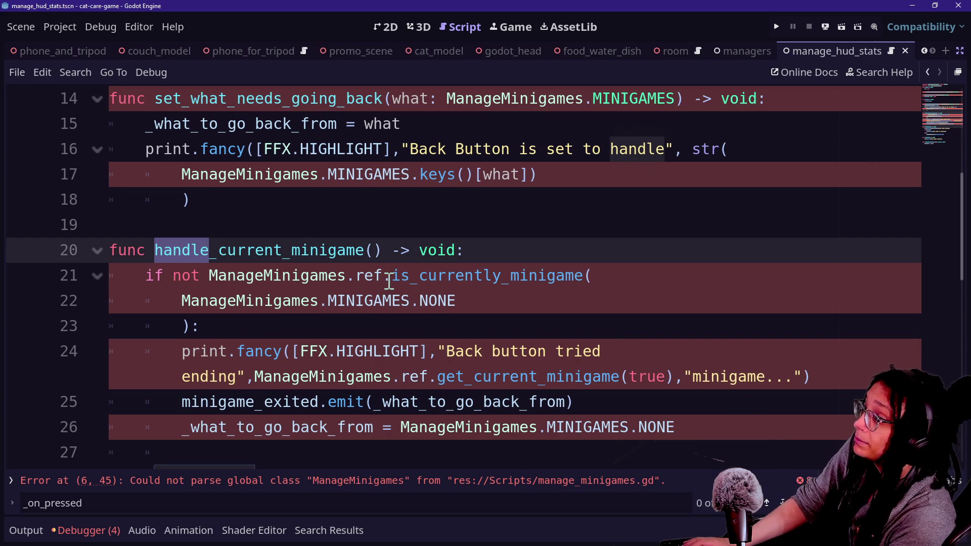
pyautogui.write('exit')
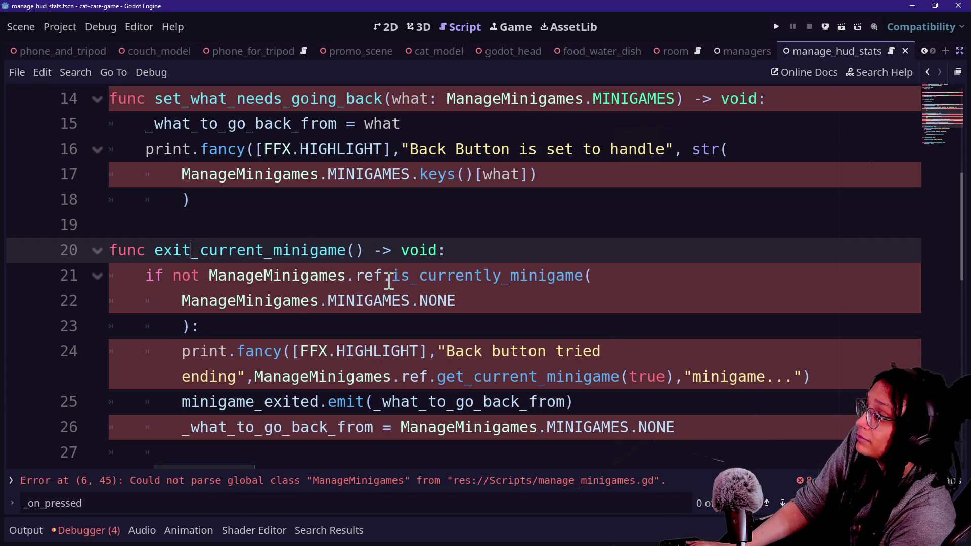
pyautogui.press('Escape')
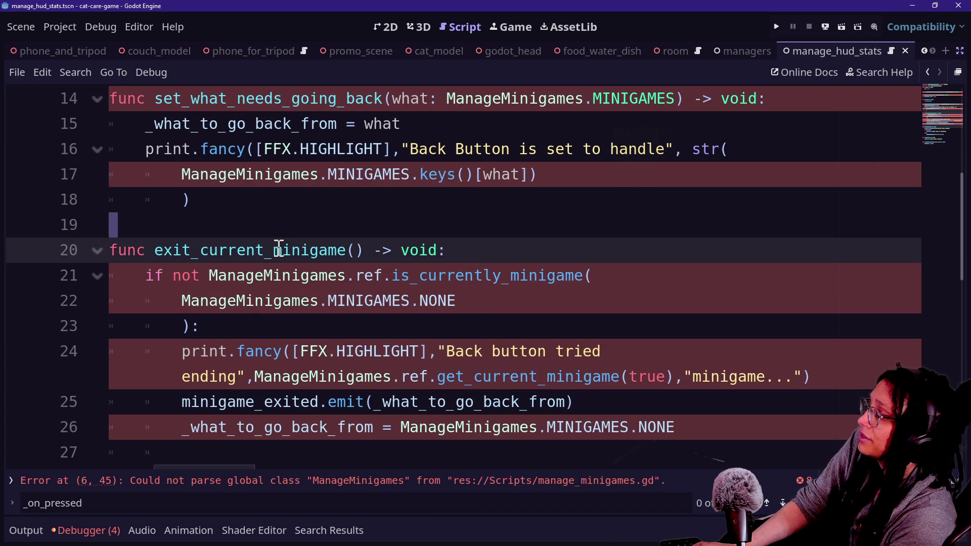
pyautogui.click(278, 251)
# Step: Scroll through the script to check the renamed exit_current_minigame function
pyautogui.scroll(2, 279, 250)
pyautogui.scroll(-5, 278, 250)
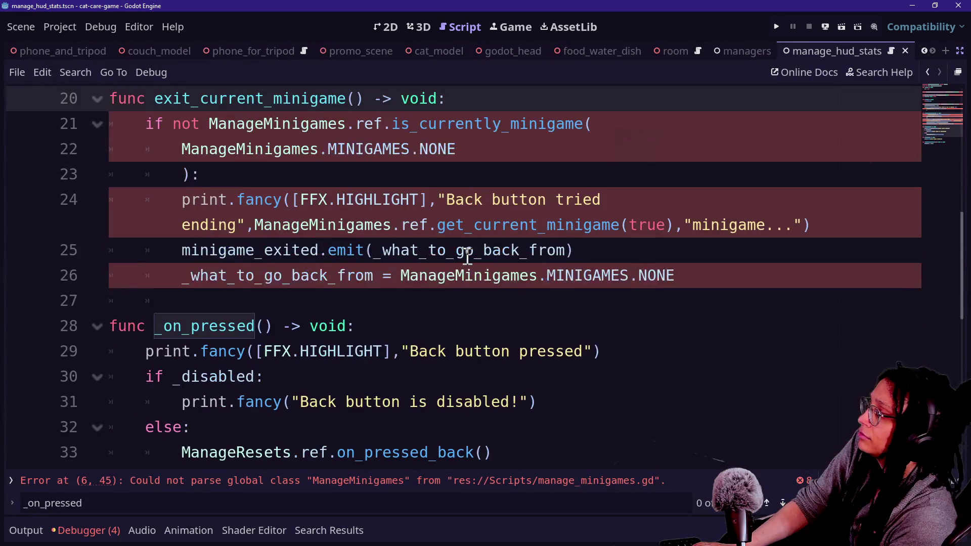
pyautogui.scroll(2, 468, 256)
pyautogui.click(451, 258)
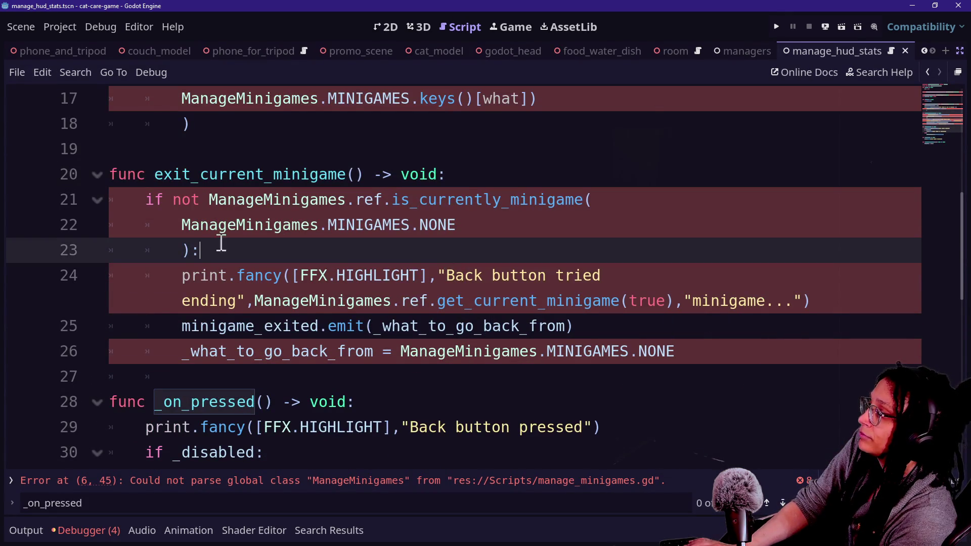
pyautogui.scroll(2, 364, 262)
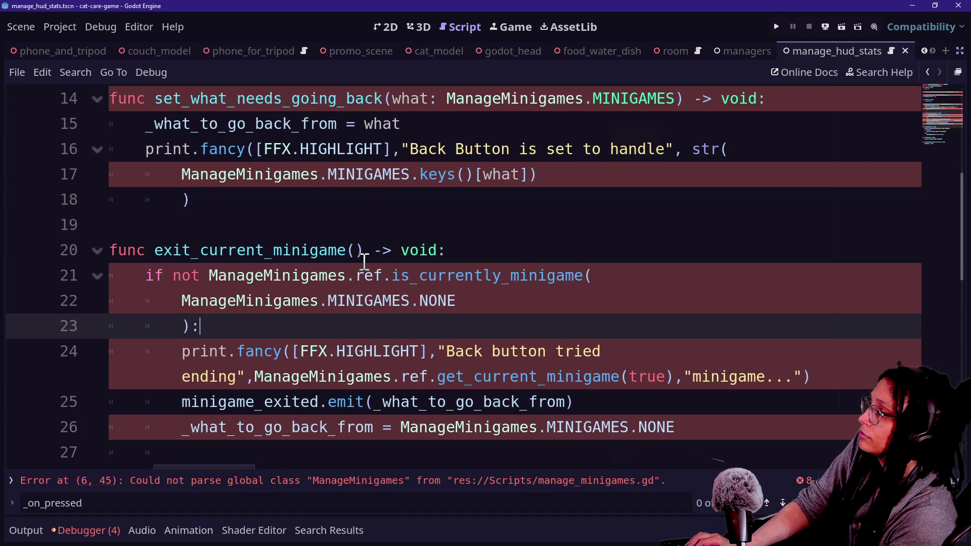
pyautogui.scroll(2, 364, 261)
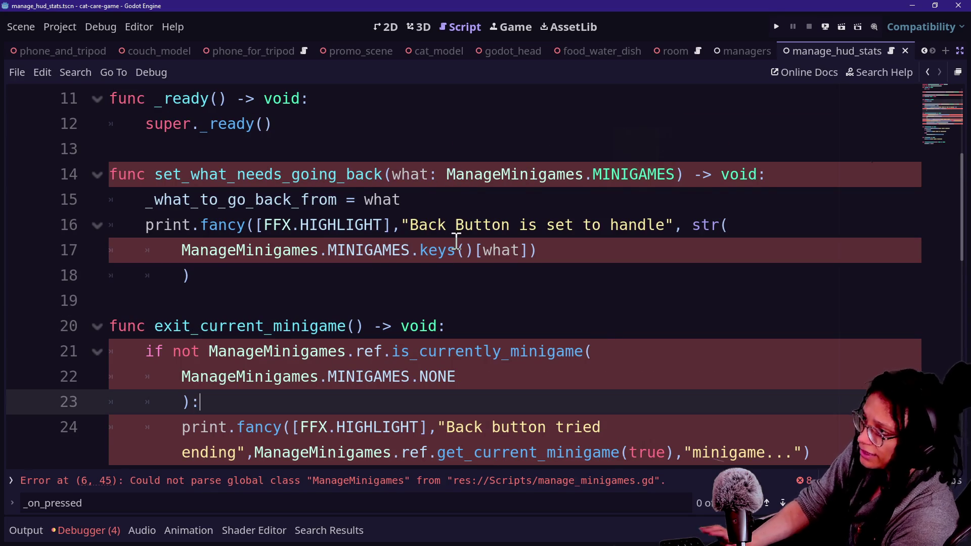
pyautogui.moveTo(160, 327); pyautogui.dragTo(291, 351)
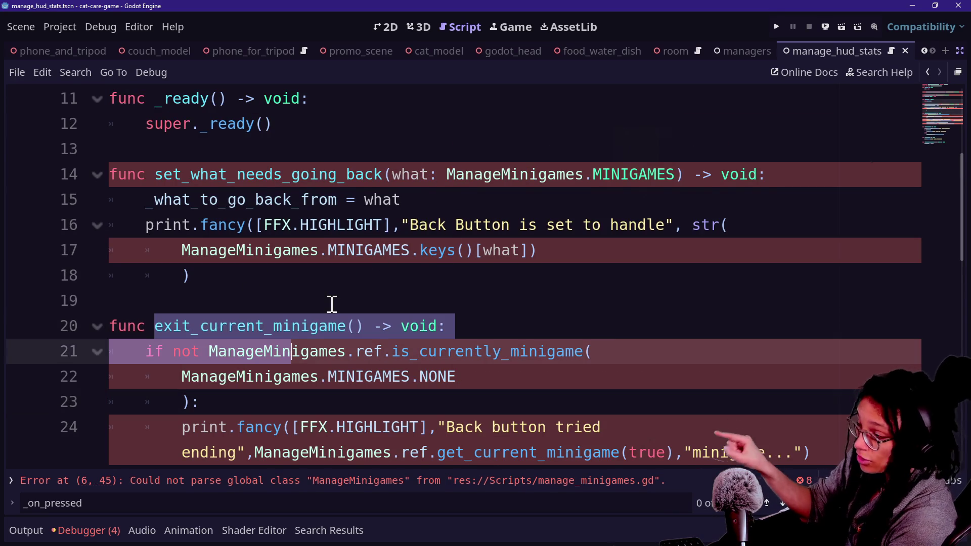
pyautogui.scroll(-3, 332, 304)
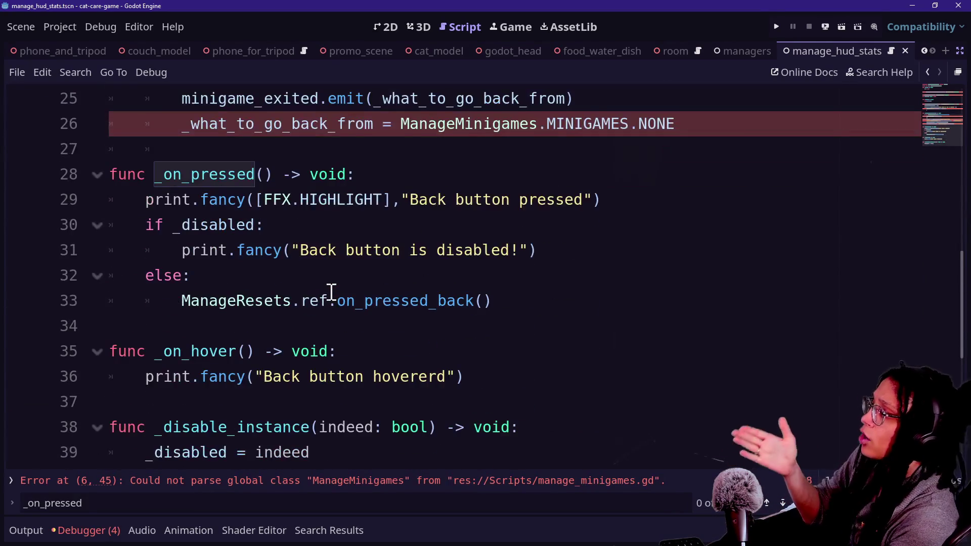
pyautogui.scroll(4, 332, 294)
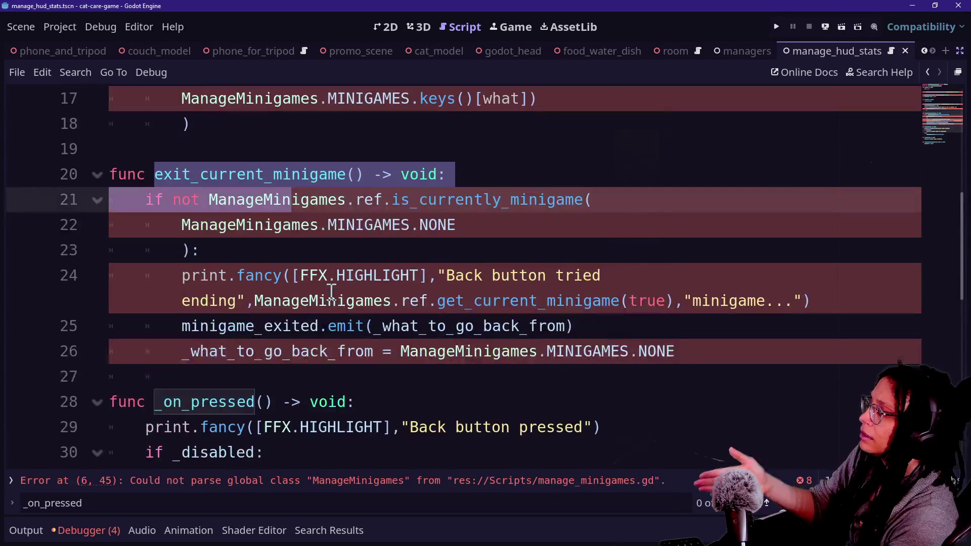
pyautogui.click(657, 254)
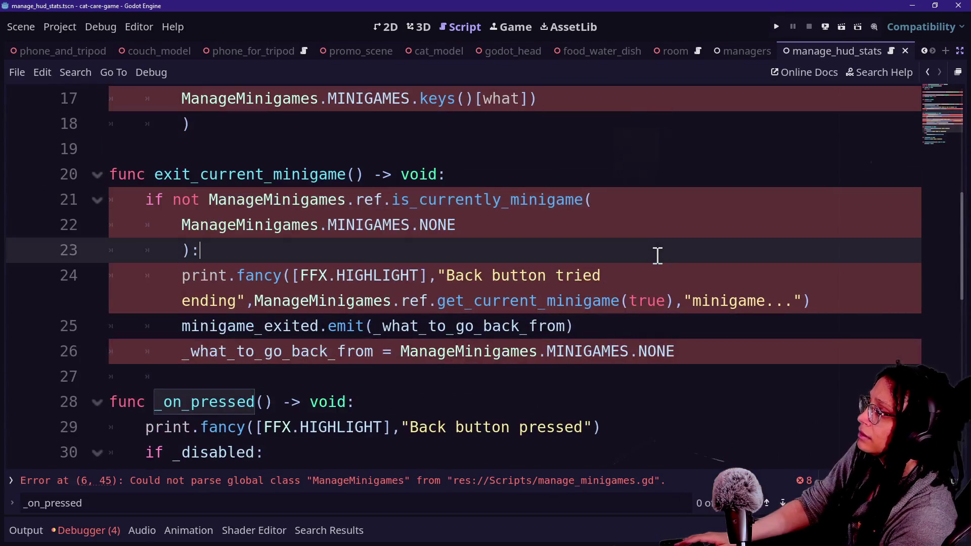
pyautogui.hotkey('shift', 'alt', 'o')
# Step: Open res://Scripts/manage_resets.gd and delete the old handler calls in on_pressed_back
pyautogui.press('Down')
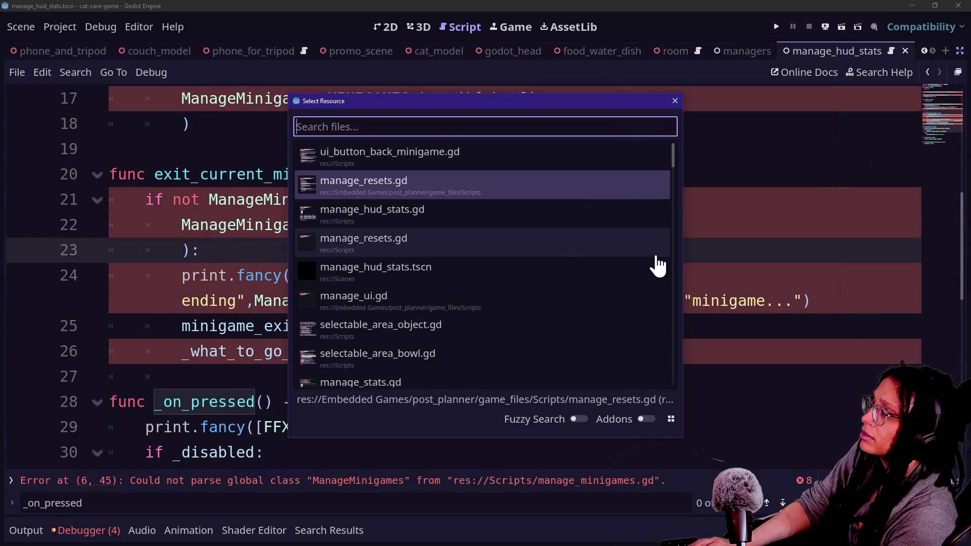
pyautogui.press('Return')
pyautogui.hotkey('shift', 'alt', 'o')
pyautogui.press('Down')
pyautogui.press('Down')
pyautogui.press('Down')
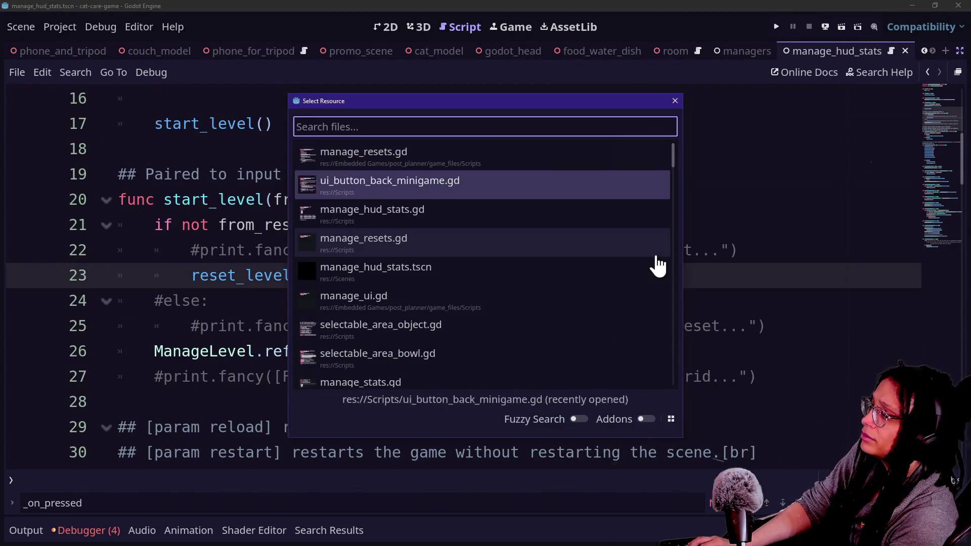
pyautogui.press('Return')
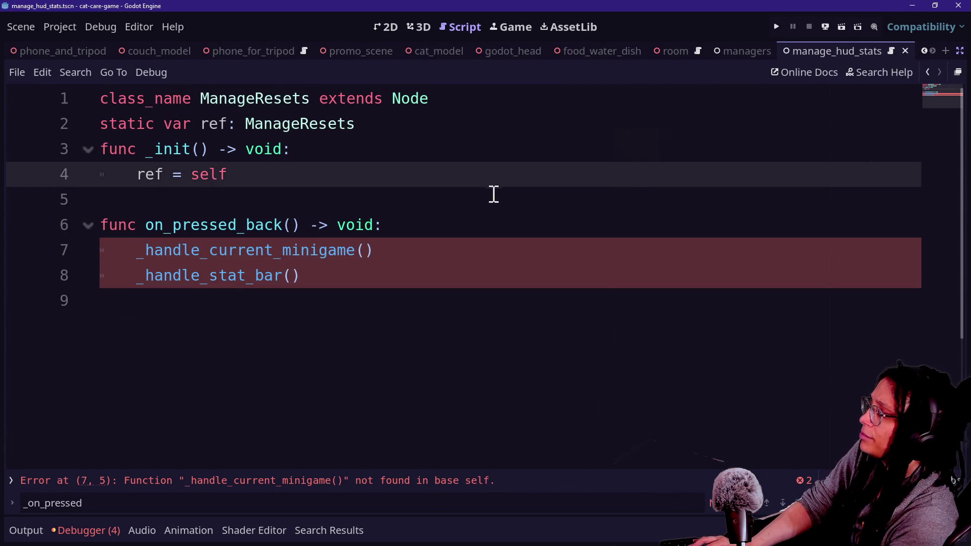
pyautogui.click(440, 227)
pyautogui.moveTo(304, 276); pyautogui.dragTo(302, 265)
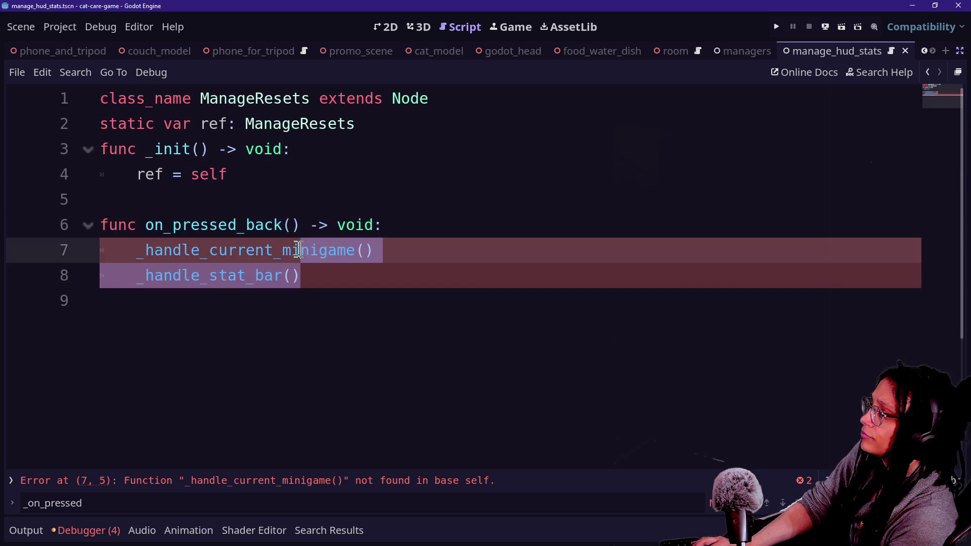
pyautogui.press('BackSpace')
pyautogui.press('BackSpace')
pyautogui.press('BackSpace')
pyautogui.hotkey('ctrl', '-')
pyautogui.press('BackSpace')
pyautogui.hotkey('ctrl', '=')
pyautogui.hotkey('ctrl', '=')
pyautogui.hotkey('ctrl', '=')
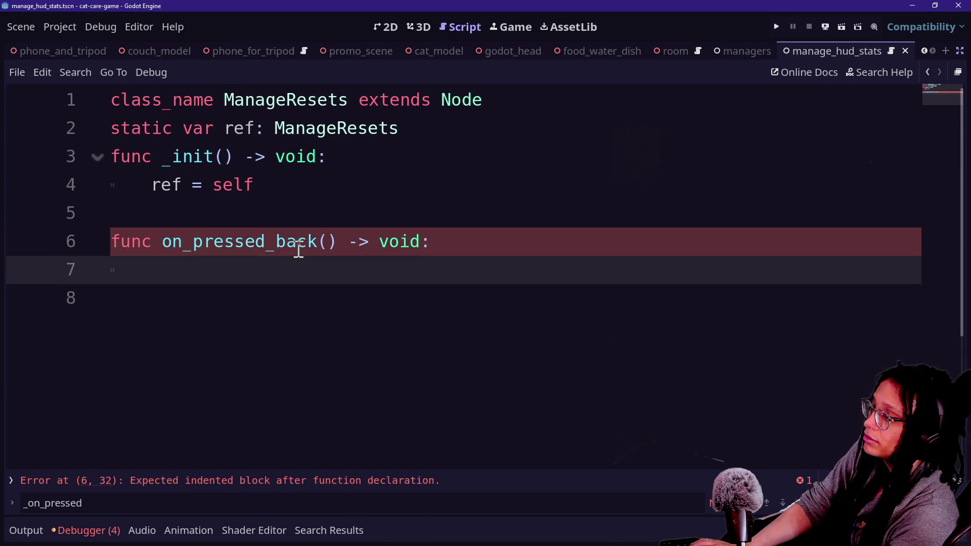
# Step: Add UIButton_Back_Minigame.ref.exit_current_minigame() and ManageHUDStats.ref.reset_hud_stats() to on_pressed_back, then save
pyautogui.write('Miniga')
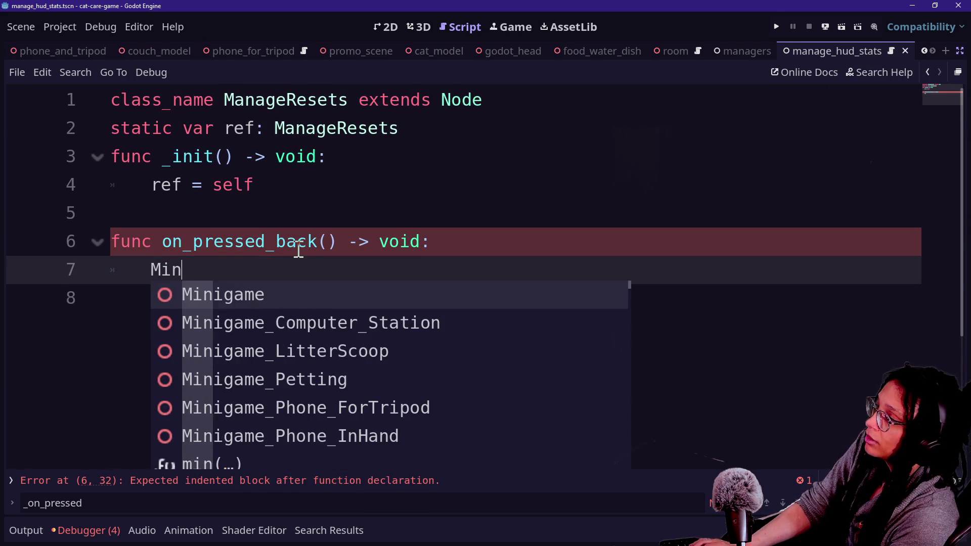
pyautogui.press('BackSpace')
pyautogui.press('BackSpace')
pyautogui.press('BackSpace')
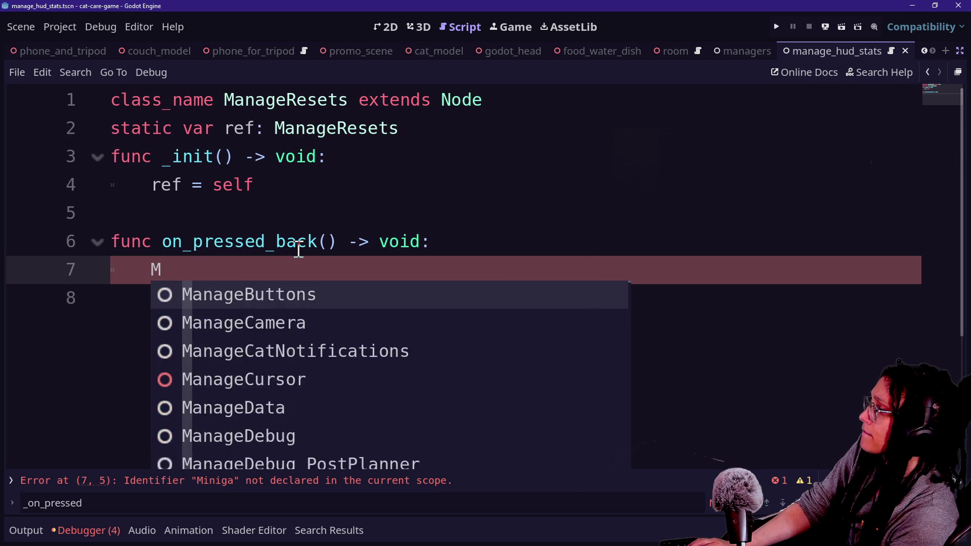
pyautogui.write('UI')
pyautogui.press('Down')
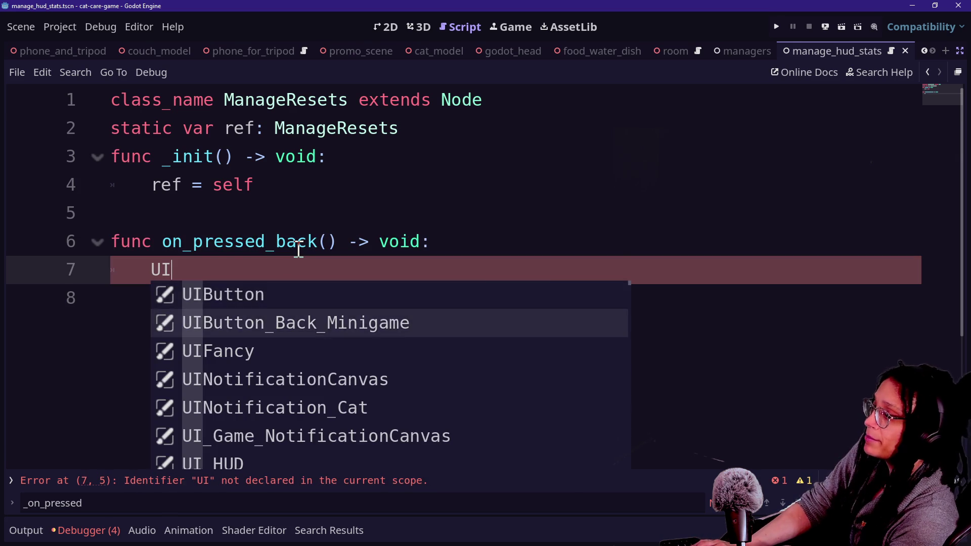
pyautogui.press('Return')
pyautogui.write('.ref.')
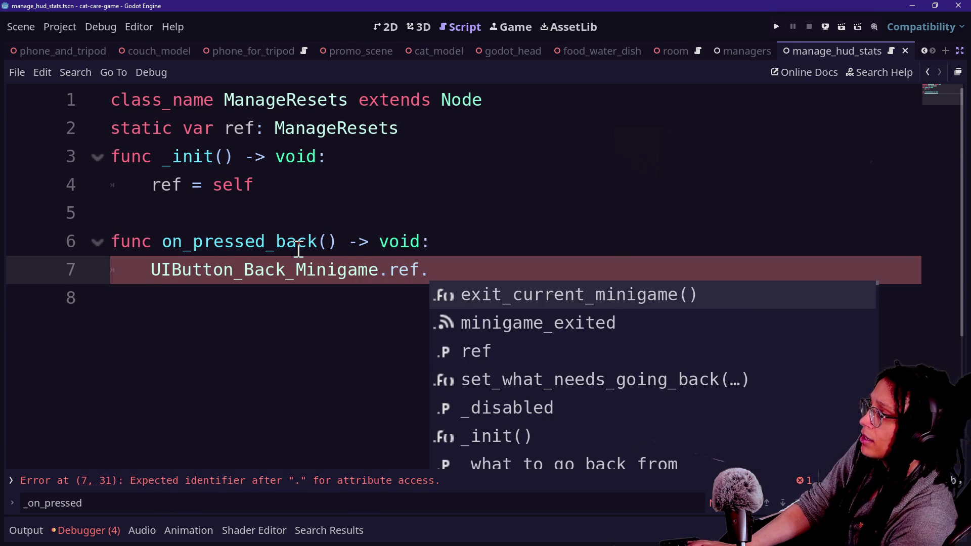
pyautogui.press('Return')
pyautogui.press('Return')
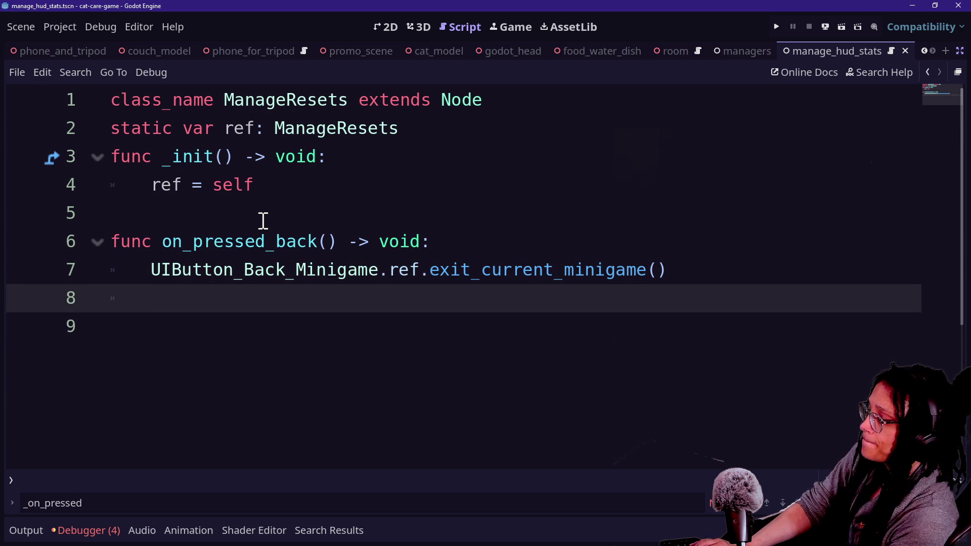
pyautogui.write('Mana')
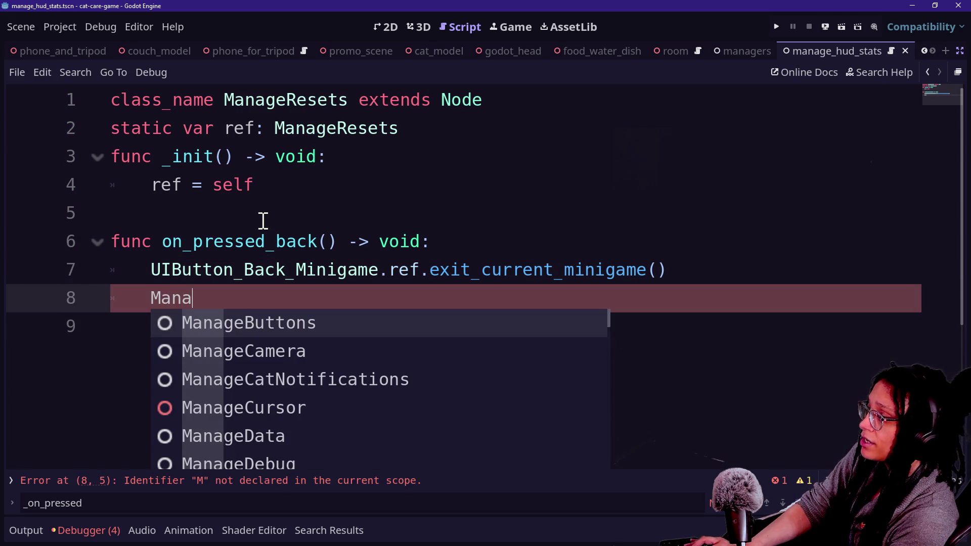
pyautogui.write('geHUD')
pyautogui.press('Return')
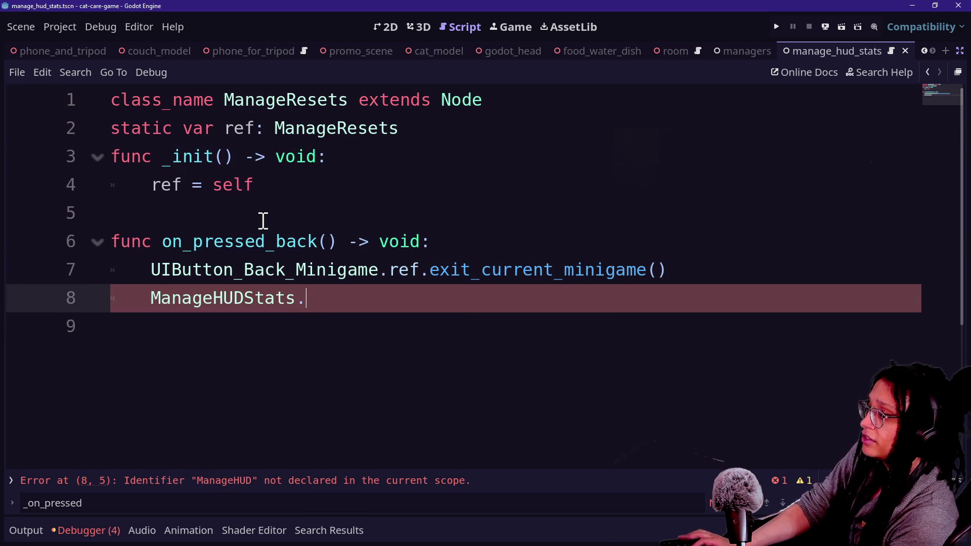
pyautogui.write('.ref.reset')
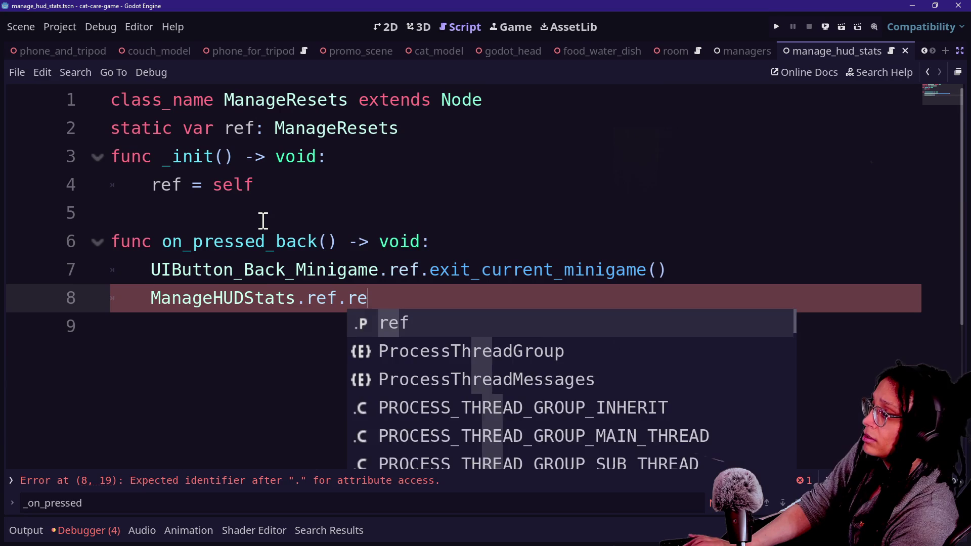
pyautogui.press('Return')
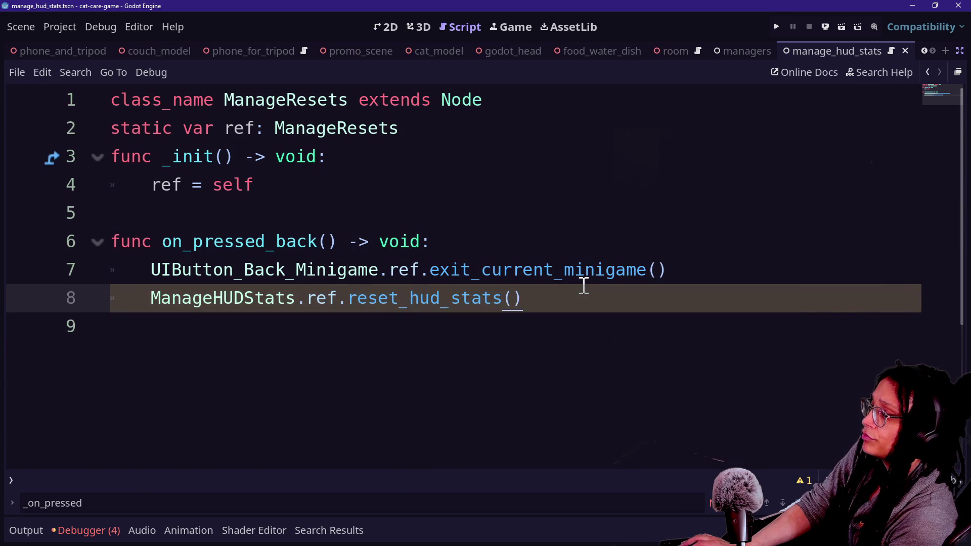
pyautogui.click(559, 277)
pyautogui.hotkey('ctrl', 's')
# Step: Highlight sections of manage_resets.gd while explaining the code, then save again
pyautogui.moveTo(264, 223); pyautogui.dragTo(474, 278)
pyautogui.click(476, 277)
pyautogui.moveTo(199, 156); pyautogui.dragTo(462, 245)
pyautogui.moveTo(162, 241); pyautogui.dragTo(265, 241)
pyautogui.moveTo(526, 298)
pyautogui.mouseDown()
pyautogui.moveTo(135, 242)
pyautogui.moveTo(541, 295)
pyautogui.mouseUp()
pyautogui.click(554, 300)
pyautogui.click(328, 189)
pyautogui.moveTo(327, 188)
pyautogui.mouseDown()
pyautogui.moveTo(578, 293)
pyautogui.moveTo(460, 245)
pyautogui.moveTo(320, 218)
pyautogui.moveTo(477, 265)
pyautogui.mouseUp()
pyautogui.click(582, 317)
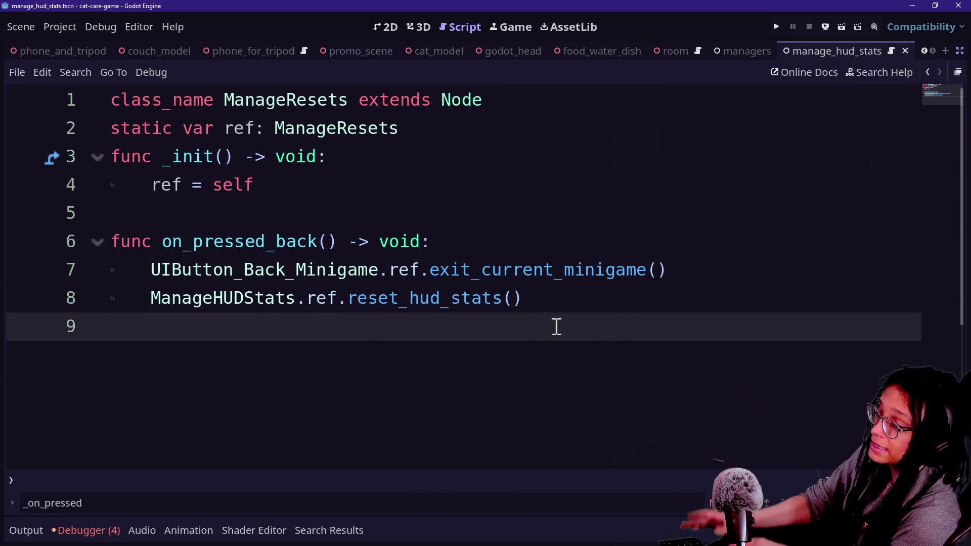
pyautogui.hotkey('ctrl', 's')
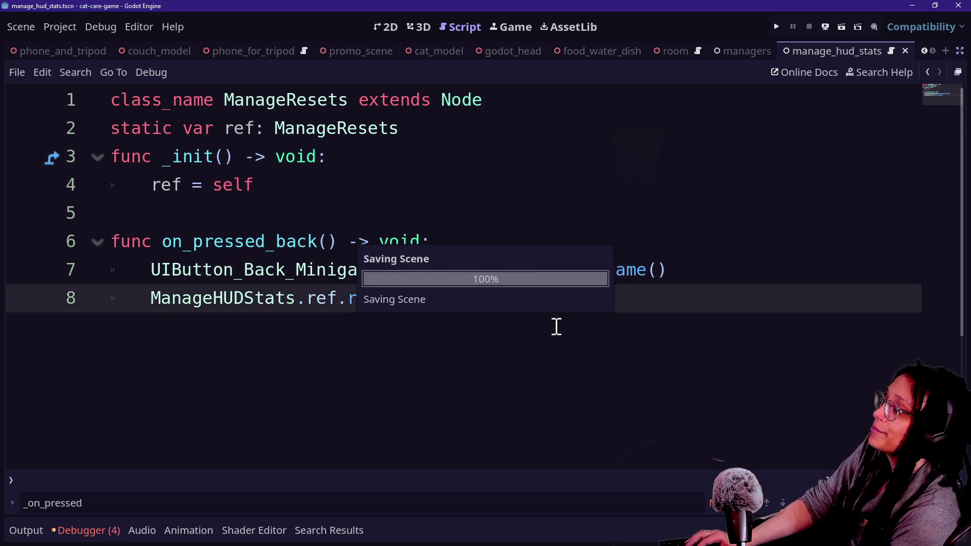
# Step: Quick-open the manage_hud_stats.gd script and scroll through it
pyautogui.hotkey('shift', 'alt', 'o')
pyautogui.press('Down')
pyautogui.press('Up')
pyautogui.press('Down')
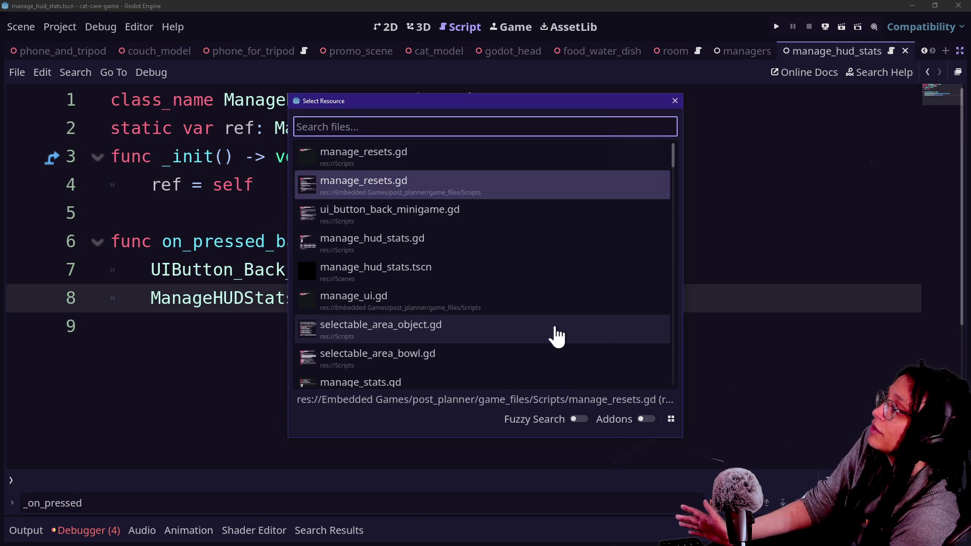
pyautogui.press('Down')
pyautogui.press('Down')
pyautogui.press('Return')
pyautogui.moveTo(346, 227); pyautogui.dragTo(475, 460)
pyautogui.scroll(-1, 475, 460)
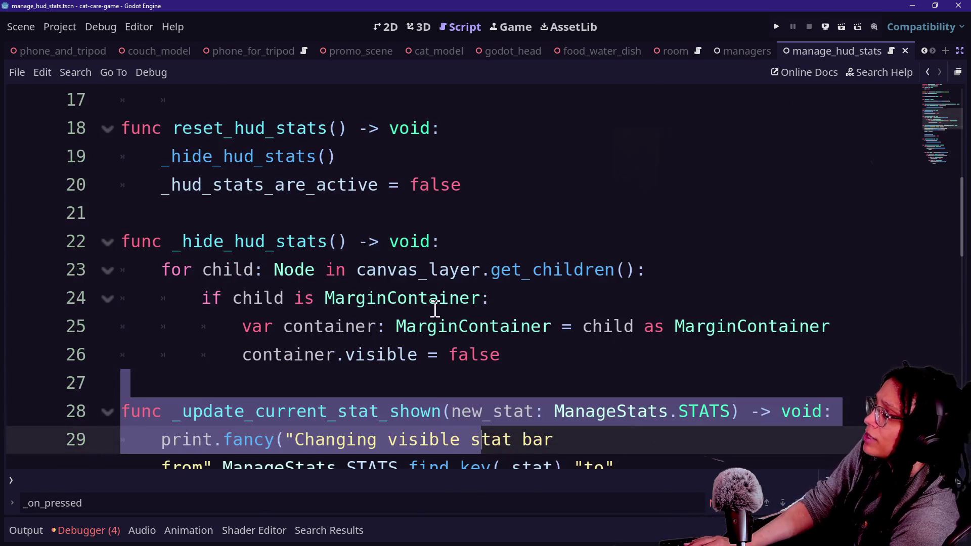
pyautogui.scroll(-1, 435, 308)
# Step: Search all project files for ManageHUDStats.STATS
pyautogui.hotkey('ctrl', 'shift', 'f')
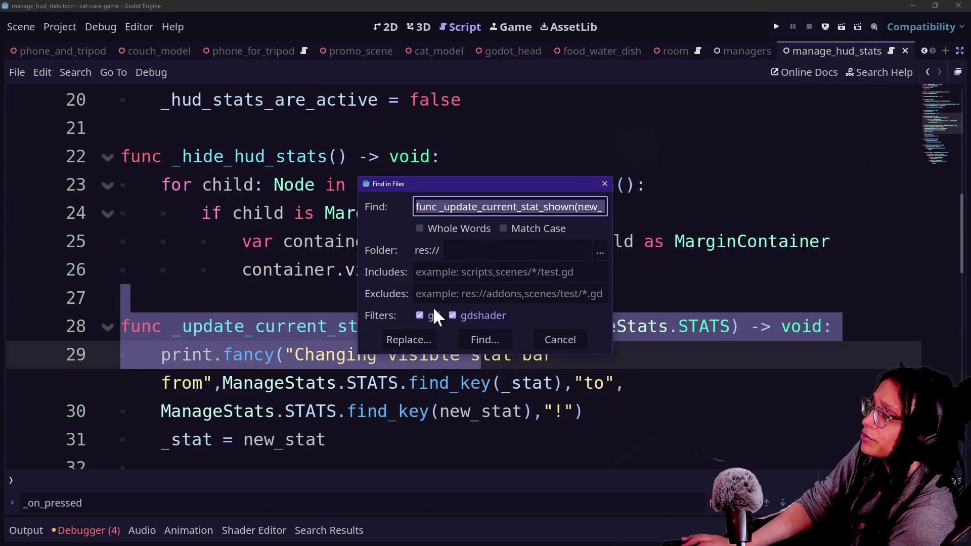
pyautogui.write('ManageHUDStats')
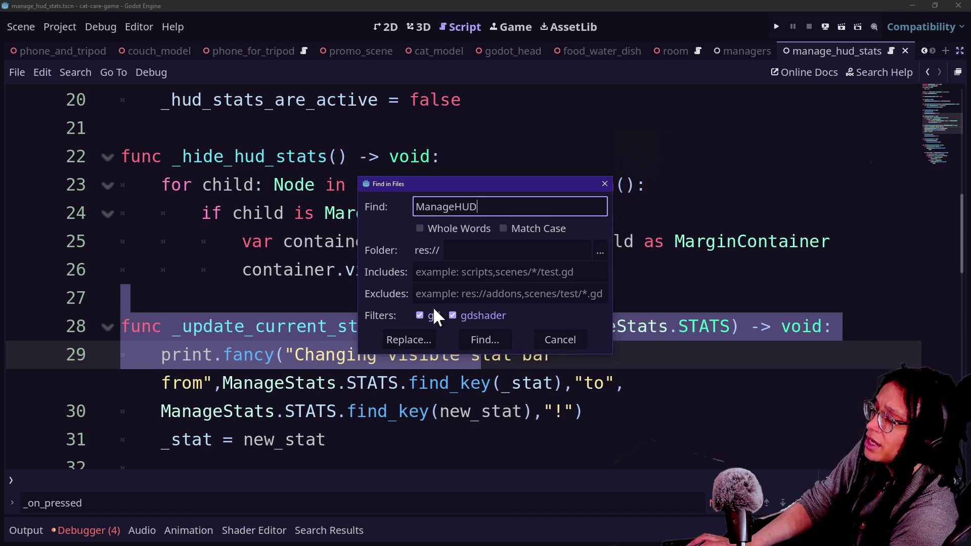
pyautogui.write('.')
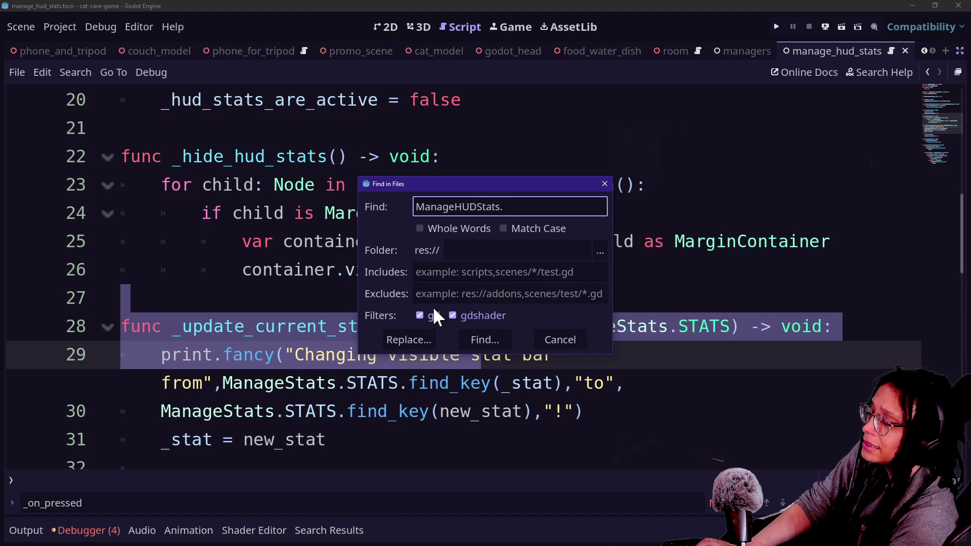
pyautogui.write('STATS')
pyautogui.press('Return')
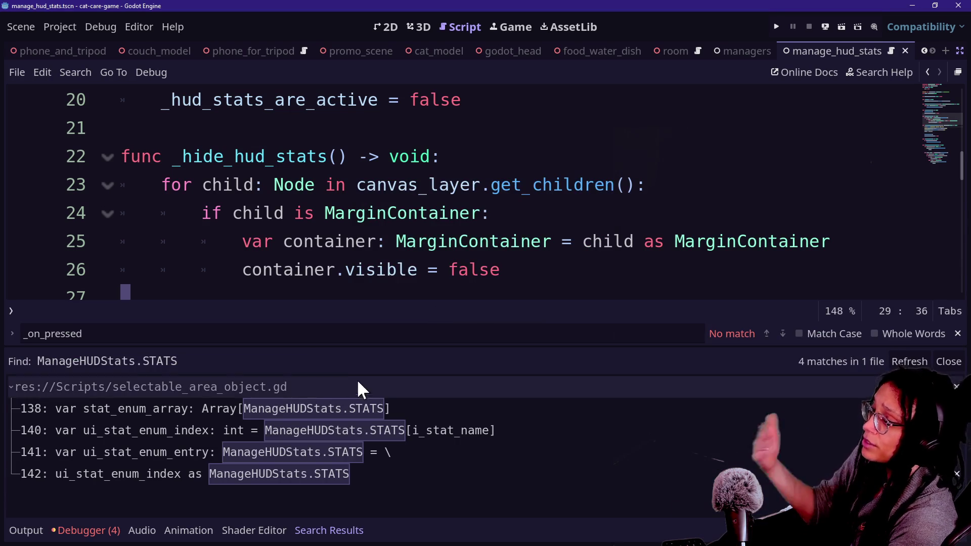
# Step: Jump to the first match and change ManageHUDStats to ManageStats on line 138
pyautogui.click(349, 409)
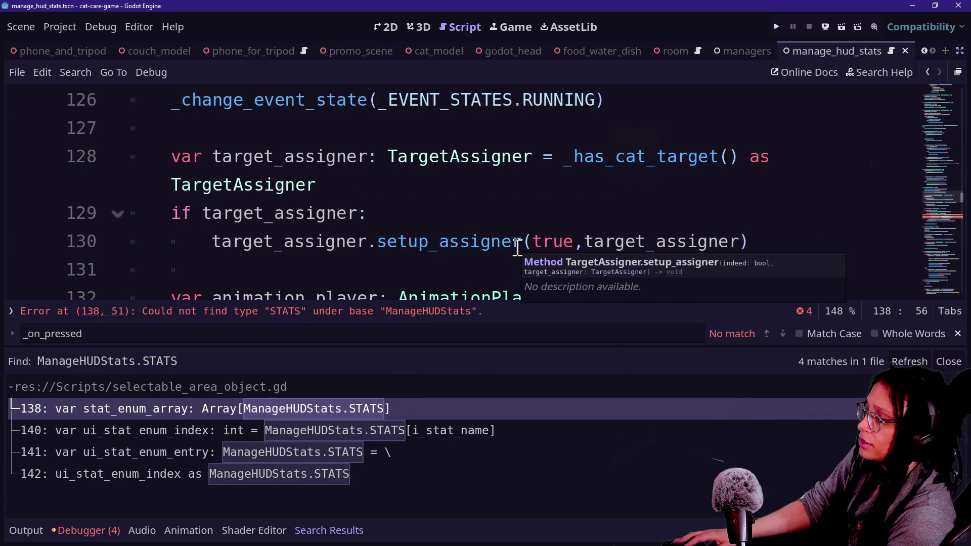
pyautogui.scroll(-2, 505, 217)
pyautogui.click(482, 318)
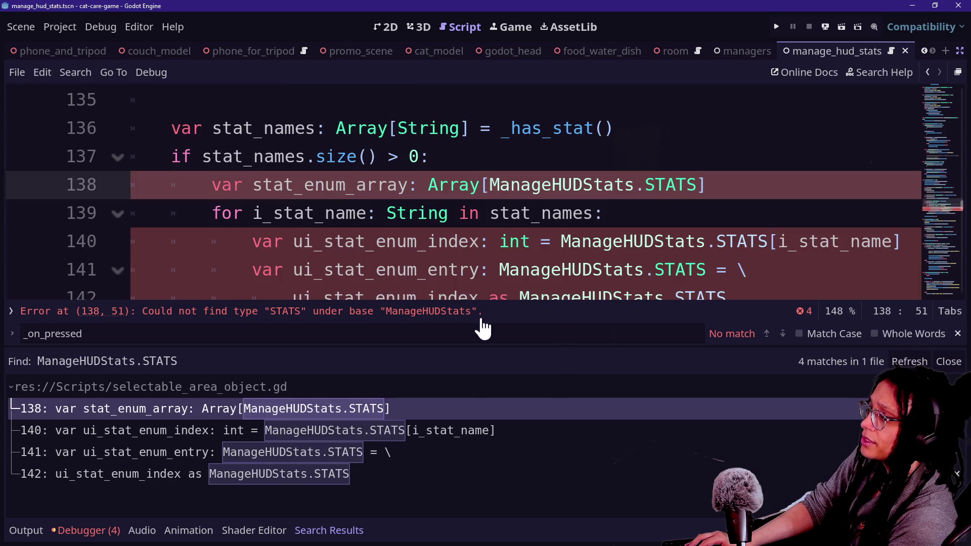
pyautogui.doubleClick(538, 187)
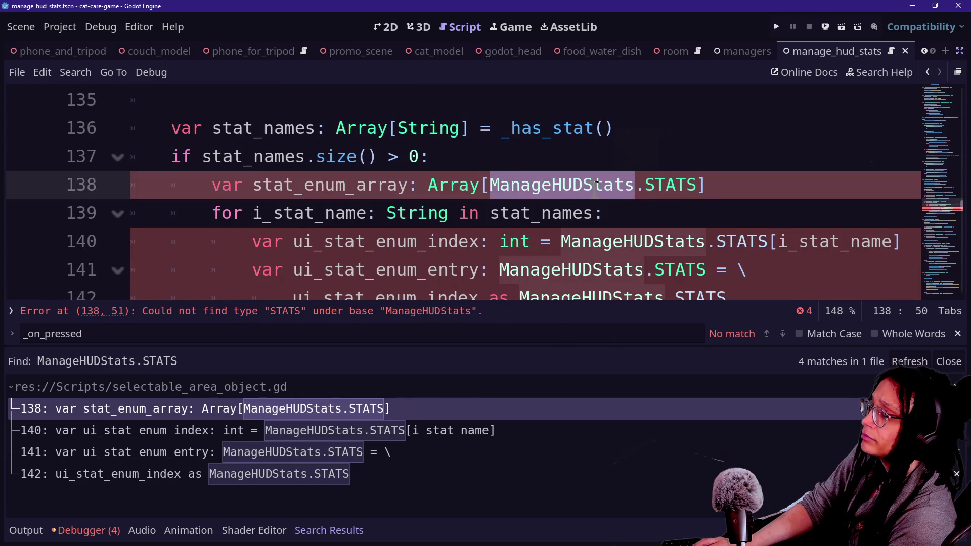
pyautogui.write('Manage')
pyautogui.hotkey('ctrl', 'z')
pyautogui.click(530, 183)
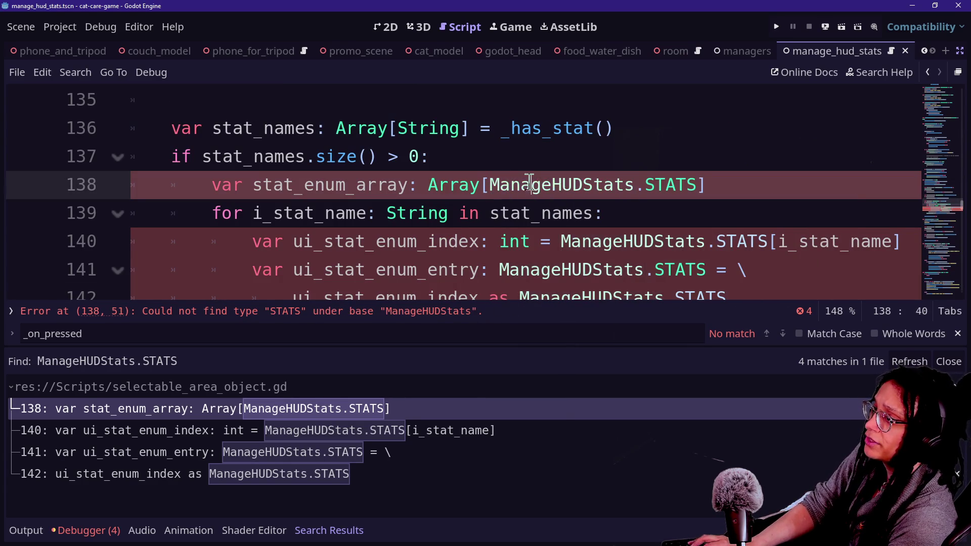
pyautogui.doubleClick(529, 183)
pyautogui.scroll(-1, 756, 156)
pyautogui.hotkey('ctrl', 'd')
pyautogui.write('Manage')
pyautogui.hotkey('ctrl', 'z')
pyautogui.hotkey('ctrl', 'z')
pyautogui.press('Escape')
pyautogui.write('D')
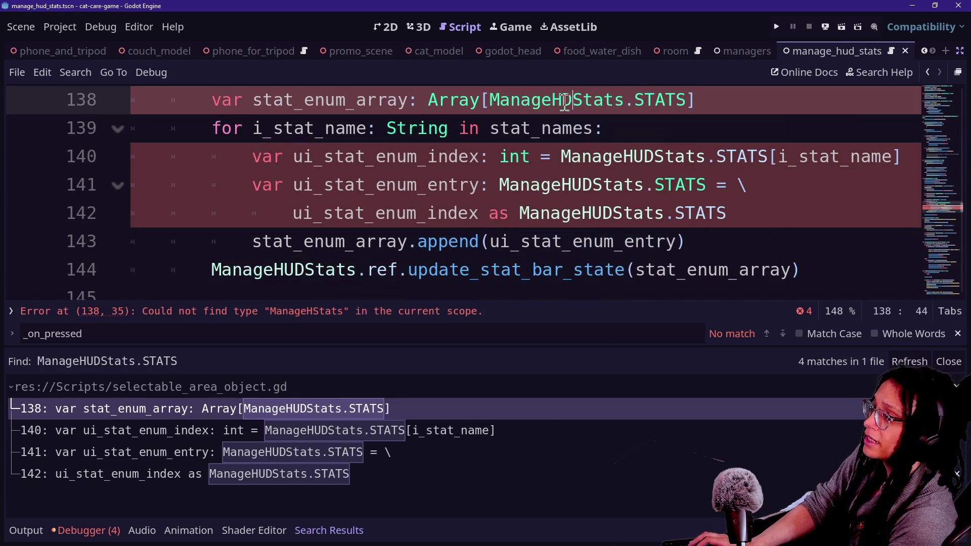
pyautogui.hotkey('ctrl', 'z')
pyautogui.hotkey('ctrl', 'z')
pyautogui.hotkey('ctrl', 'z')
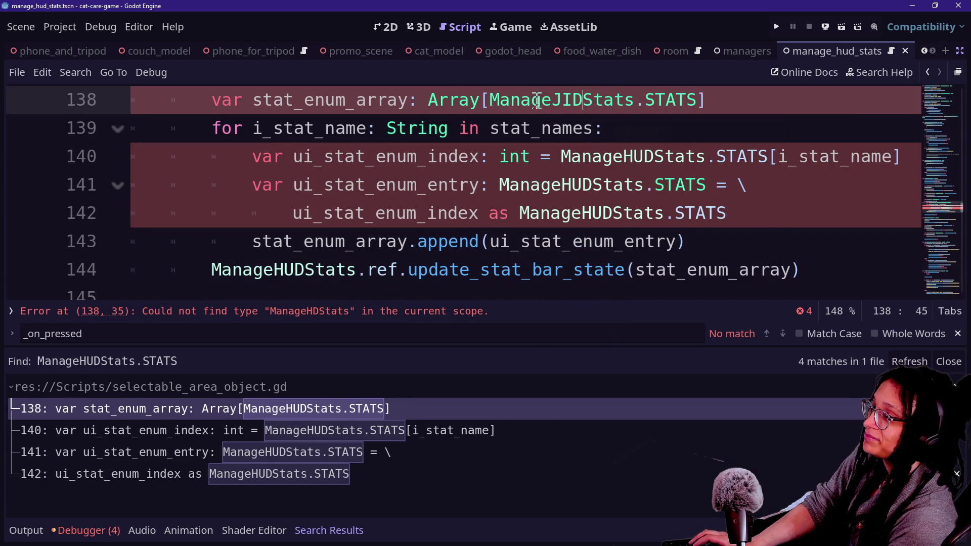
pyautogui.hotkey('ctrl', 'shift', 'z')
pyautogui.hotkey('ctrl', 'shift', 'z')
pyautogui.hotkey('ctrl', 'shift', 'z')
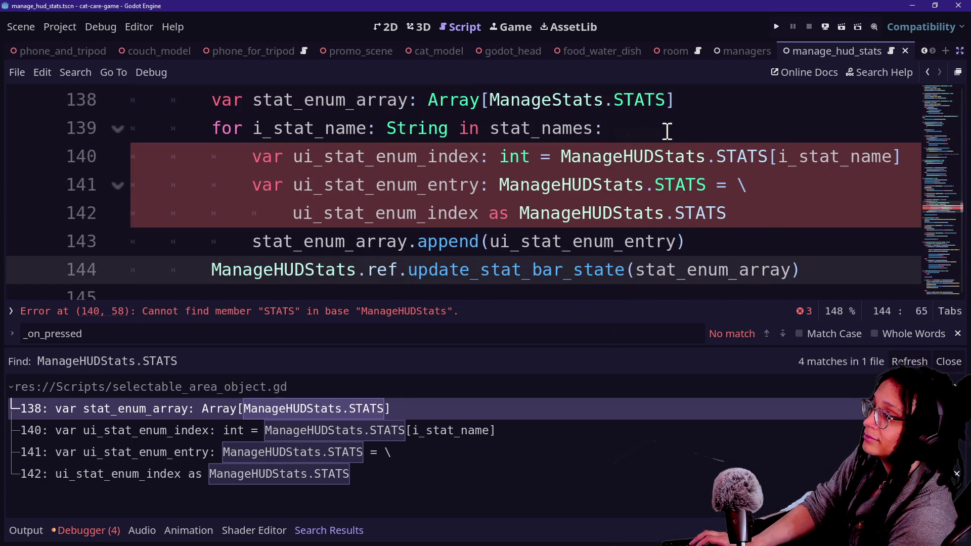
pyautogui.write('z')
pyautogui.press('BackSpace')
pyautogui.press('BackSpace')
pyautogui.press('BackSpace')
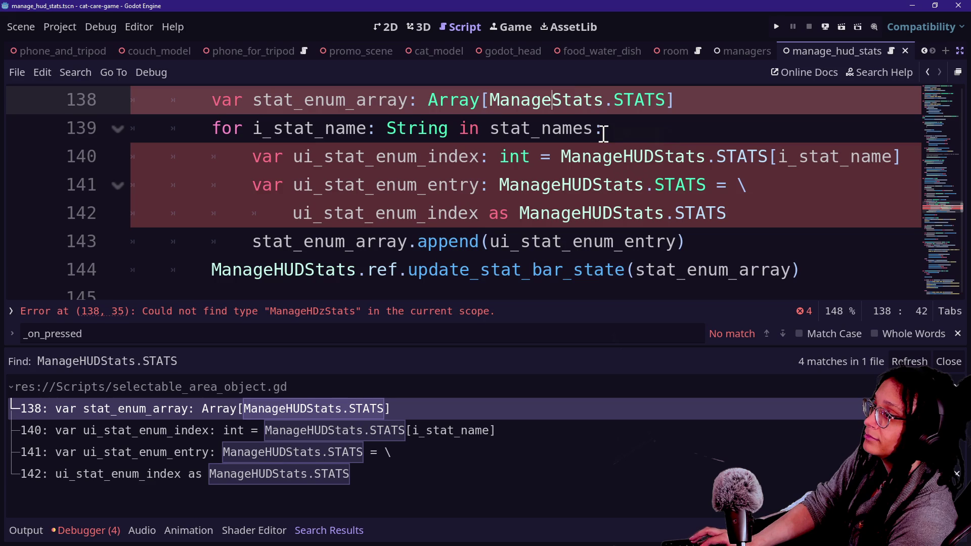
# Step: Replace ManageHUDStats with ManageStats on lines 140–142 and save the script
pyautogui.doubleClick(597, 157)
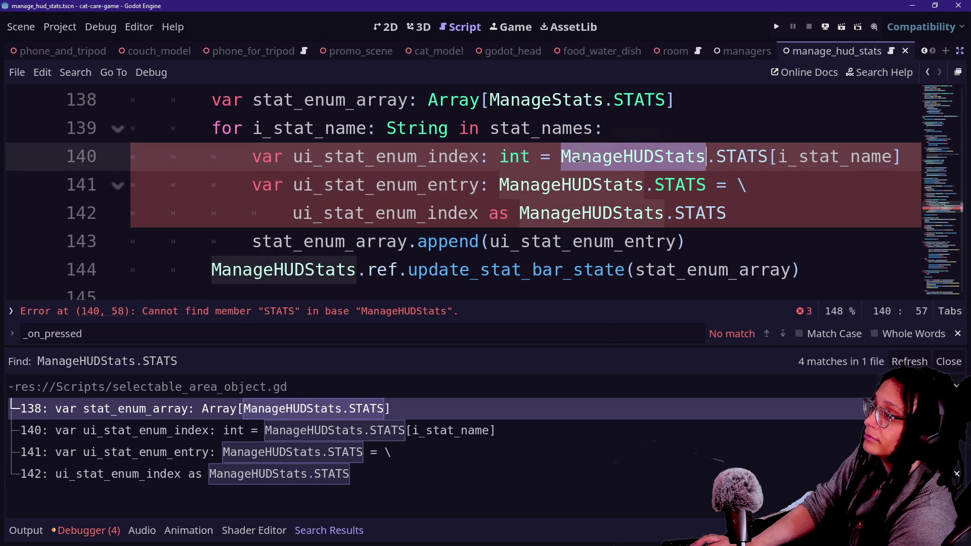
pyautogui.write('ManageSt')
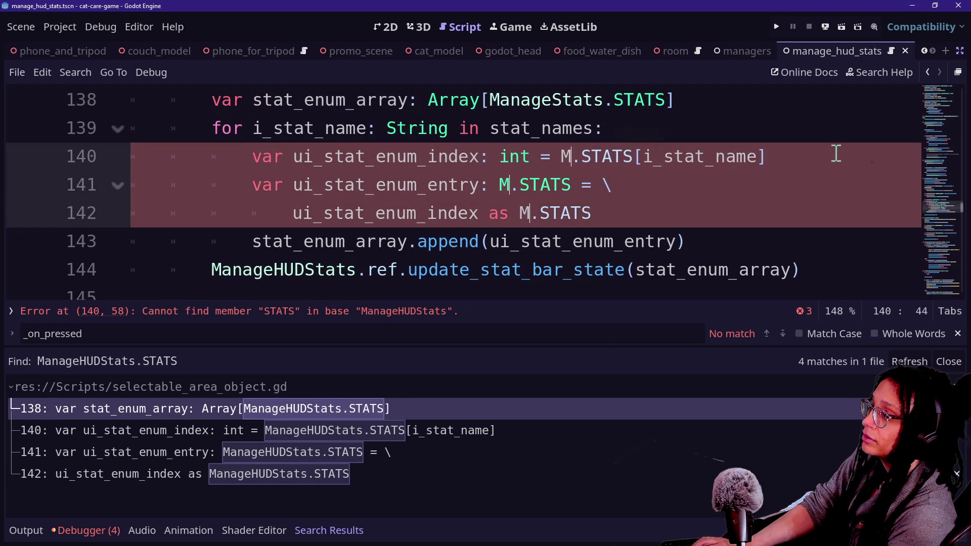
pyautogui.write('ats')
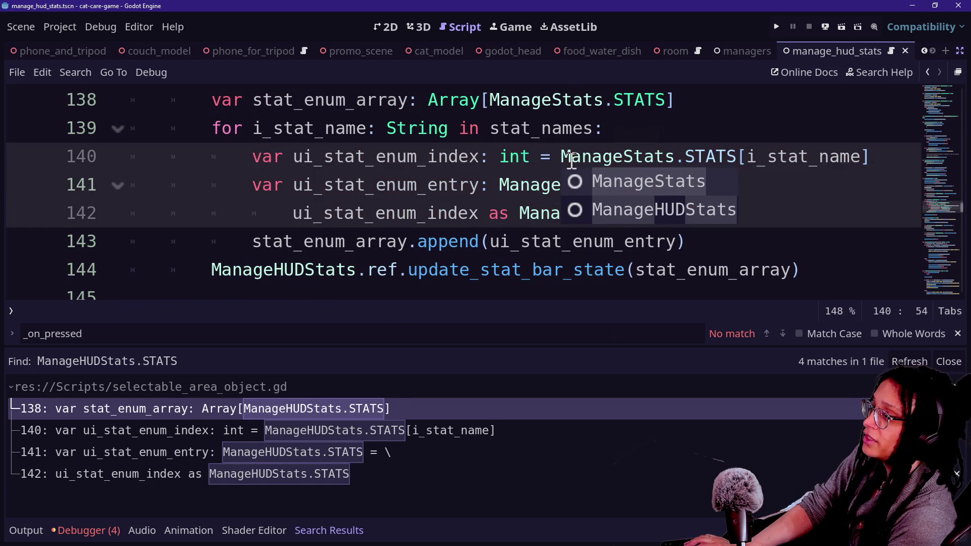
pyautogui.click(459, 184)
pyautogui.hotkey('ctrl', 's')
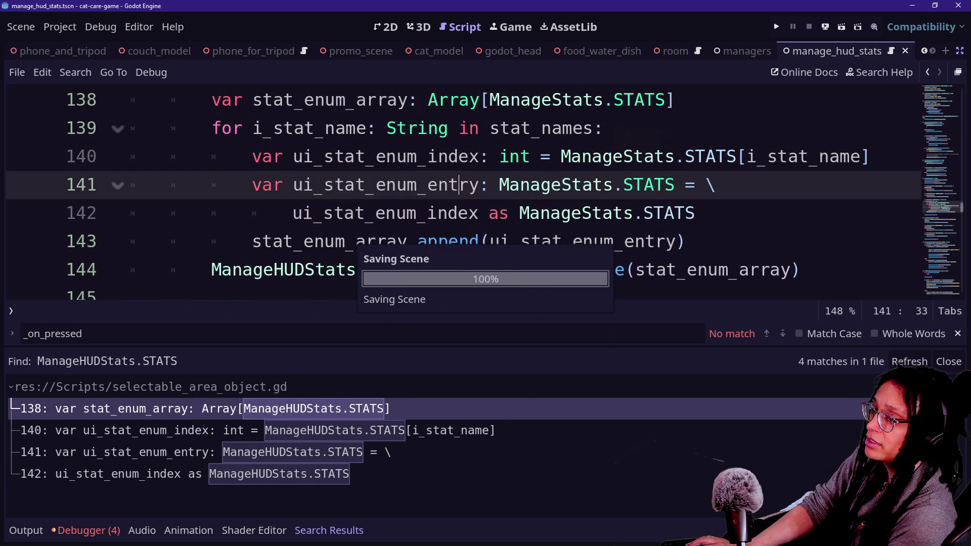
# Step: Refresh the search to confirm 0 matches, then run the project
pyautogui.click(908, 362)
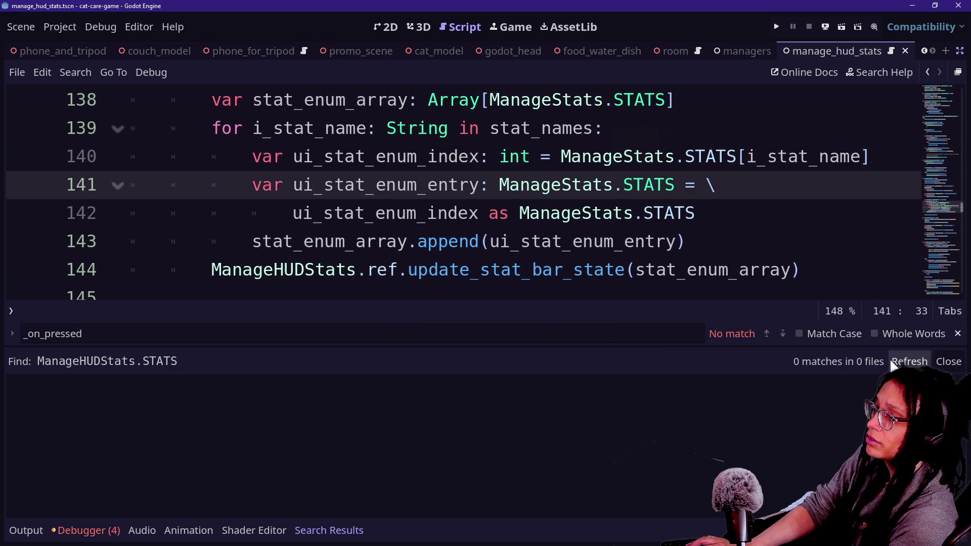
pyautogui.click(681, 222)
pyautogui.click(375, 195)
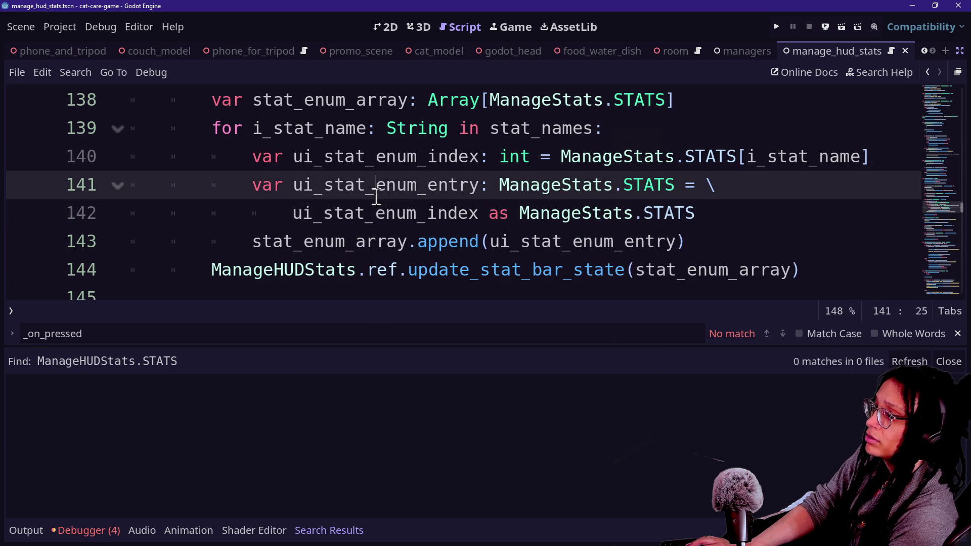
pyautogui.click(777, 27)
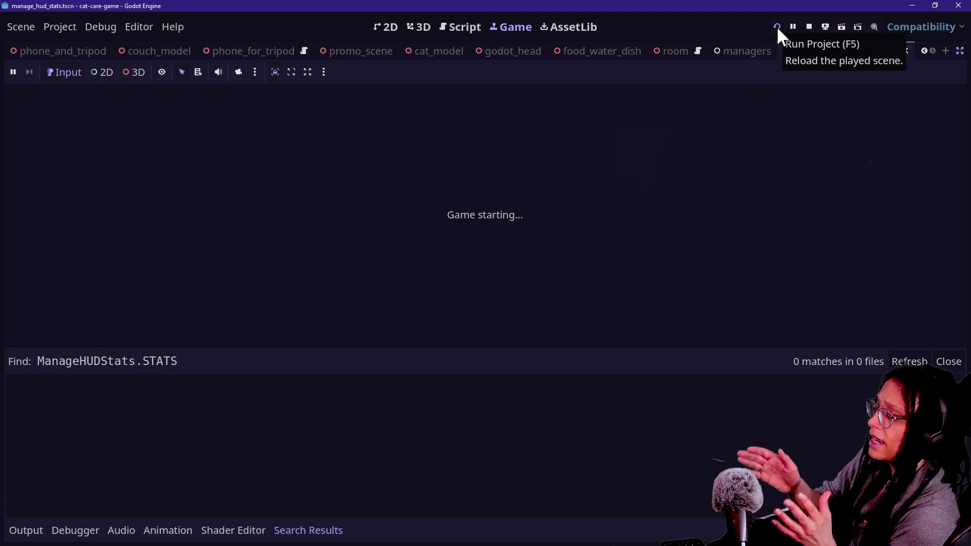
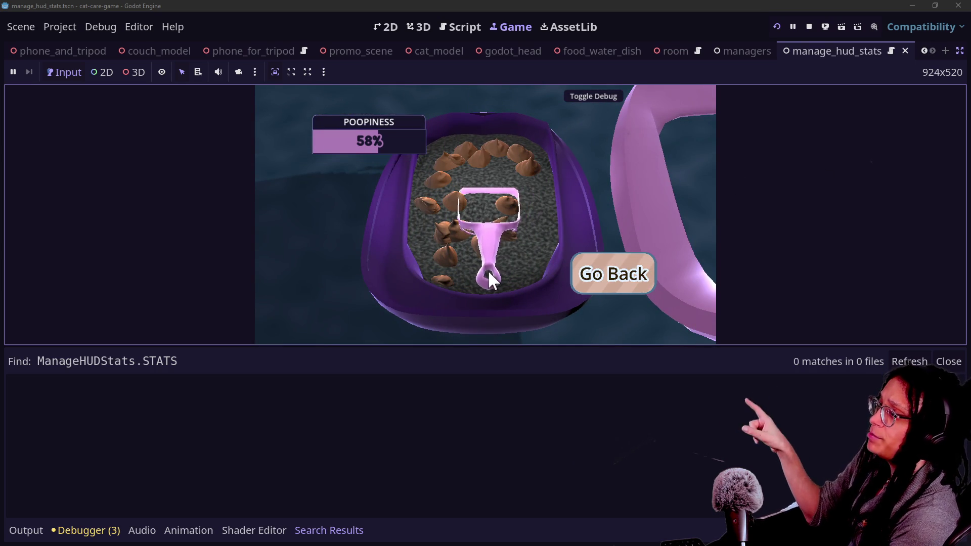
# Step: Scoop the poop in the litter minigame and press Go Back to trigger the error
pyautogui.click(504, 259)
pyautogui.click(460, 259)
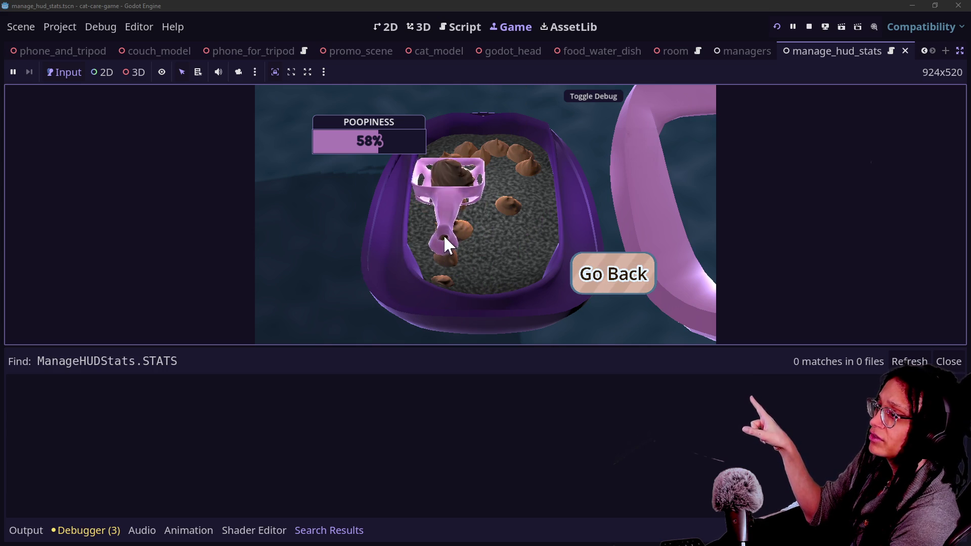
pyautogui.click(647, 265)
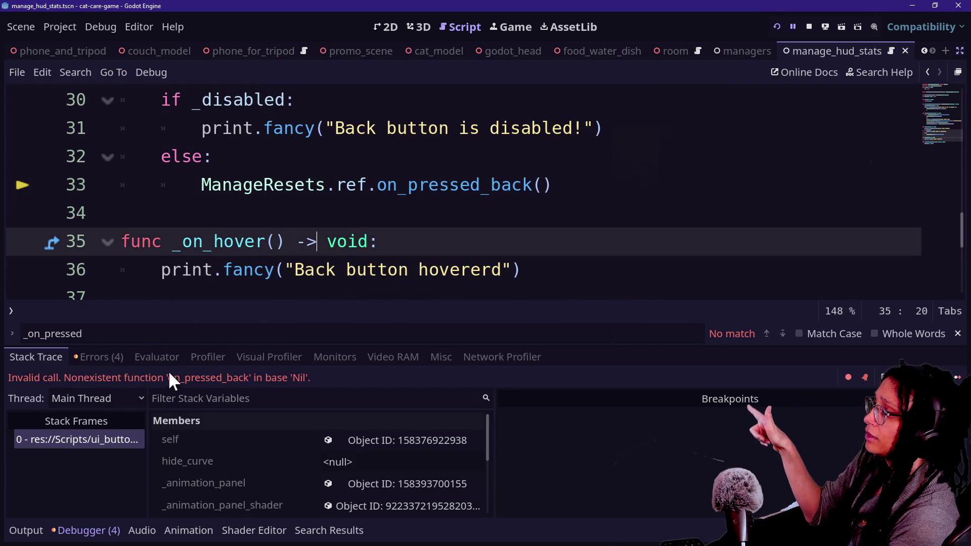
# Step: Inspect failing line 33, then jump to the ManageResets class and its on_pressed_back definition
pyautogui.click(242, 196)
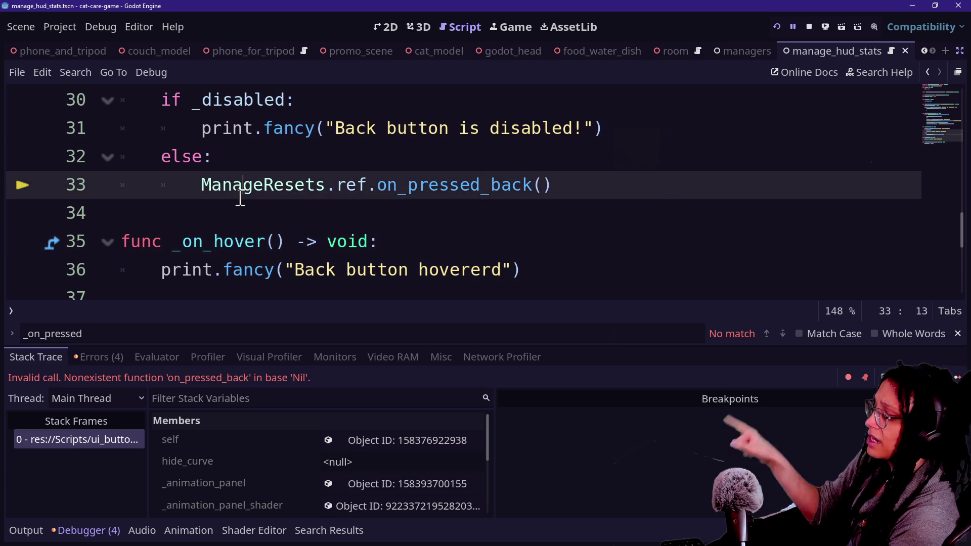
pyautogui.click(338, 202)
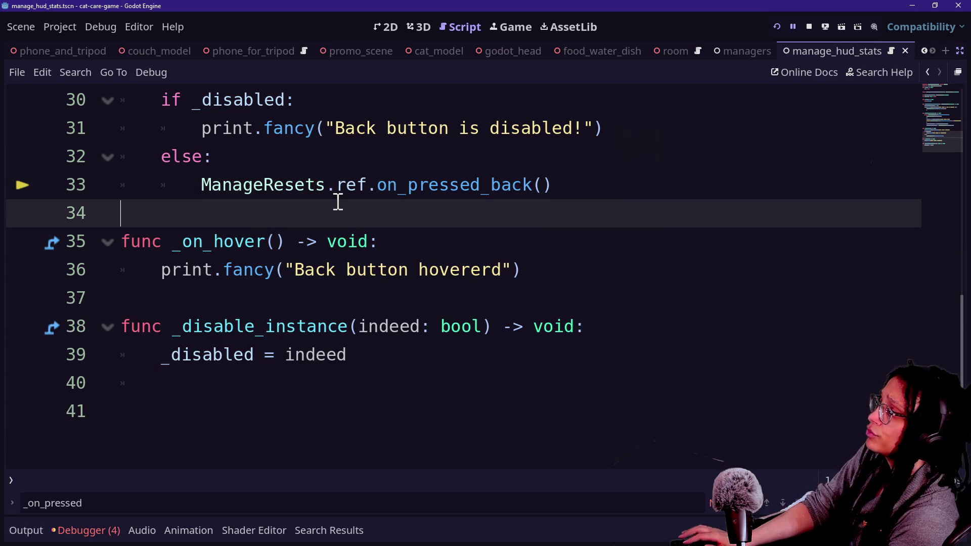
pyautogui.rightClick(335, 199)
pyautogui.click(310, 210)
pyautogui.scroll(2, 308, 213)
pyautogui.scroll(1, 307, 212)
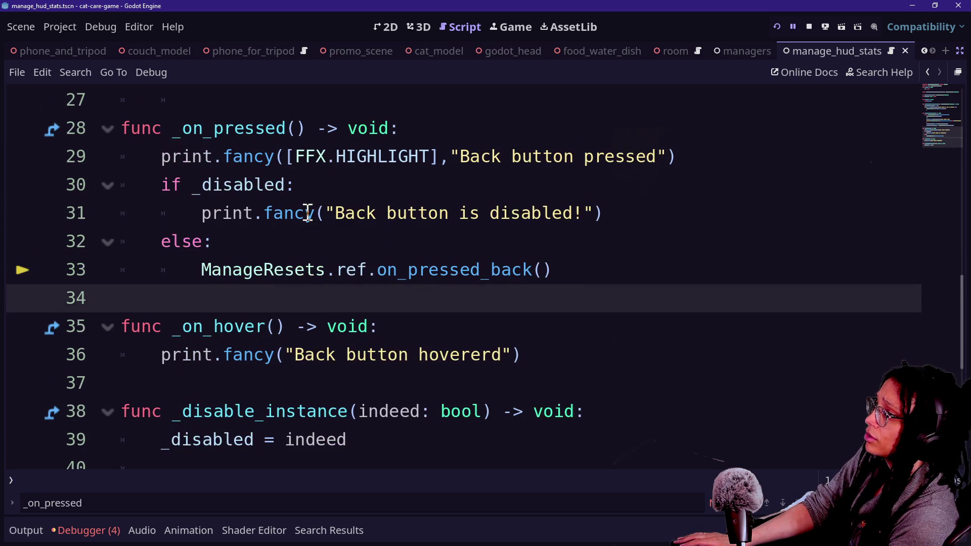
pyautogui.keyDown('ctrl'); pyautogui.click(293, 274); pyautogui.keyUp('ctrl')
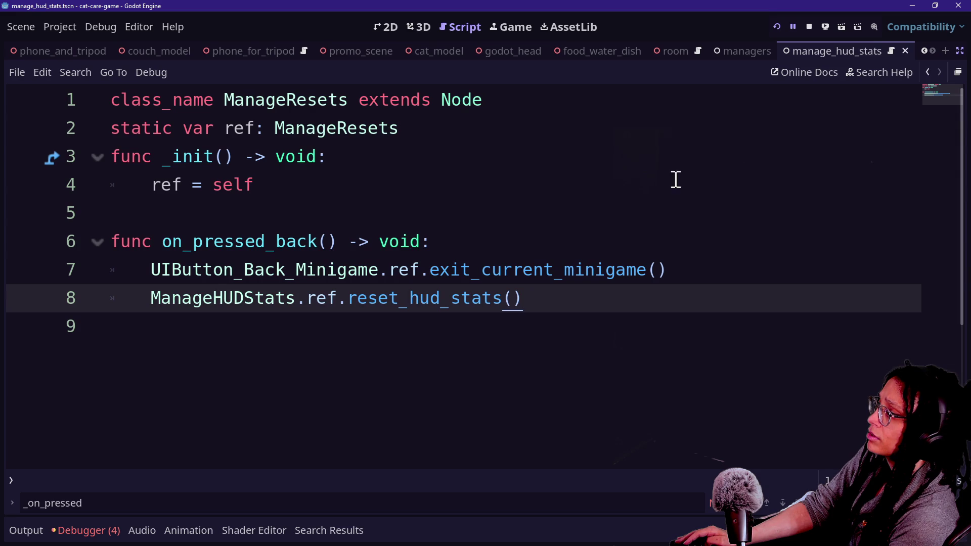
pyautogui.click(654, 182)
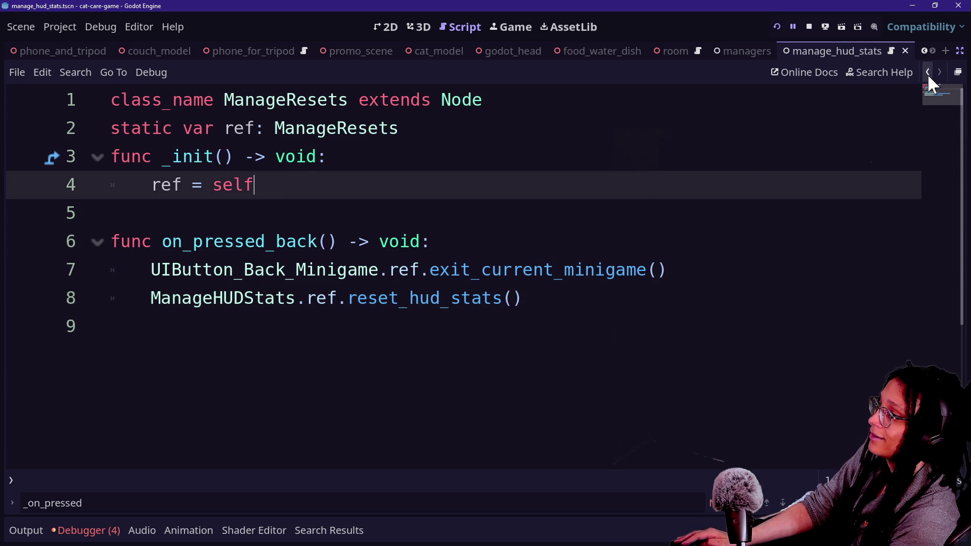
pyautogui.click(928, 73)
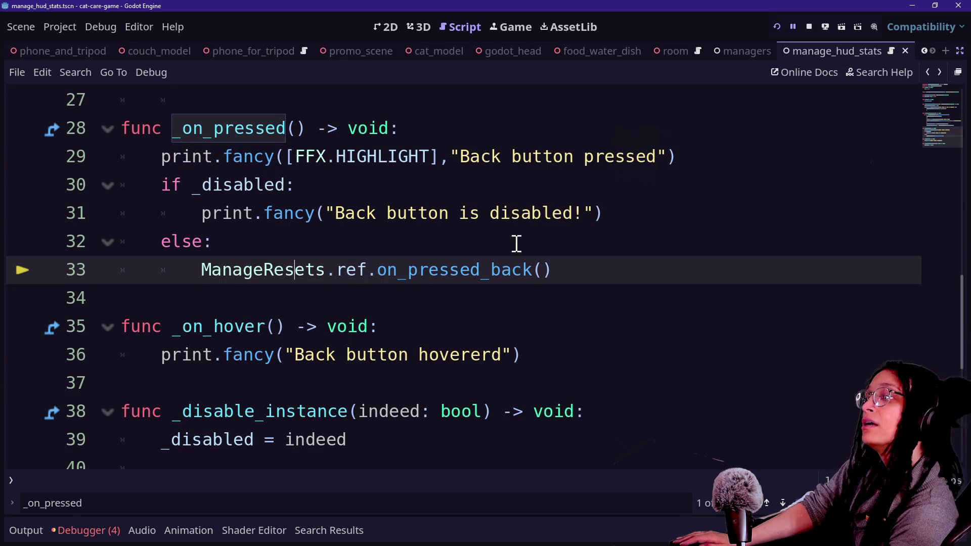
pyautogui.keyDown('ctrl'); pyautogui.click(429, 274); pyautogui.keyUp('ctrl')
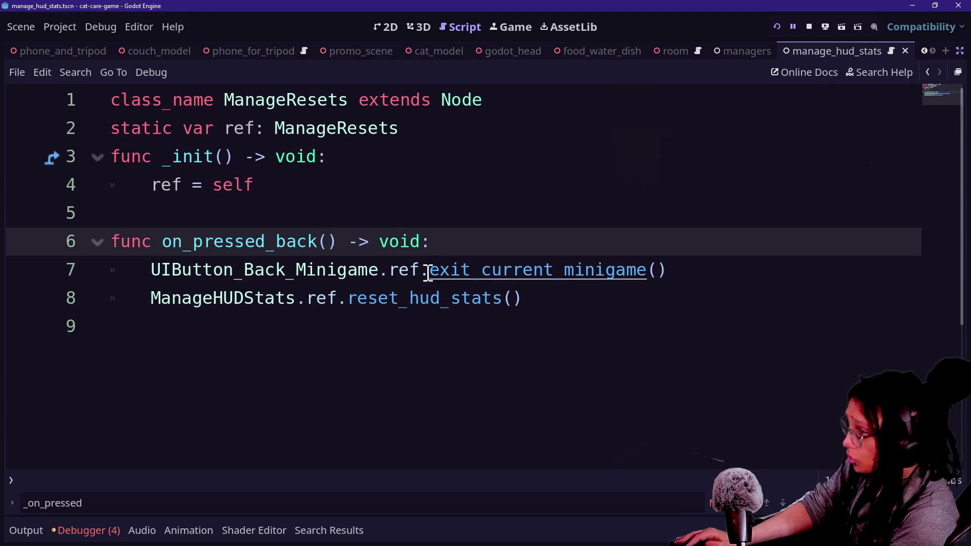
# Step: Review the Debugger stack trace of the invalid on_pressed_back call and restore the docks
pyautogui.click(101, 534)
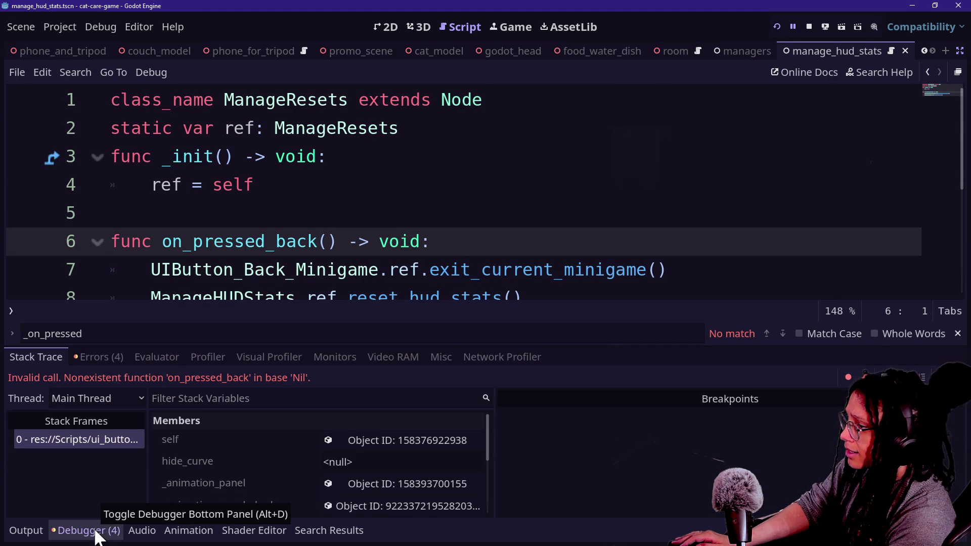
pyautogui.scroll(-1, 275, 462)
pyautogui.scroll(-3, 275, 460)
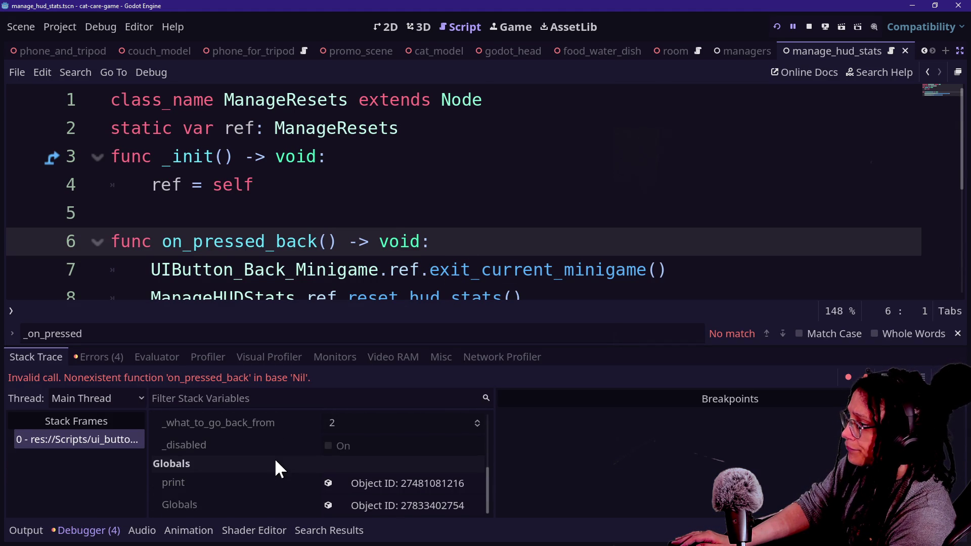
pyautogui.click(513, 208)
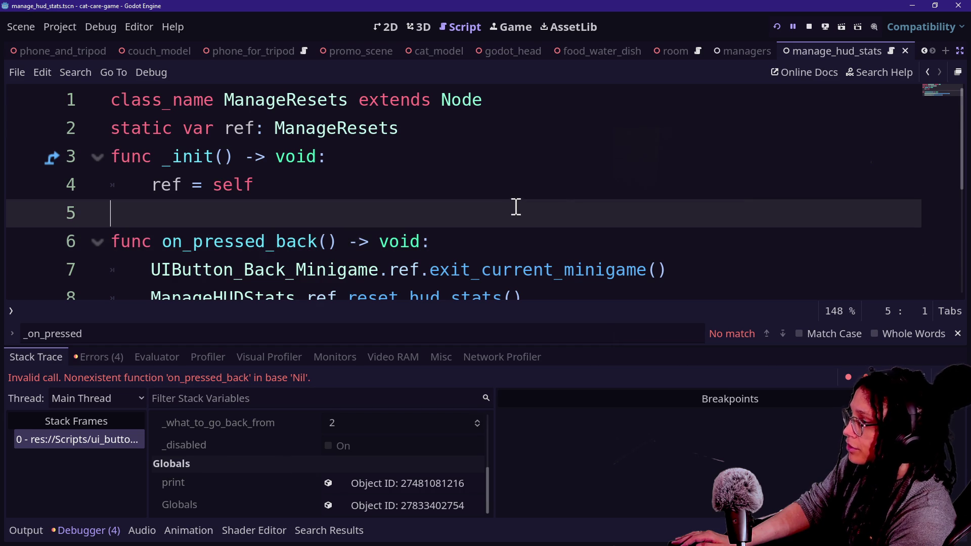
pyautogui.click(678, 185)
pyautogui.hotkey('ctrl', 'shift', 'F11')
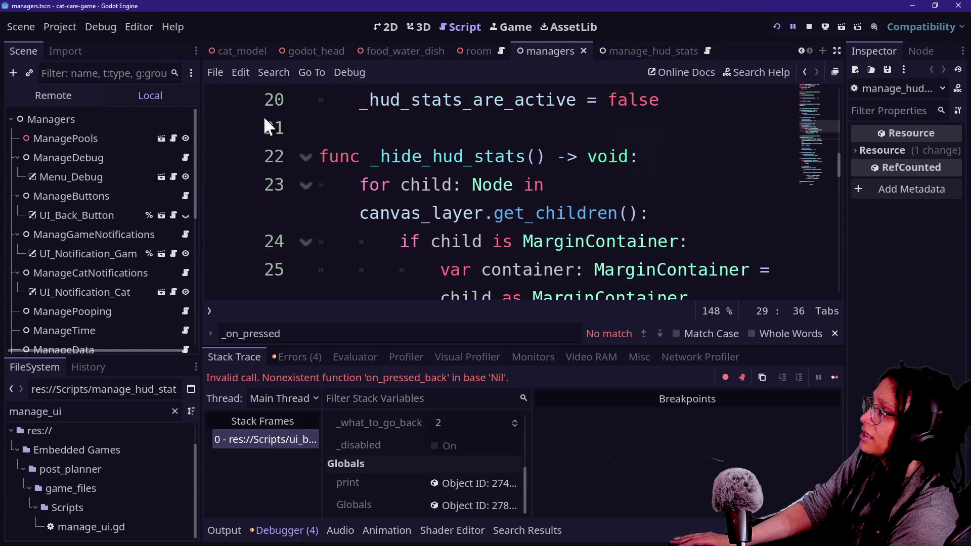
# Step: Add a plain Node as a child of the Managers node
pyautogui.scroll(-5, 99, 206)
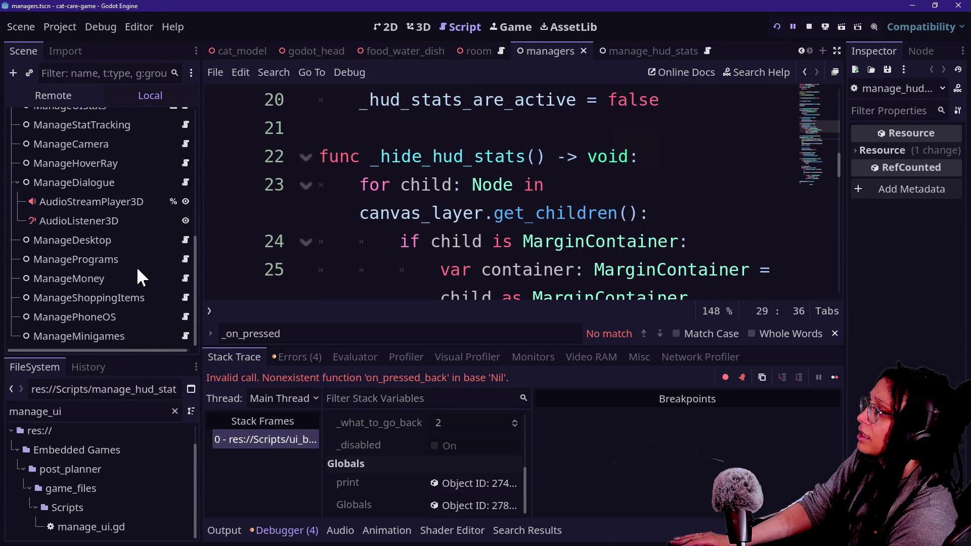
pyautogui.scroll(5, 137, 270)
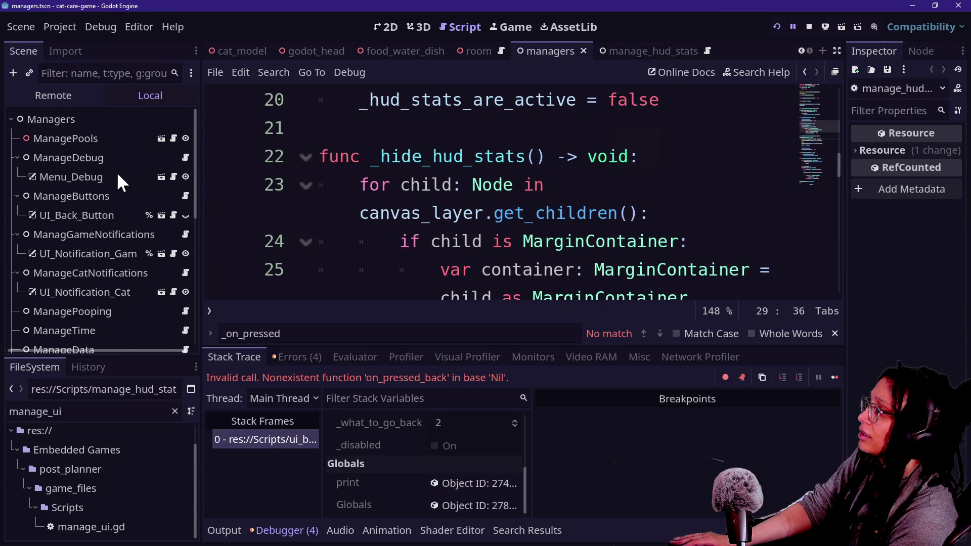
pyautogui.rightClick(81, 124)
pyautogui.click(145, 135)
pyautogui.write('Manage')
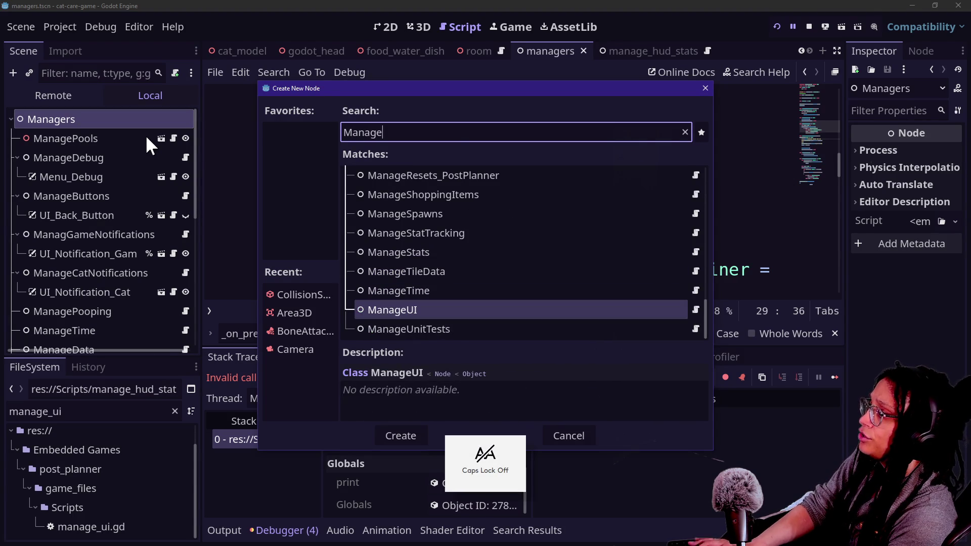
pyautogui.press('BackSpace')
pyautogui.press('BackSpace')
pyautogui.press('BackSpace')
pyautogui.write('ui')
pyautogui.press('BackSpace')
pyautogui.press('BackSpace')
pyautogui.write('node')
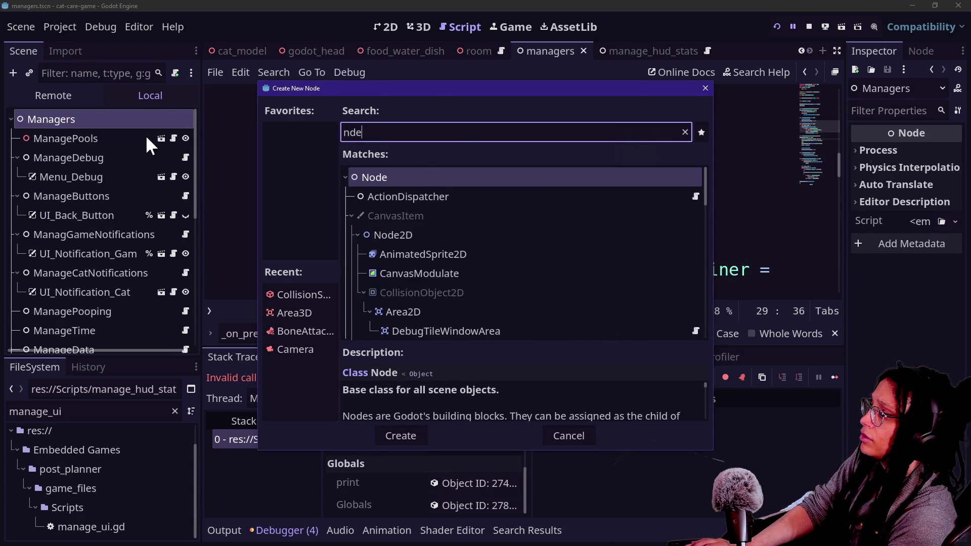
pyautogui.press('Return')
# Step: Rename the new node ManageResets and place it right after ManageDebug
pyautogui.doubleClick(101, 338)
pyautogui.press('BackSpace')
pyautogui.write('ManageResets')
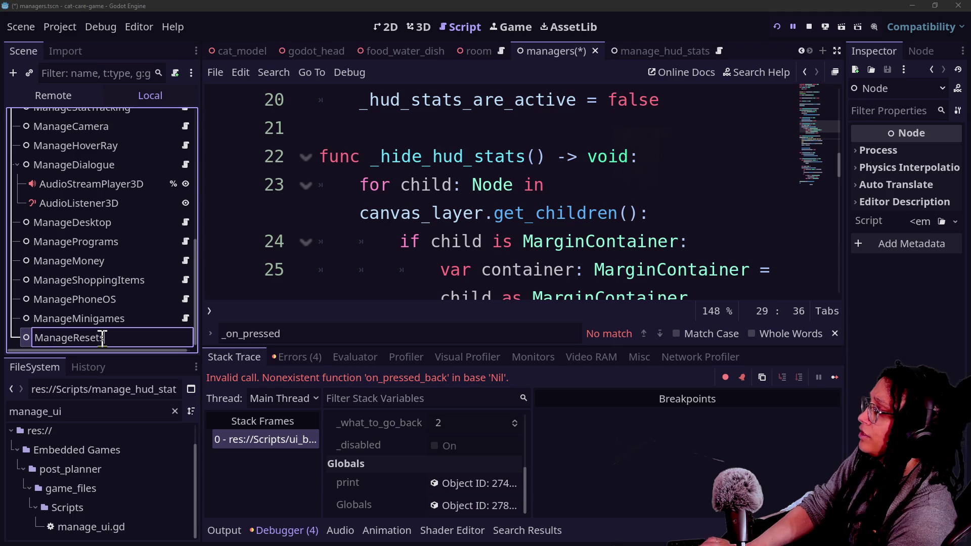
pyautogui.press('Return')
pyautogui.moveTo(101, 336)
pyautogui.mouseDown()
pyautogui.moveTo(166, 151)
pyautogui.moveTo(144, 118)
pyautogui.moveTo(142, 148)
pyautogui.moveTo(163, 208)
pyautogui.mouseUp()
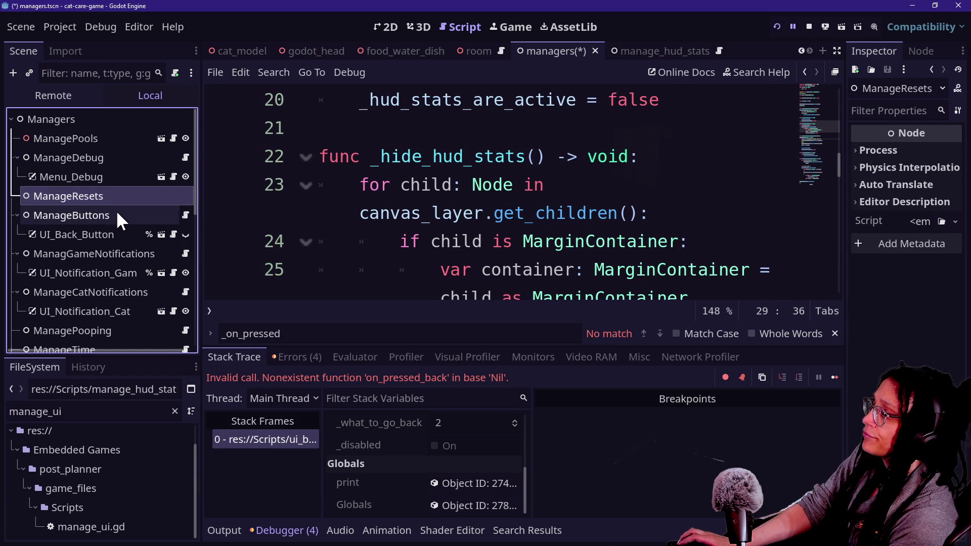
# Step: Attach manage_resets.gd to ManageResets, save the managers scene, and run the project
pyautogui.click(117, 429)
pyautogui.click(113, 408)
pyautogui.press('BackSpace')
pyautogui.press('BackSpace')
pyautogui.write('ree')
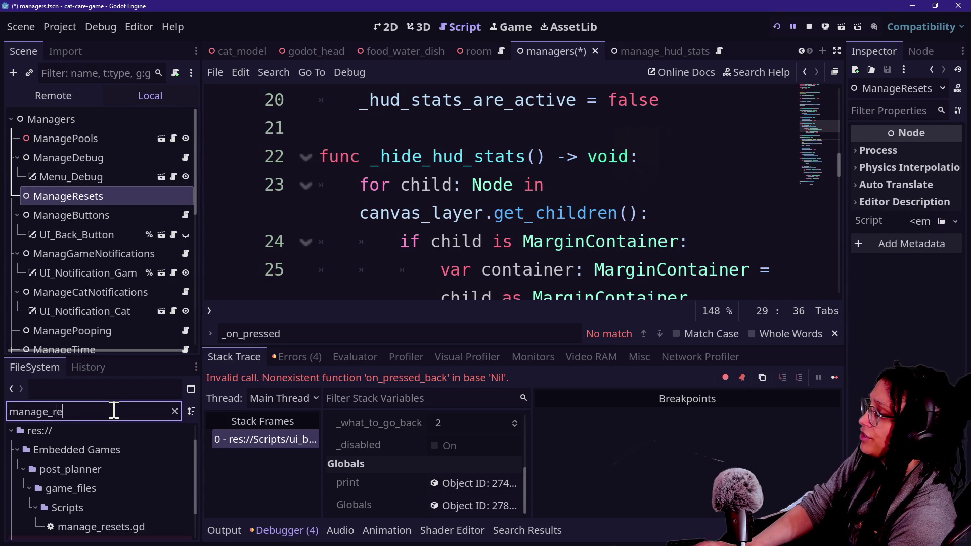
pyautogui.press('BackSpace')
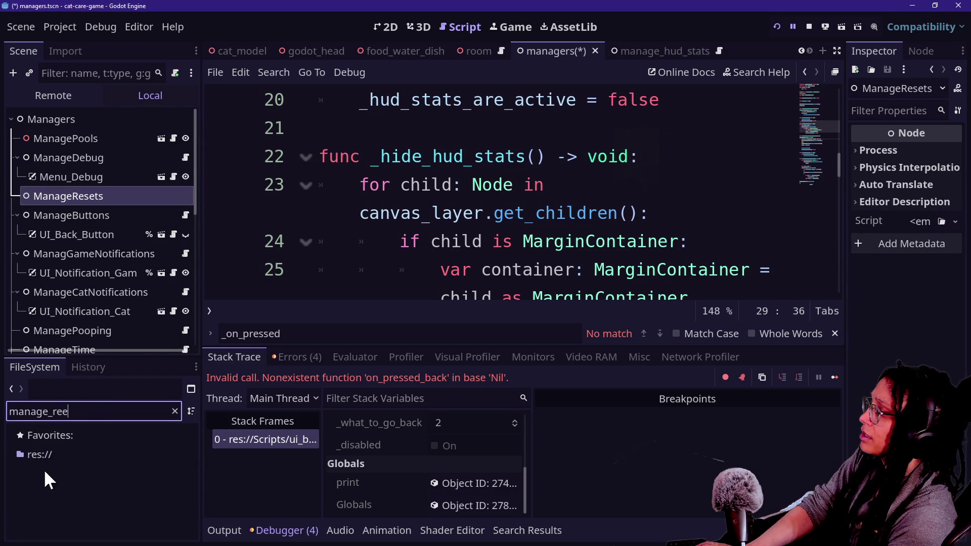
pyautogui.write('sets')
pyautogui.moveTo(80, 527)
pyautogui.mouseDown()
pyautogui.moveTo(55, 511)
pyautogui.moveTo(117, 229)
pyautogui.moveTo(94, 192)
pyautogui.mouseUp()
pyautogui.click(305, 186)
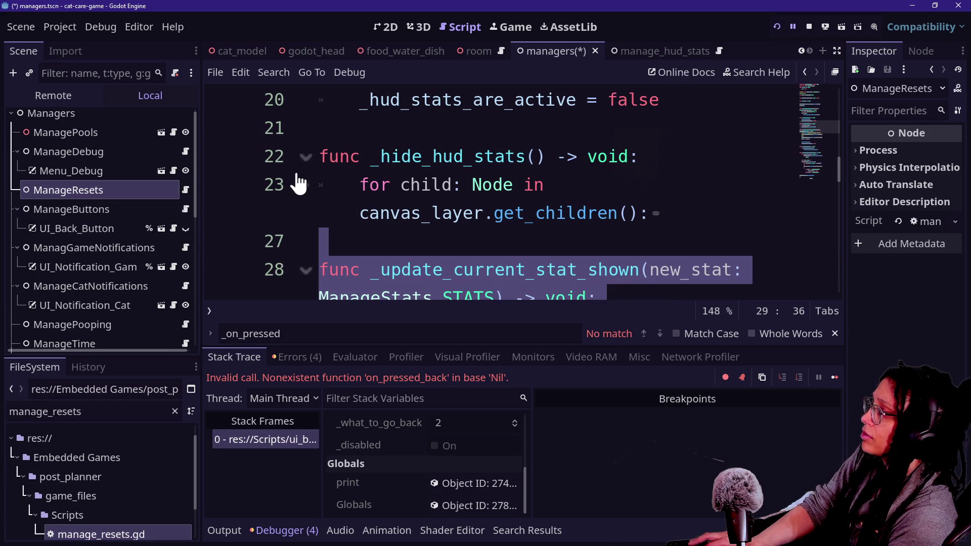
pyautogui.hotkey('ctrl', 's')
pyautogui.click(777, 27)
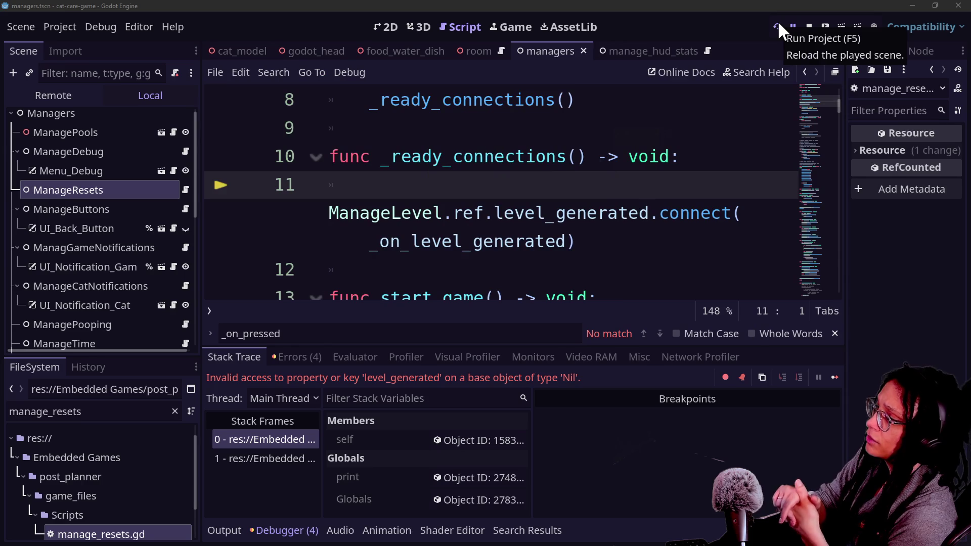
# Step: Open the ManageResets_PostPlanner script attached to the ManageResets node and put the caret on line 5
pyautogui.click(515, 217)
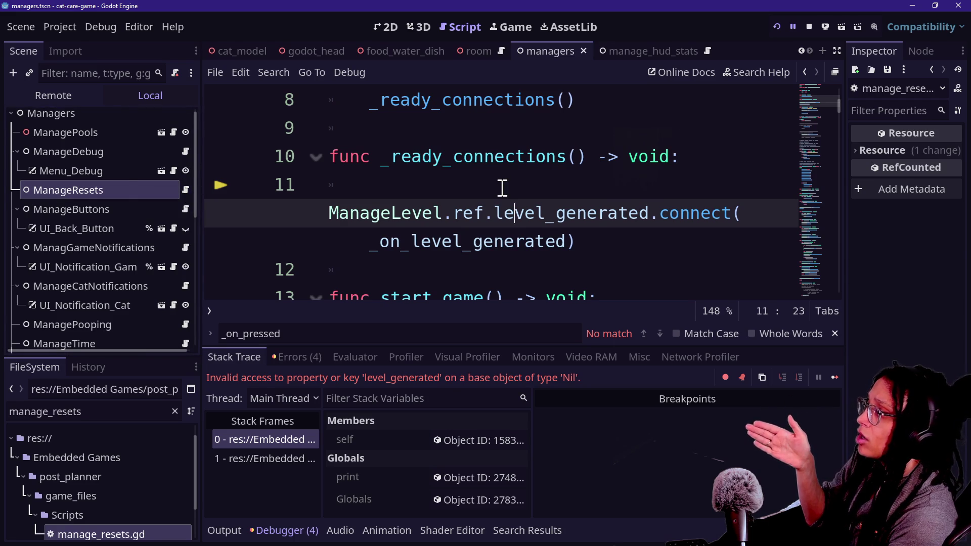
pyautogui.click(182, 189)
pyautogui.rightClick(129, 192)
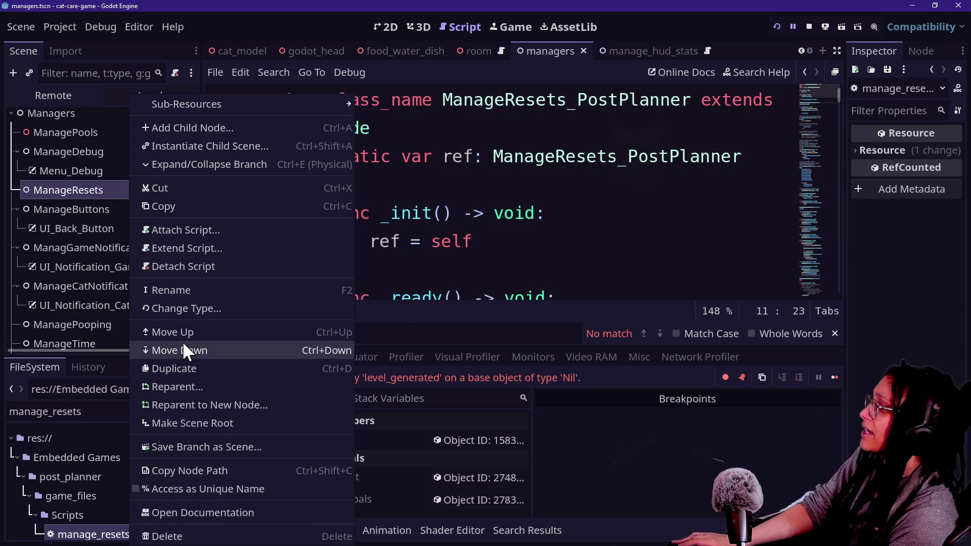
pyautogui.click(104, 411)
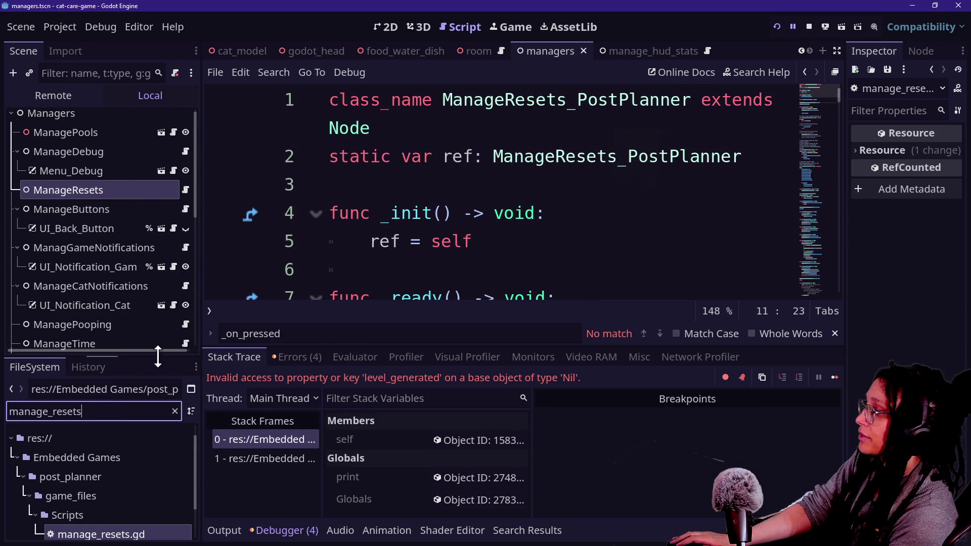
pyautogui.click(414, 246)
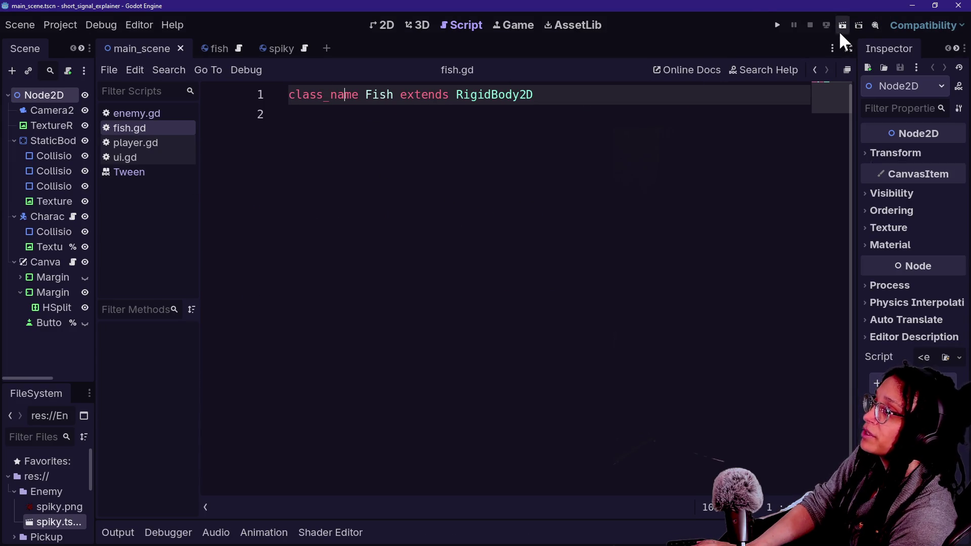
# Step: Run and stop the short_signal_explainer project, then close its editor window
pyautogui.click(776, 25)
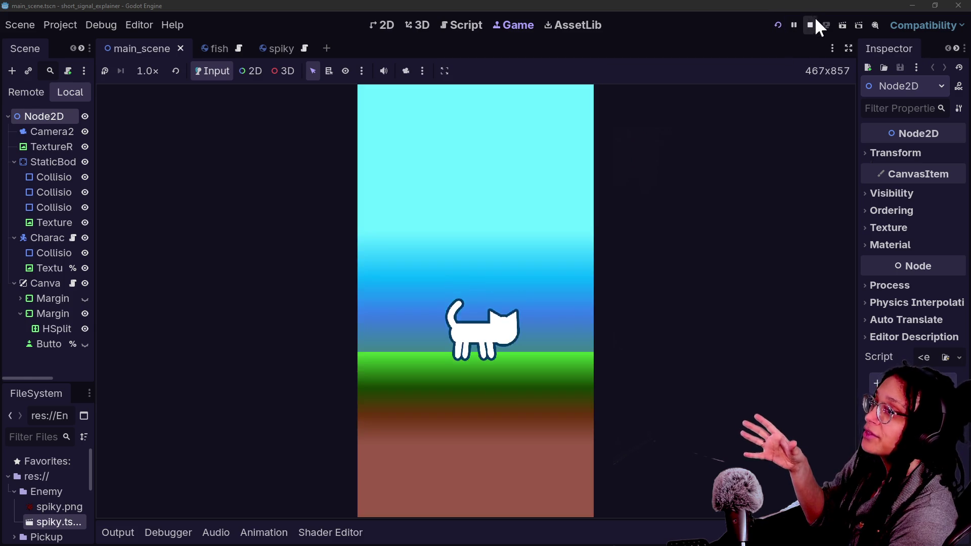
pyautogui.click(812, 24)
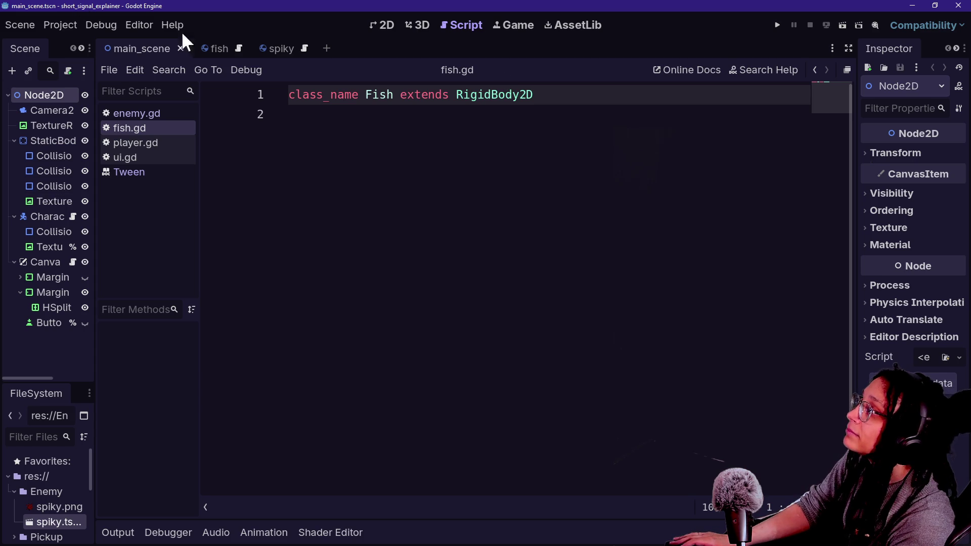
pyautogui.click(958, 6)
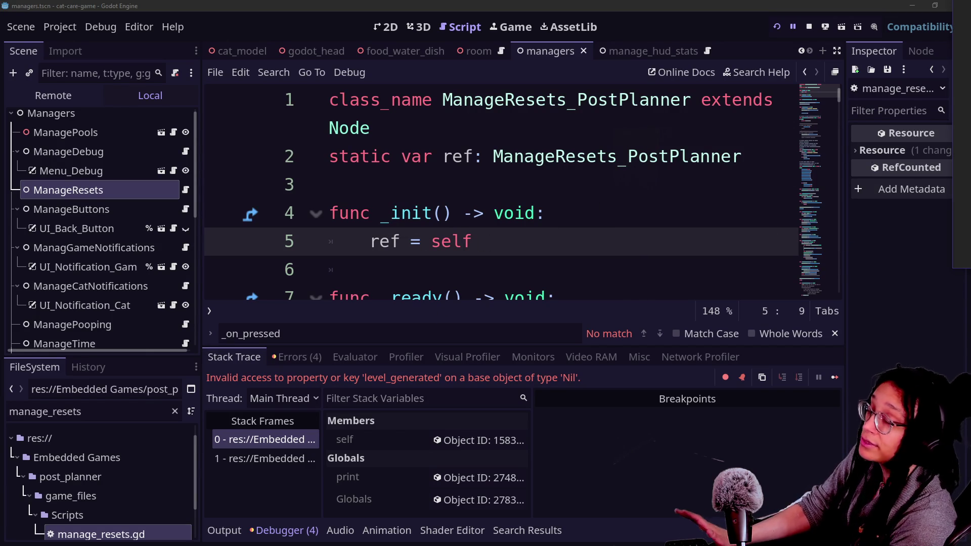
# Step: Bring the Project Manager into view and open the Roguelike project
pyautogui.moveTo(970, 97)
pyautogui.mouseDown()
pyautogui.moveTo(585, 106)
pyautogui.moveTo(534, 90)
pyautogui.mouseUp()
pyautogui.doubleClick(382, 305)
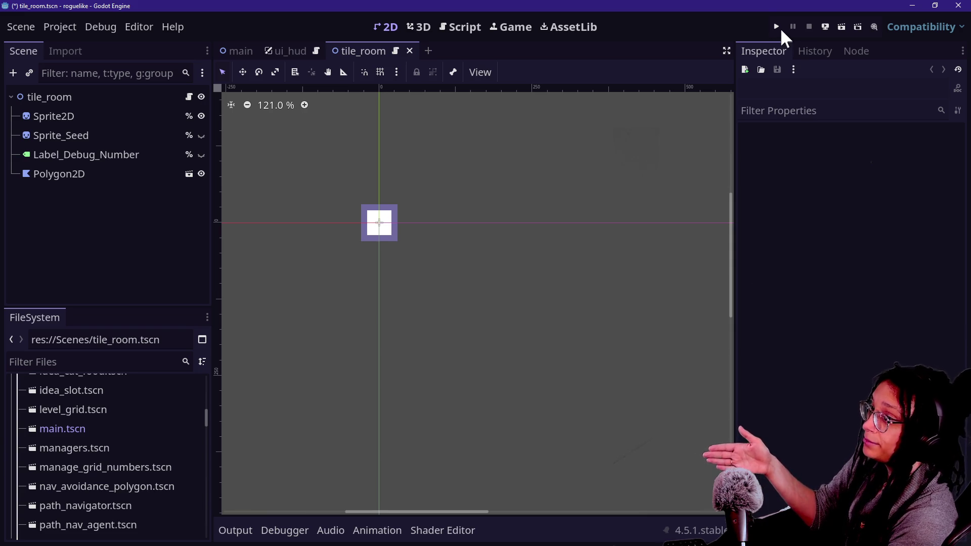
pyautogui.click(781, 29)
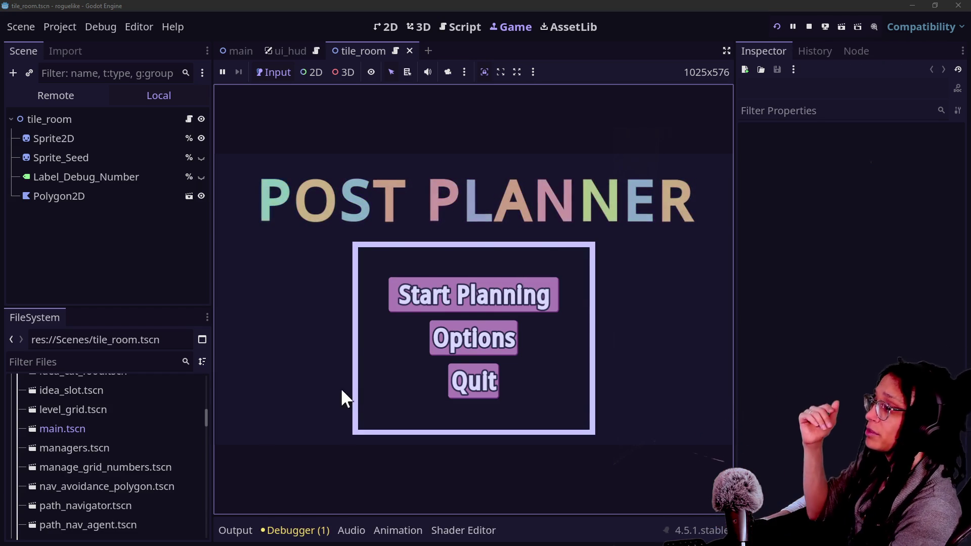
pyautogui.click(416, 299)
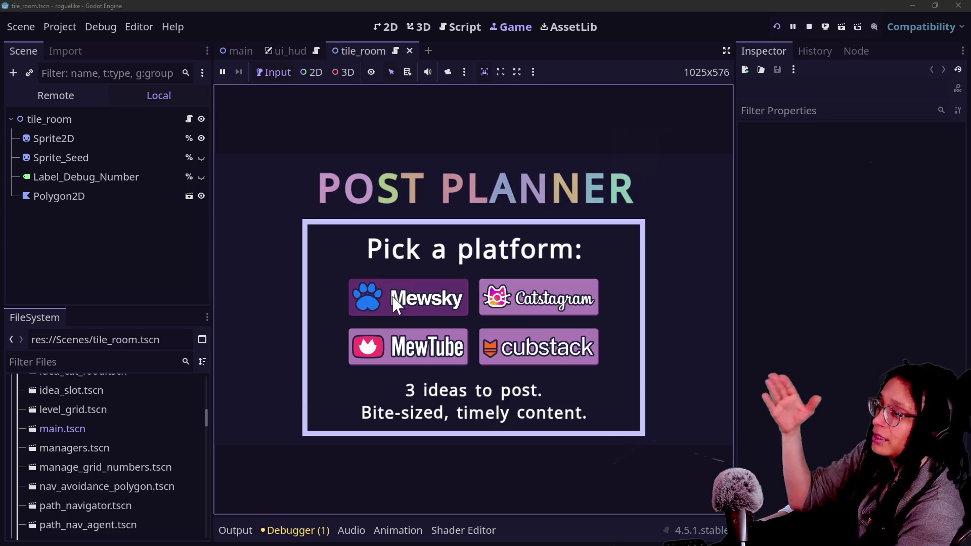
pyautogui.click(393, 297)
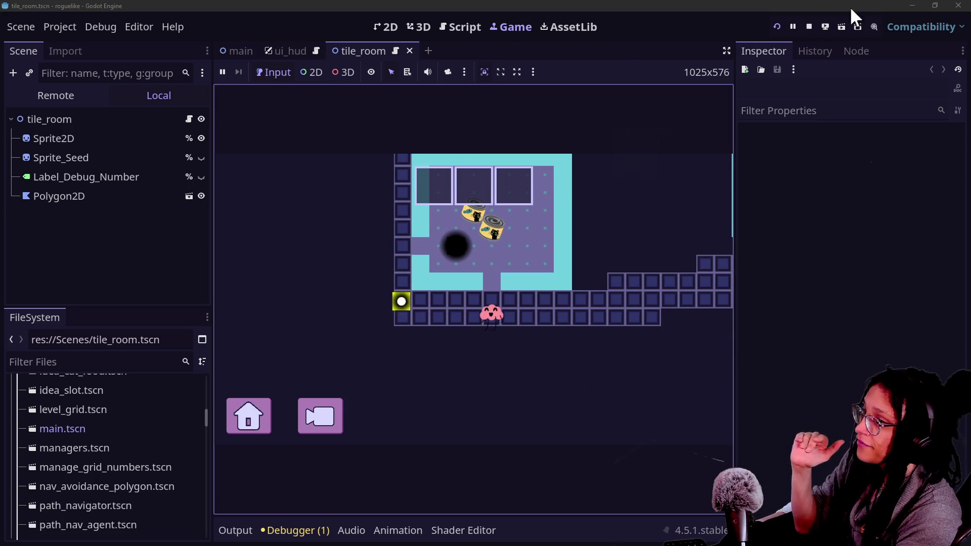
pyautogui.click(810, 26)
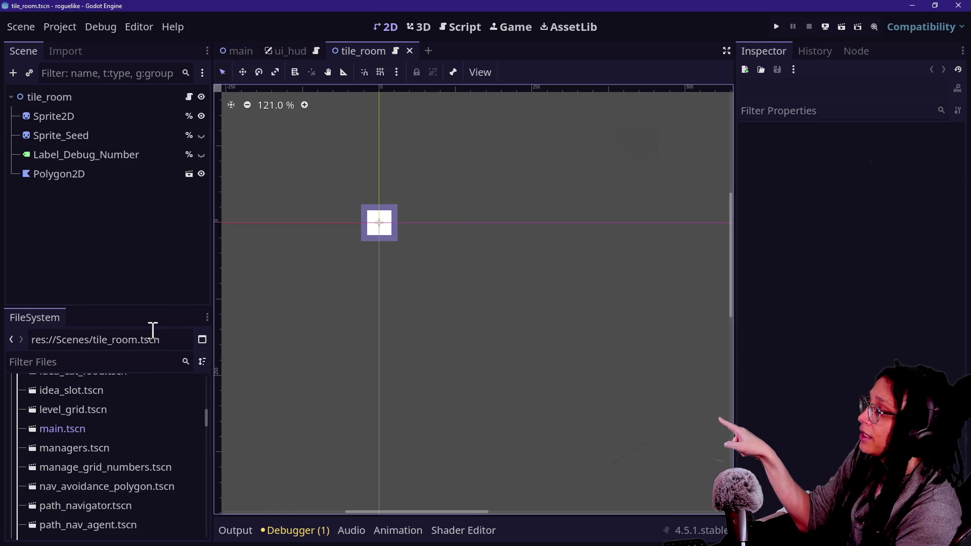
# Step: Rename managers.tscn to managers_post_planner.tscn
pyautogui.click(124, 368)
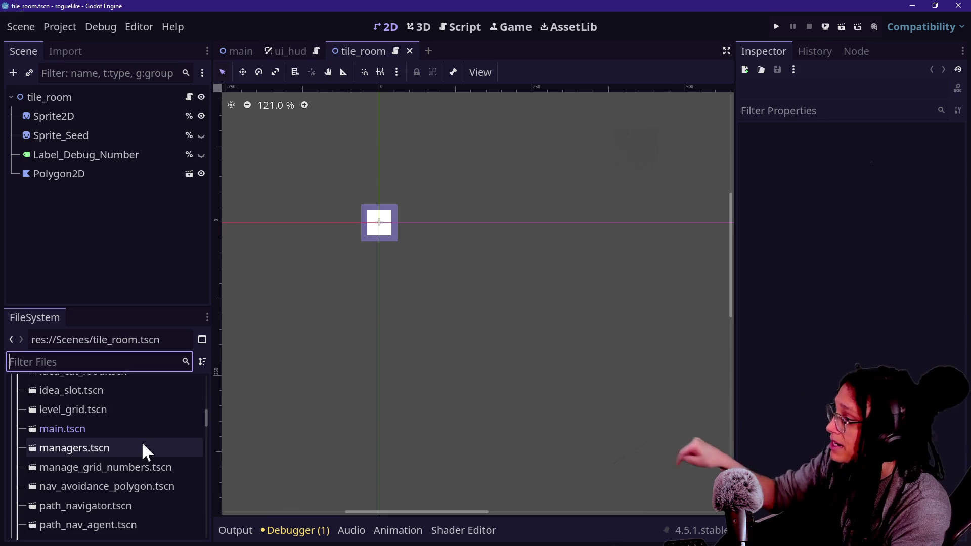
pyautogui.scroll(1, 142, 445)
pyautogui.scroll(2, 142, 448)
pyautogui.scroll(-3, 142, 448)
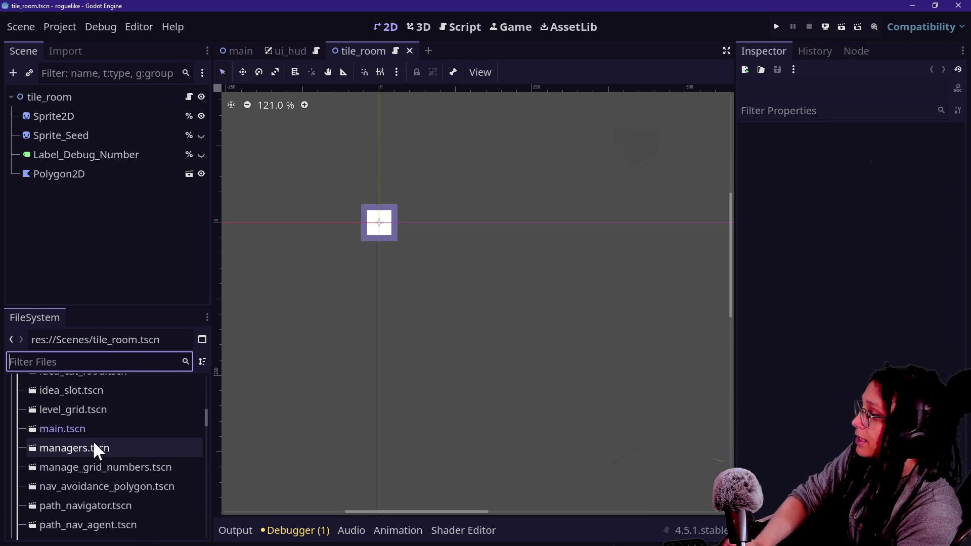
pyautogui.click(127, 448)
pyautogui.rightClick(90, 448)
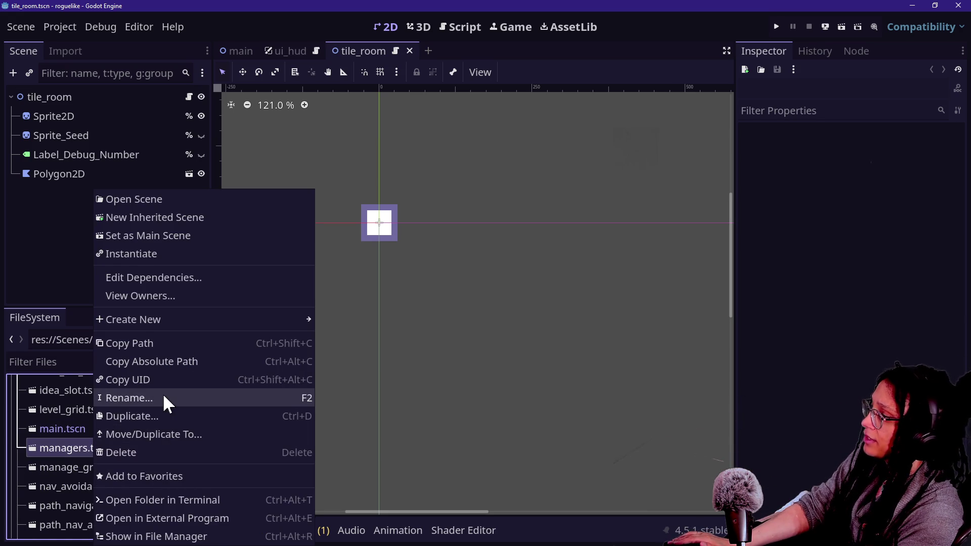
pyautogui.click(162, 395)
pyautogui.write('_')
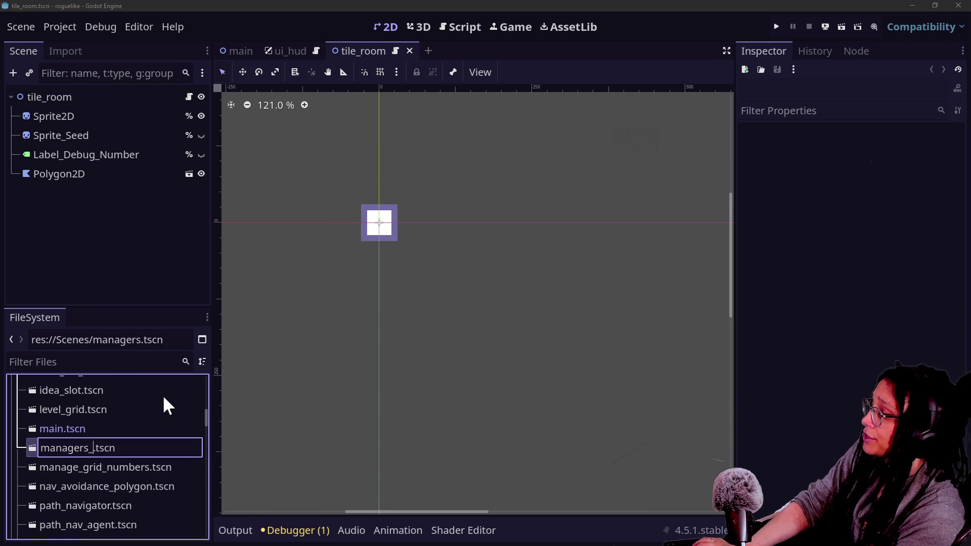
pyautogui.write('post_pla')
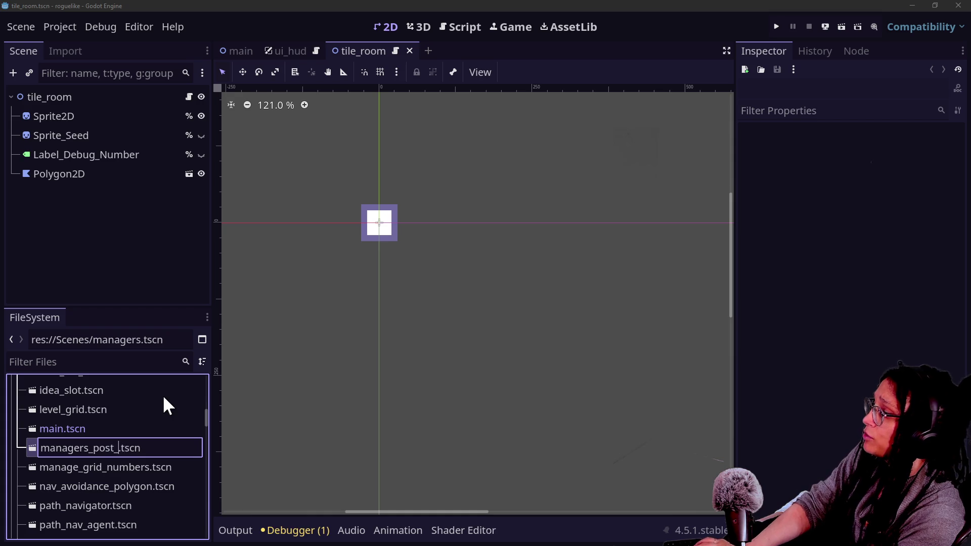
pyautogui.write('nner')
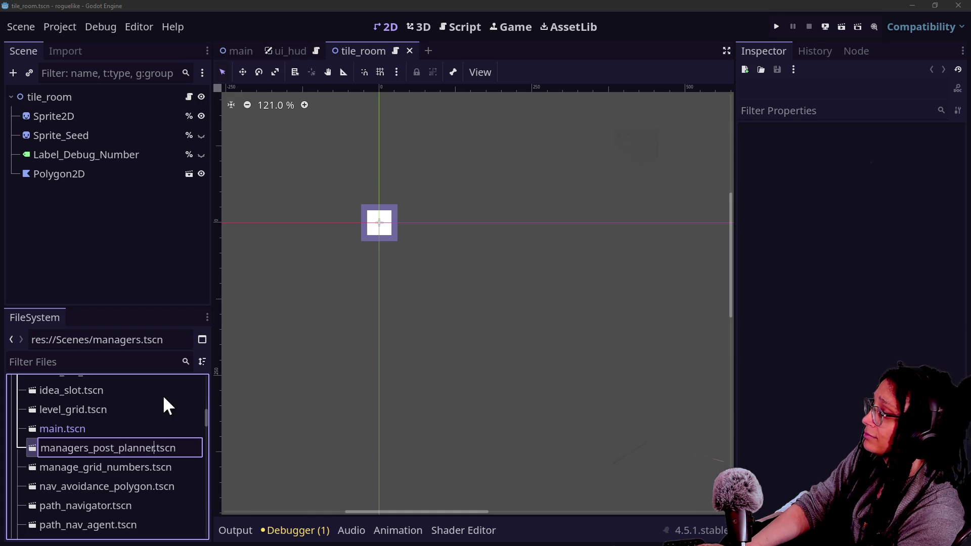
pyautogui.press('Return')
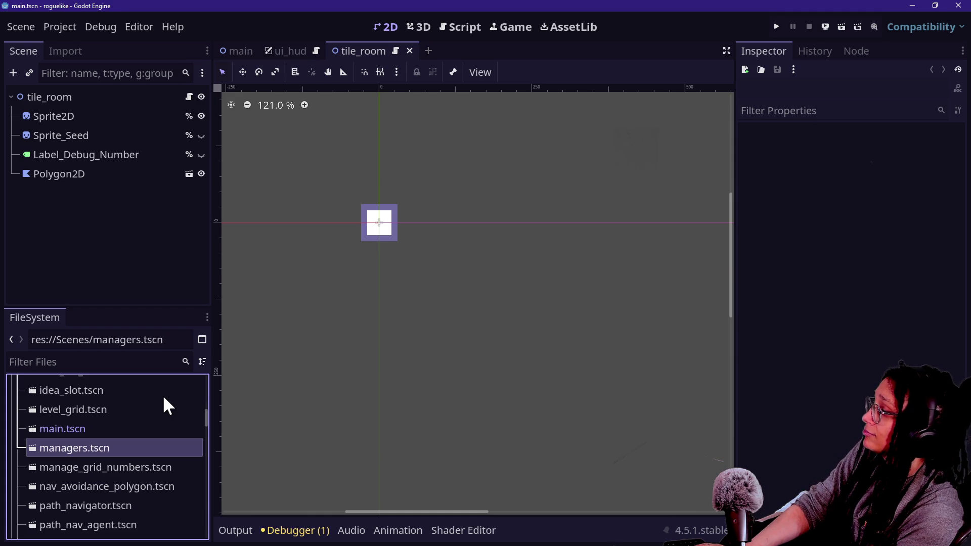
# Step: Rename player.tscn to player_post_planner.tscn
pyautogui.scroll(-1, 89, 433)
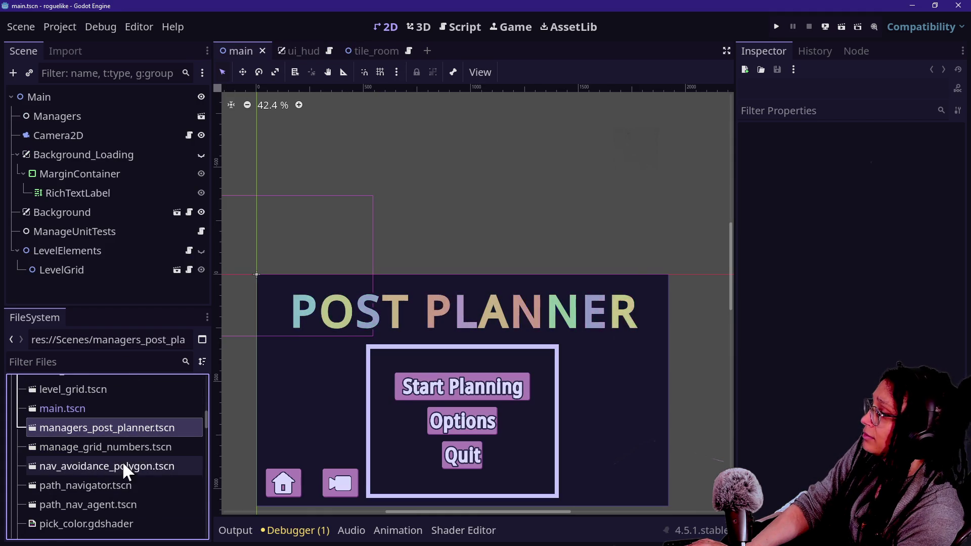
pyautogui.click(114, 358)
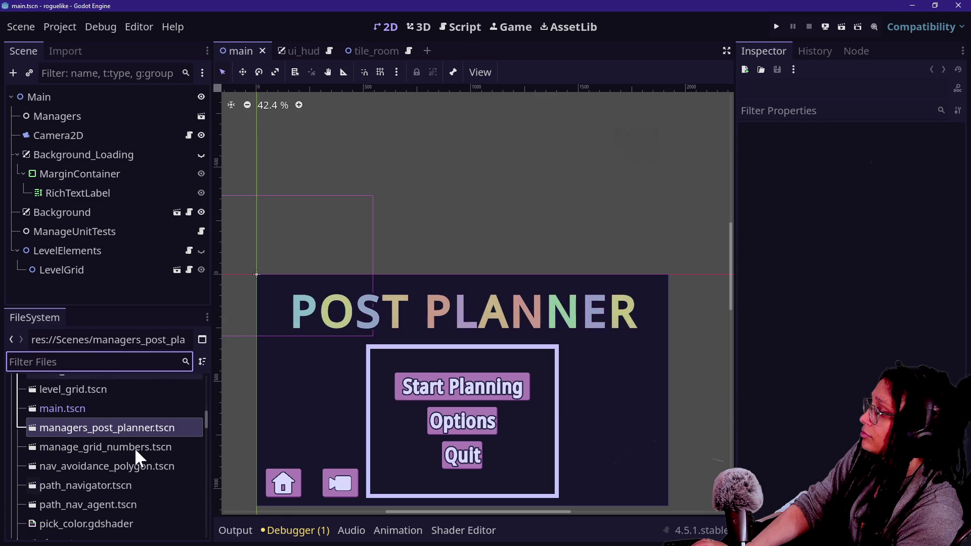
pyautogui.scroll(-1, 130, 528)
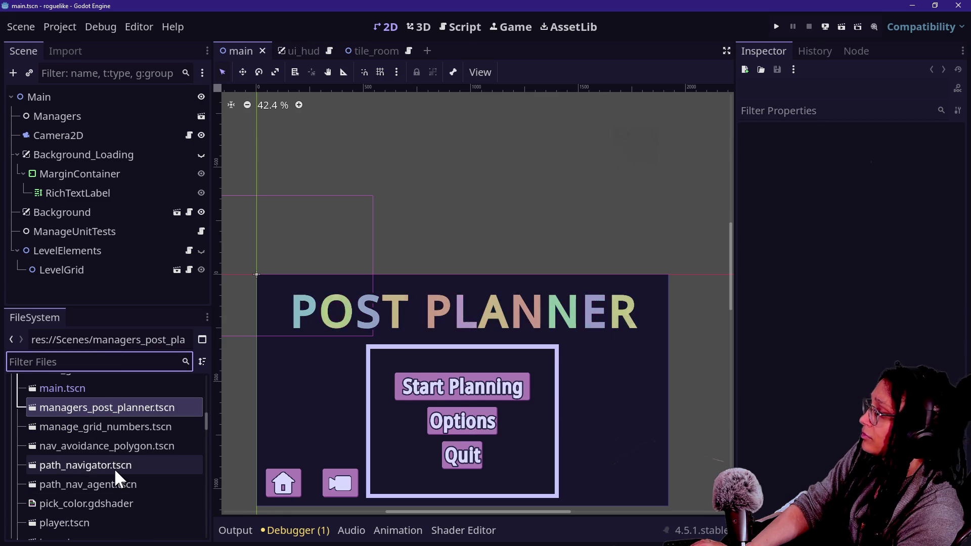
pyautogui.scroll(-1, 114, 468)
pyautogui.click(104, 503)
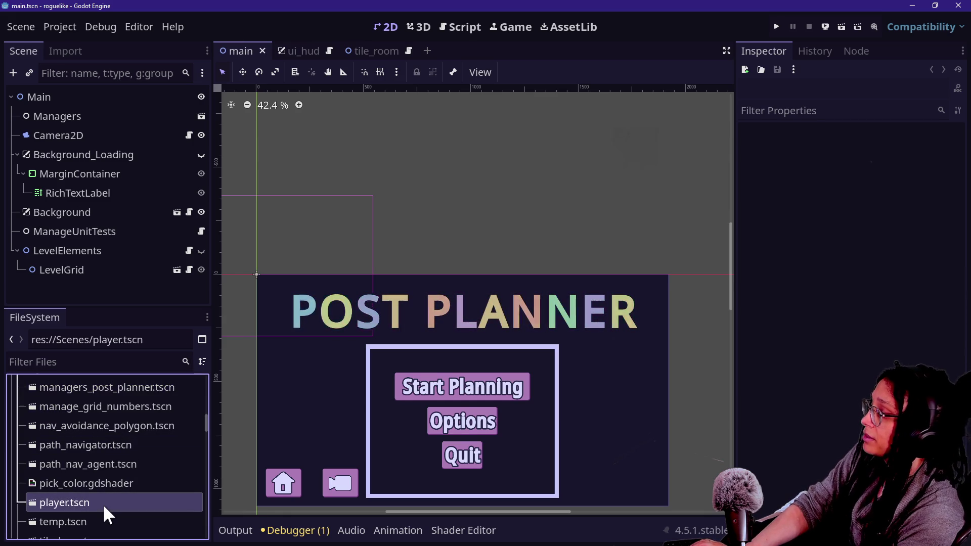
pyautogui.rightClick(66, 503)
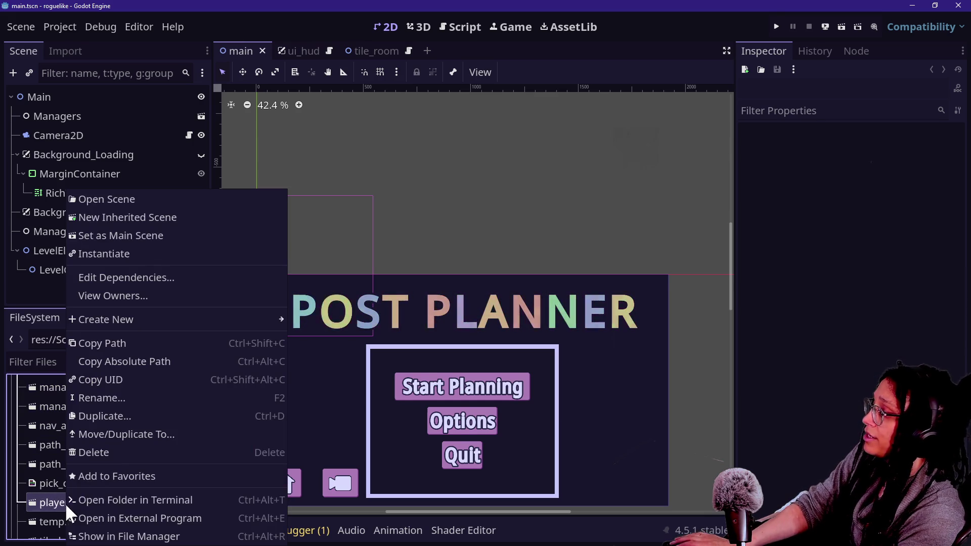
pyautogui.click(96, 396)
pyautogui.press('Right')
pyautogui.write('_post_planner')
pyautogui.press('Return')
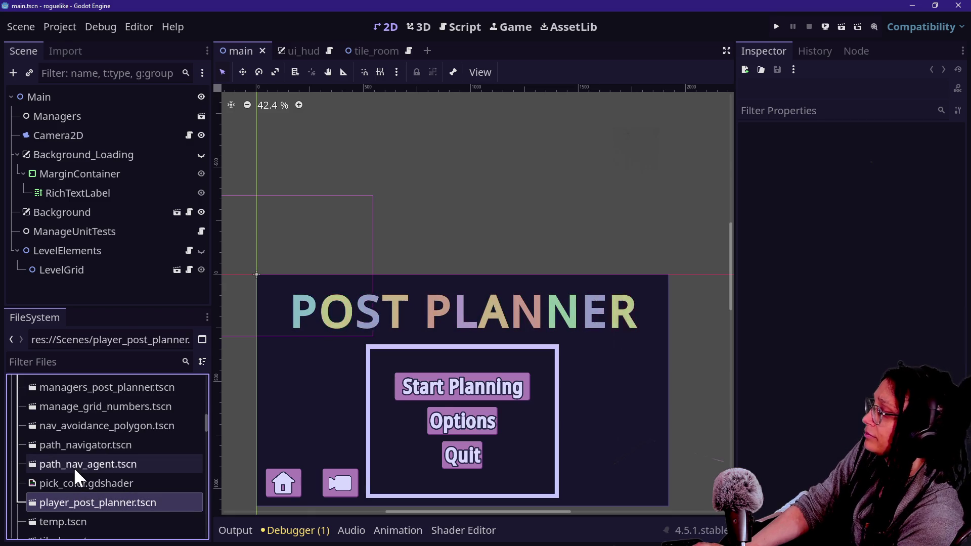
pyautogui.scroll(-3, 74, 467)
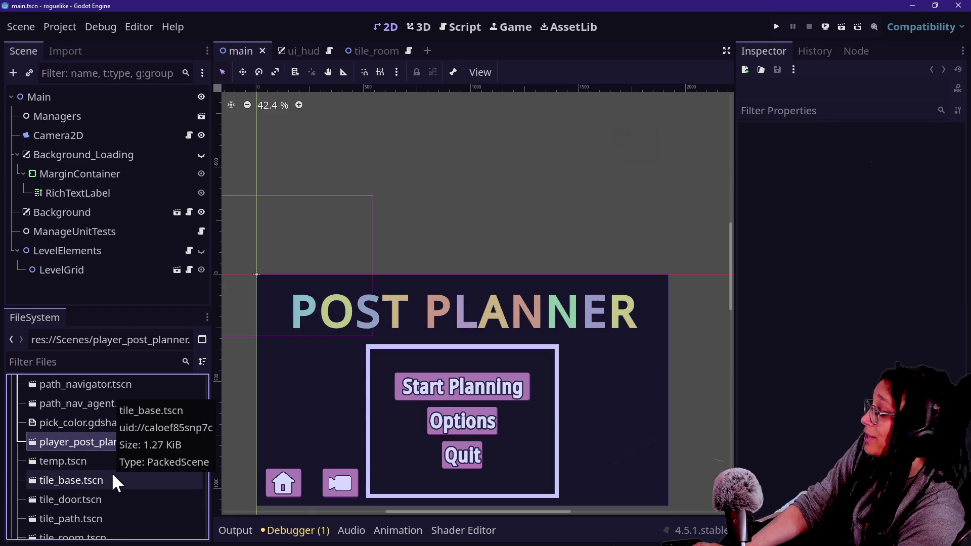
pyautogui.scroll(-3, 111, 498)
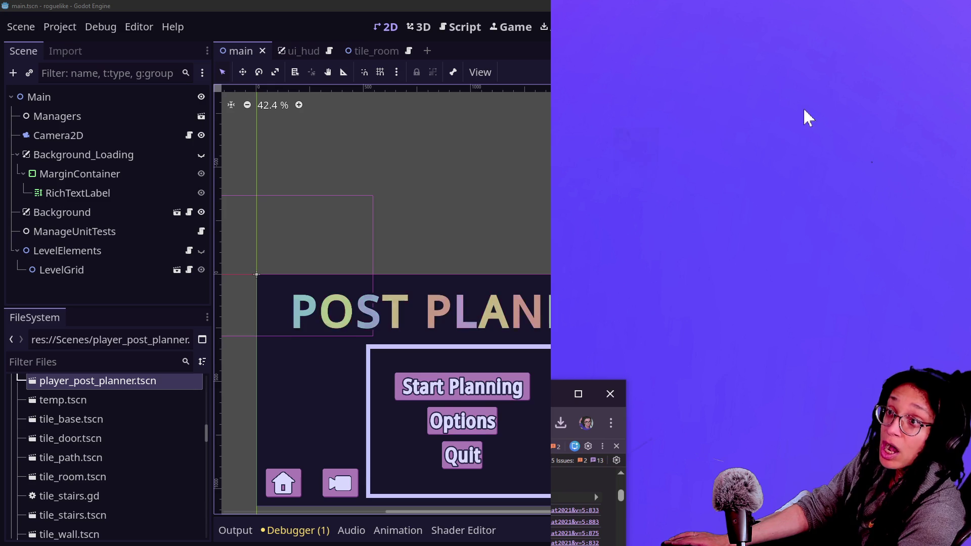
pyautogui.doubleClick(552, 388)
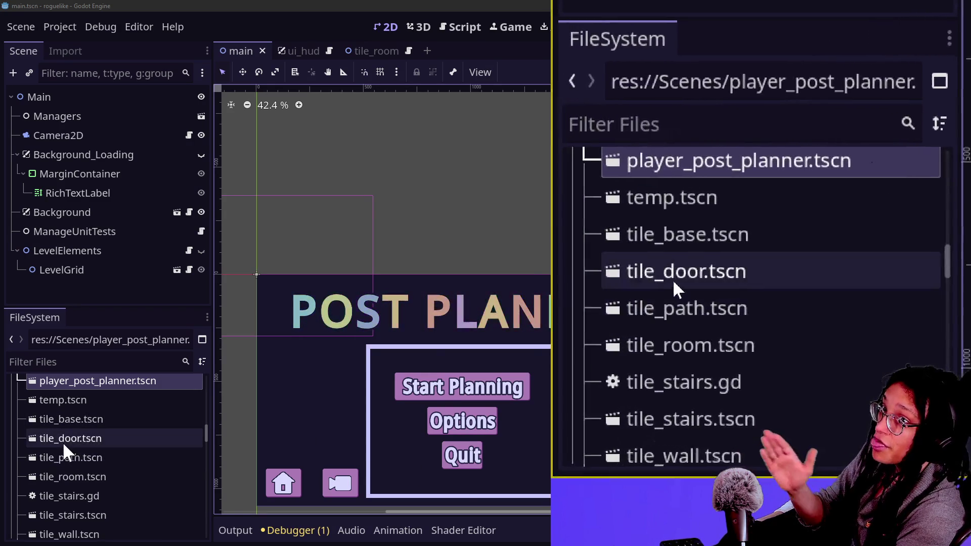
pyautogui.moveTo(62, 438)
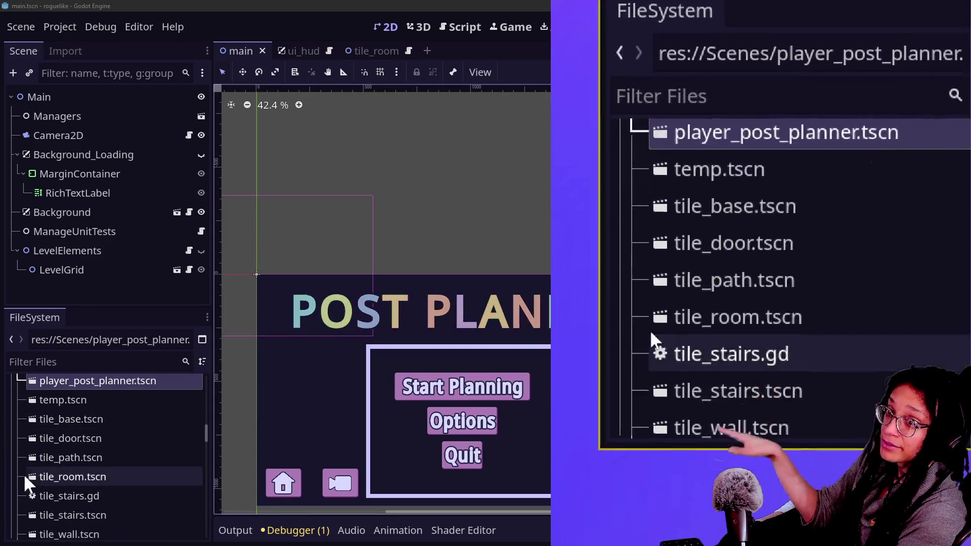
pyautogui.moveTo(91, 392)
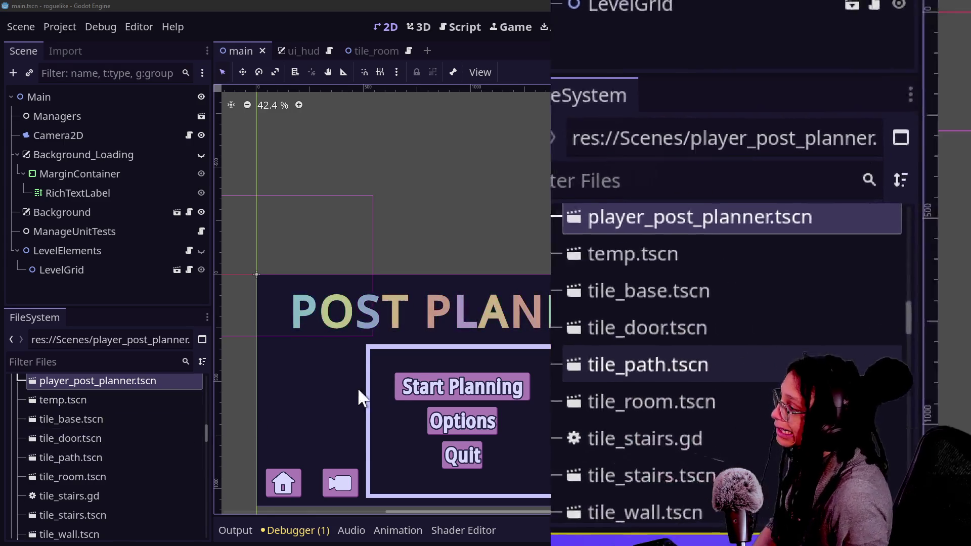
# Step: Rename ui_hud.tscn to ui_hud_post_planner.tscn
pyautogui.scroll(-5, 133, 419)
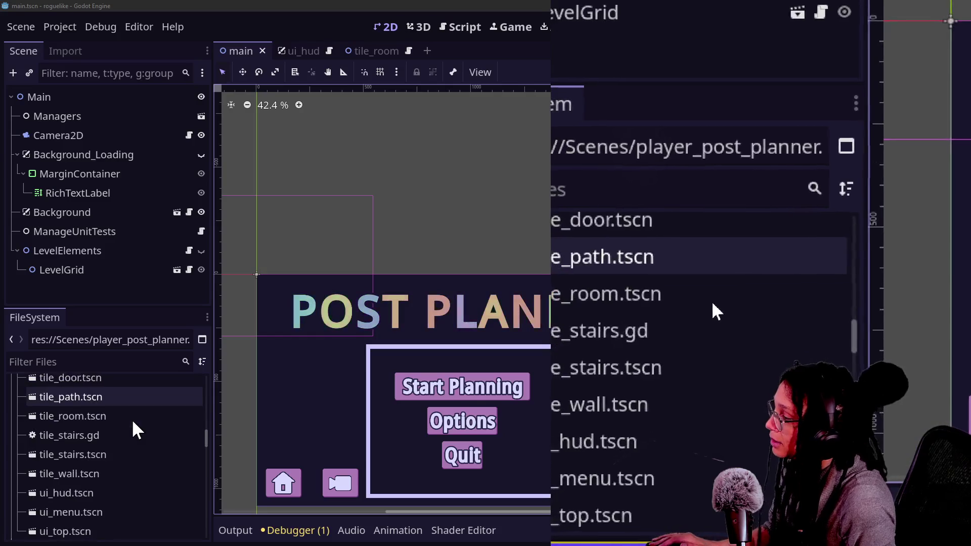
pyautogui.scroll(-1, 132, 419)
pyautogui.click(70, 431)
pyautogui.rightClick(70, 431)
pyautogui.click(90, 400)
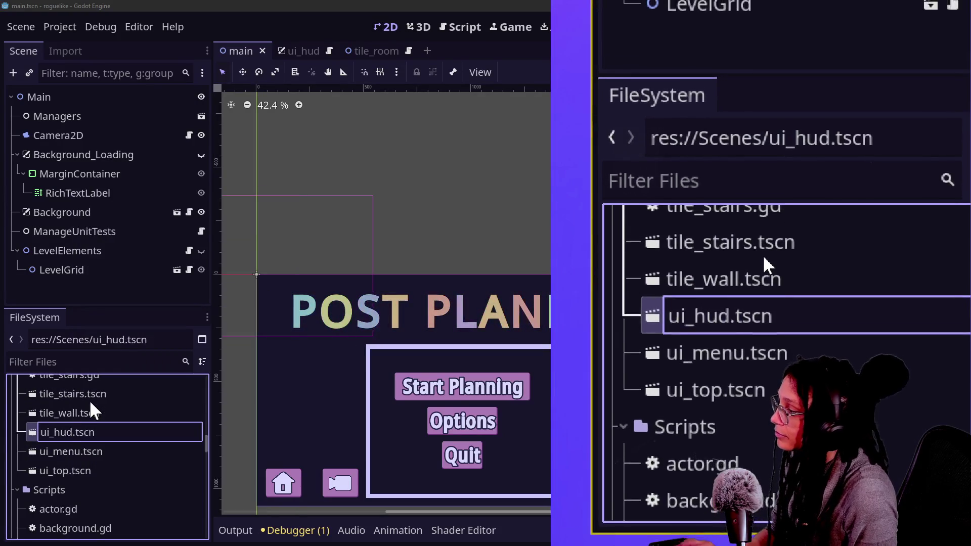
pyautogui.write('_pos')
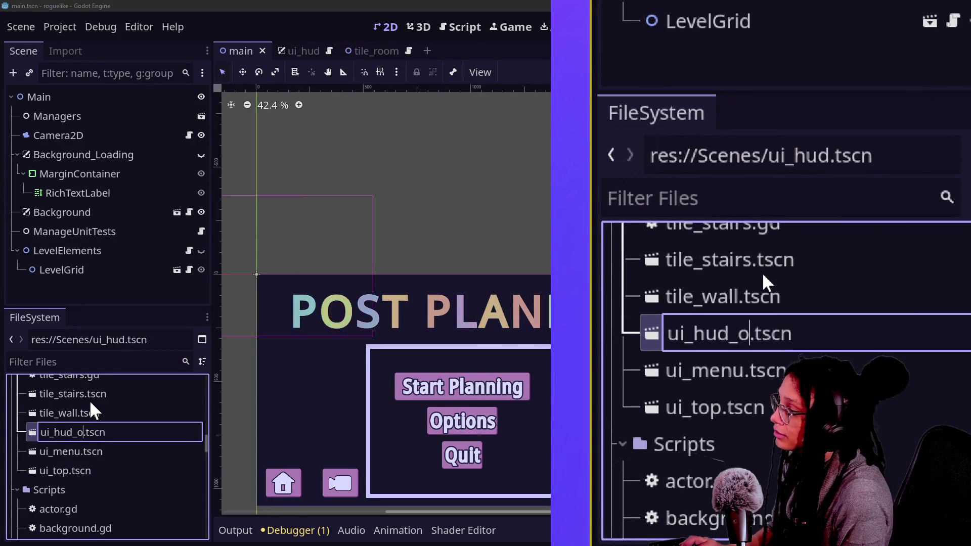
pyautogui.write('t_planner')
pyautogui.press('Return')
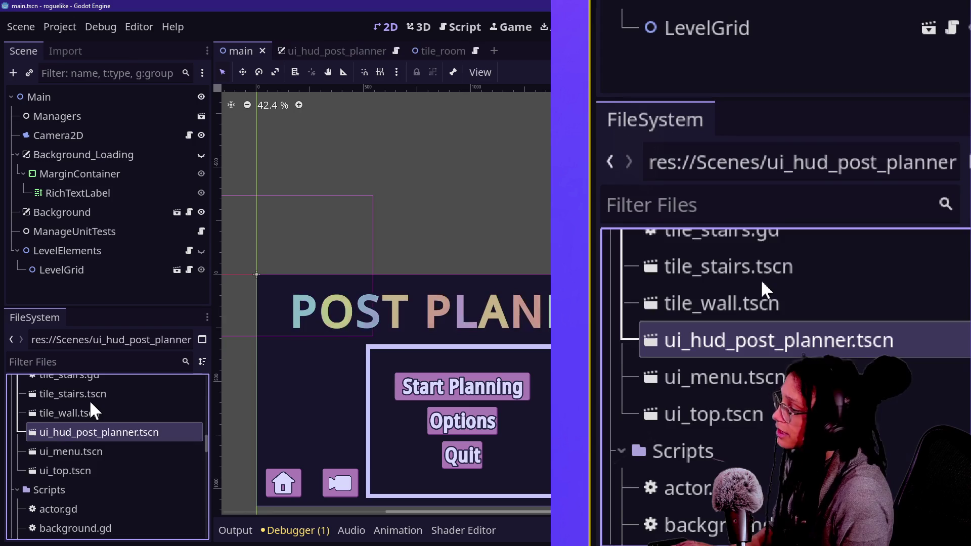
# Step: Rename ui_menu.tscn to ui_menu_post_planner.tscn
pyautogui.click(80, 452)
pyautogui.rightClick(81, 450)
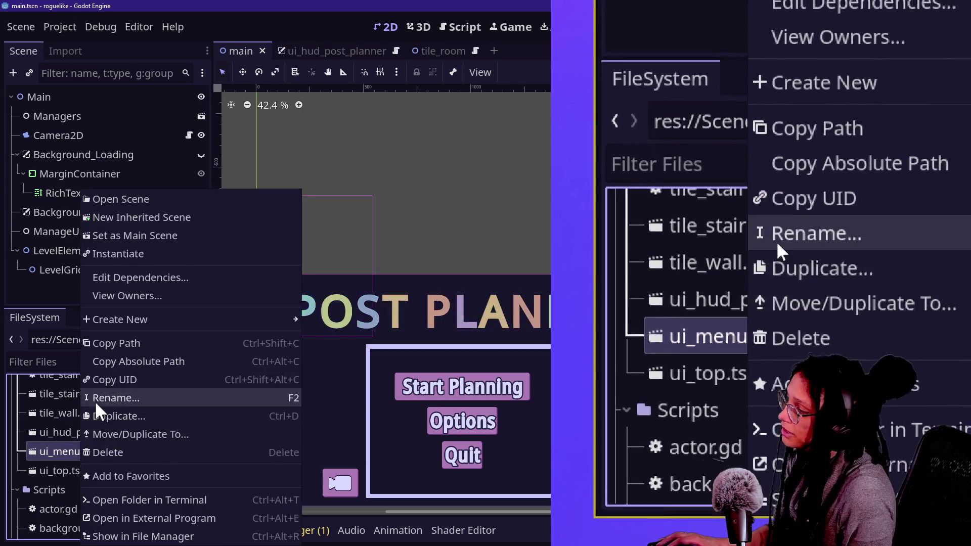
pyautogui.click(95, 401)
pyautogui.hotkey('ctrl', 'z')
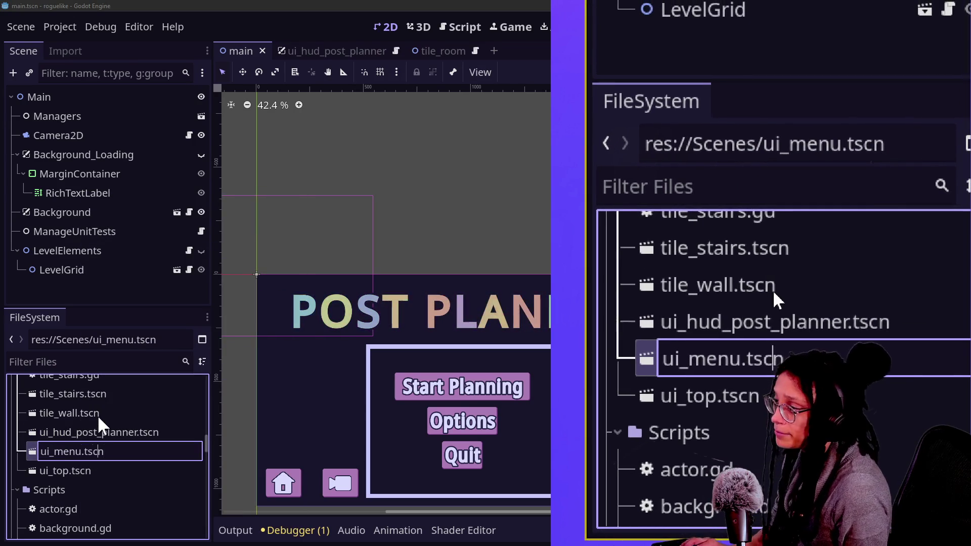
pyautogui.press('Left')
pyautogui.write('_post_plan')
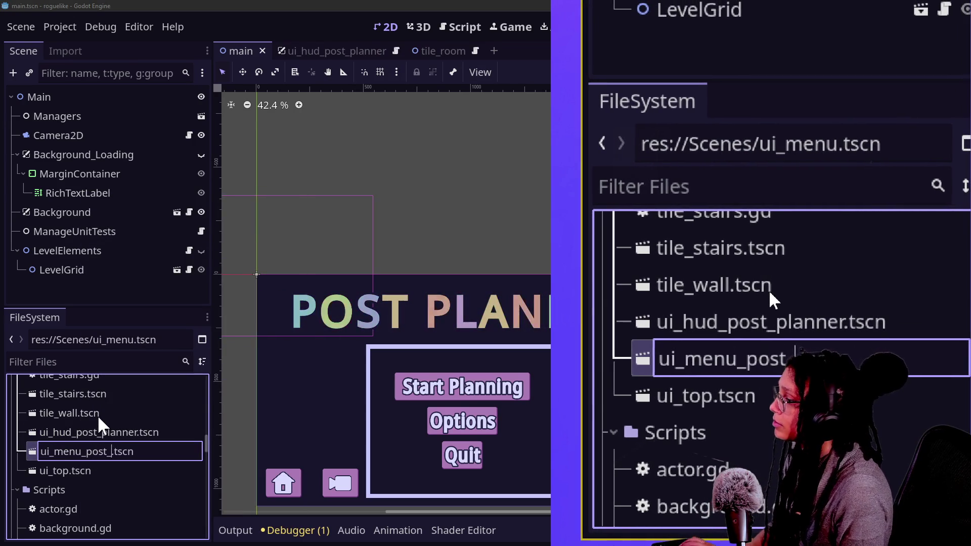
pyautogui.write('ner')
pyautogui.press('Return')
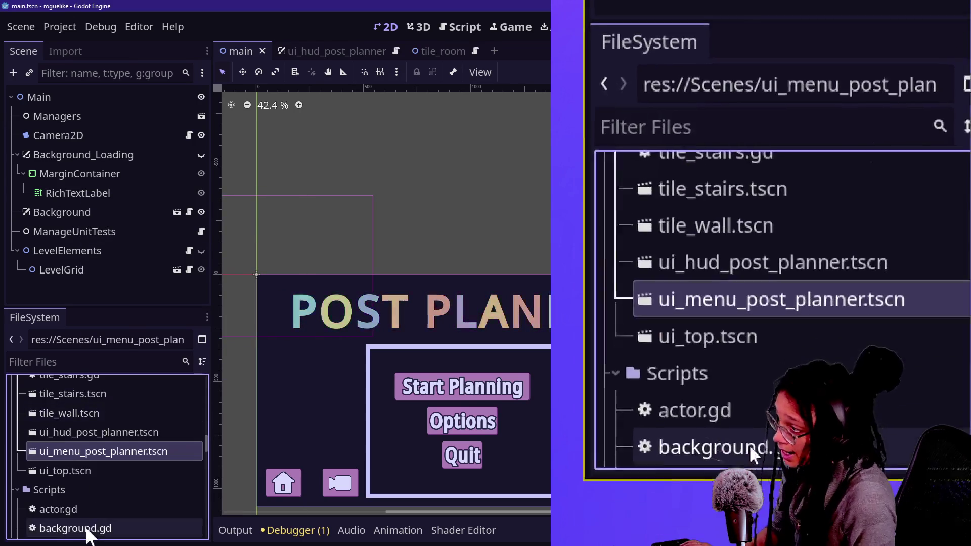
# Step: Rename ui_top.tscn to ui_top_post_planner.tscn
pyautogui.click(76, 472)
pyautogui.rightClick(74, 475)
pyautogui.click(113, 393)
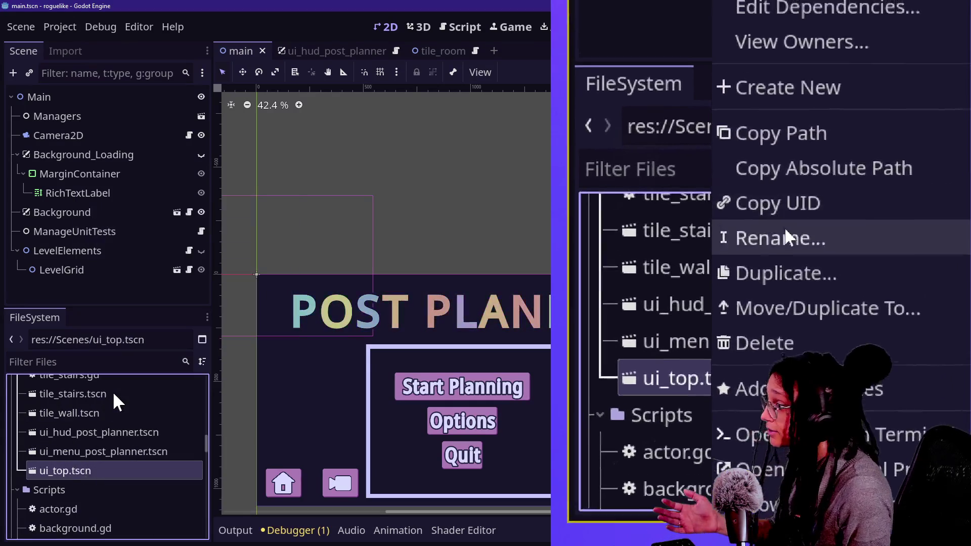
pyautogui.press('Right')
pyautogui.write('_post_')
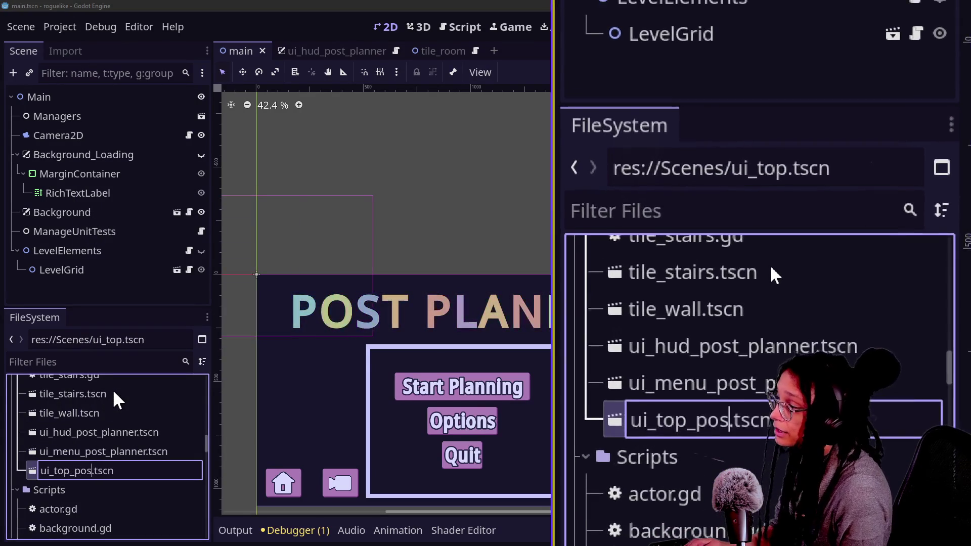
pyautogui.write('planner')
pyautogui.press('Return')
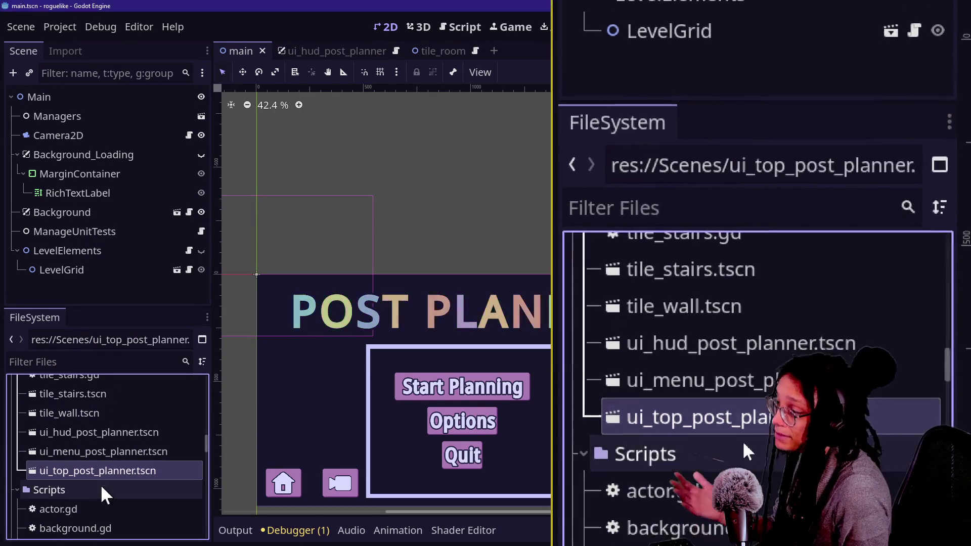
pyautogui.scroll(-2, 87, 496)
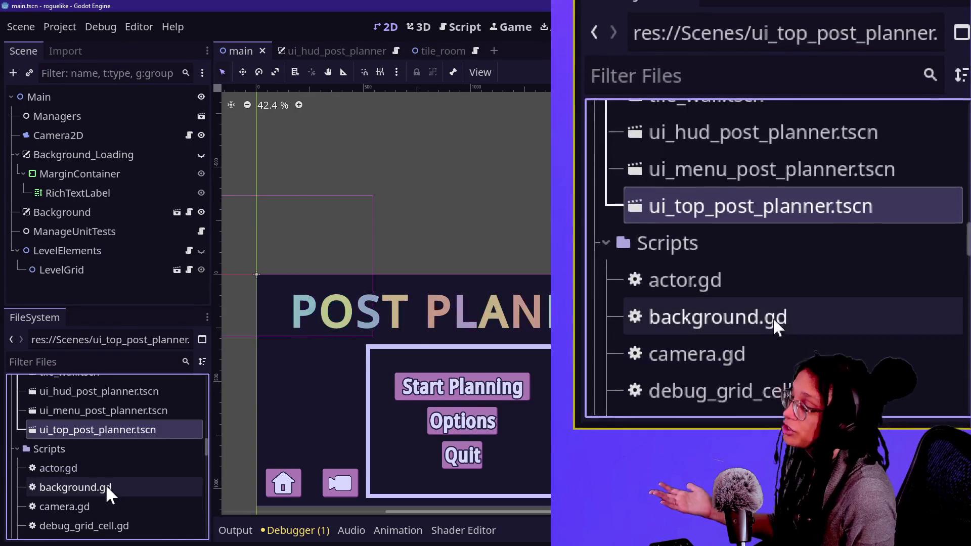
pyautogui.scroll(-1, 104, 475)
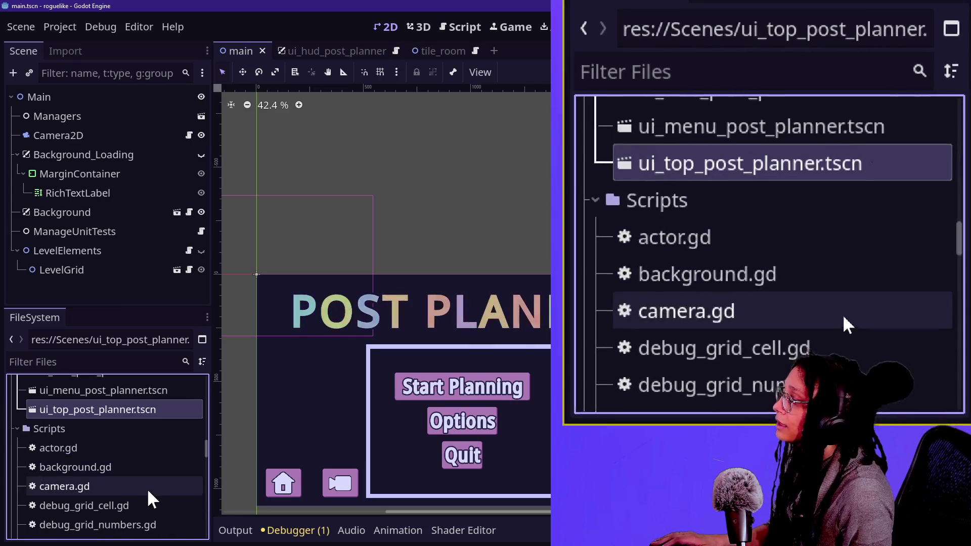
# Step: Rename camera.gd to camera_post_planner.gd
pyautogui.rightClick(84, 485)
pyautogui.click(116, 403)
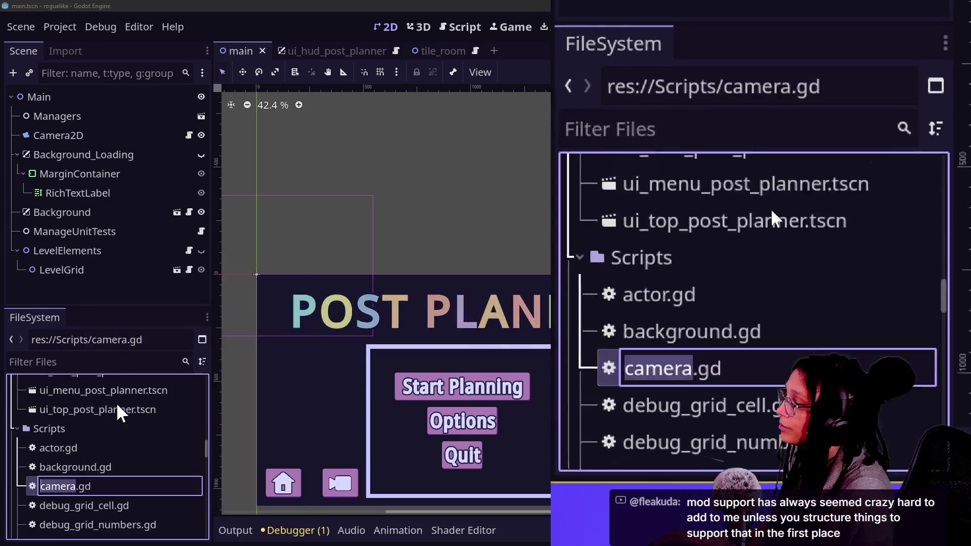
pyautogui.press('Right')
pyautogui.write('_post_')
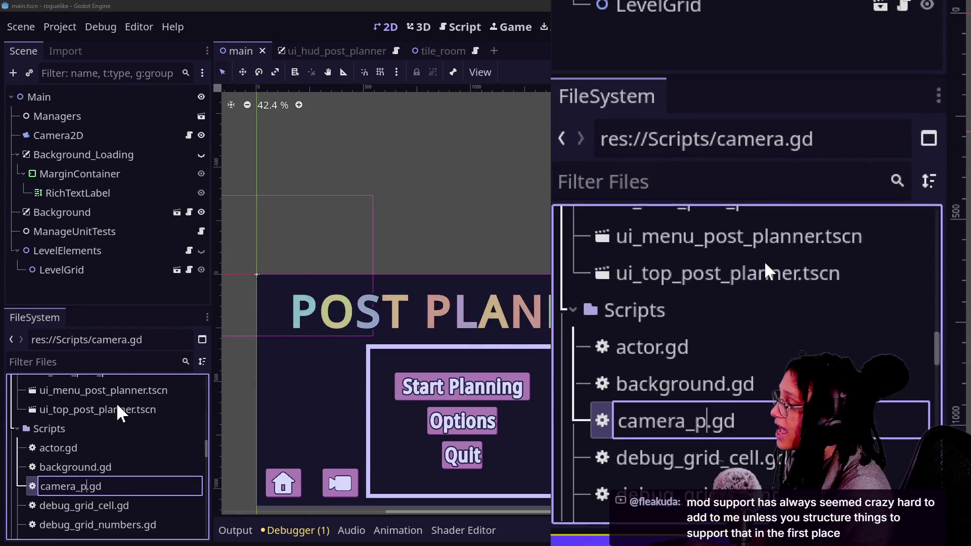
pyautogui.write('planner')
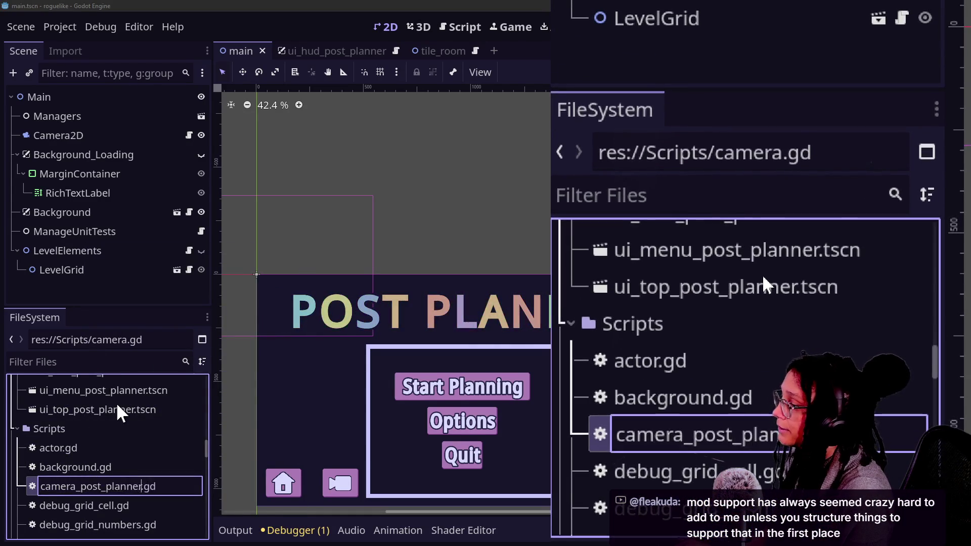
pyautogui.press('Return')
pyautogui.scroll(-1, 69, 480)
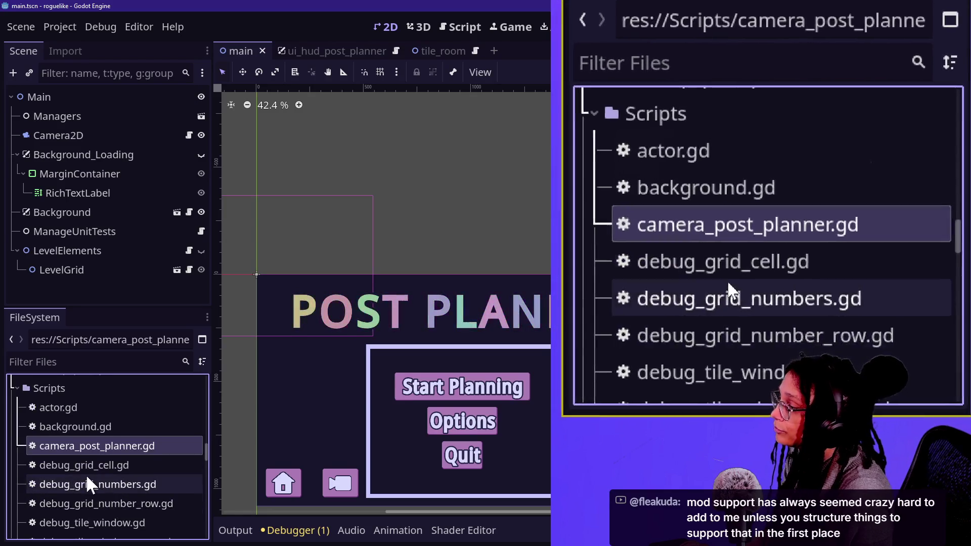
pyautogui.scroll(-3, 86, 474)
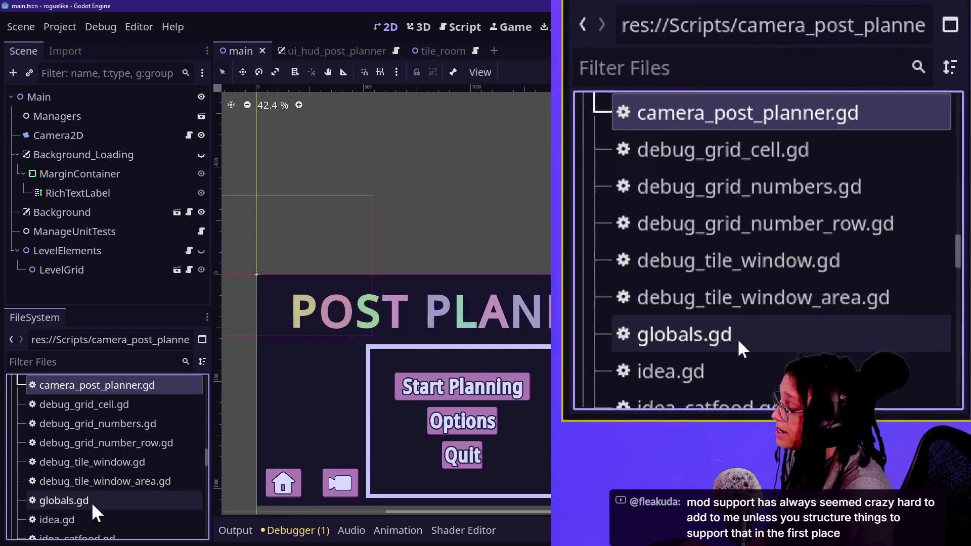
pyautogui.scroll(-1, 92, 502)
# Step: Skip past globals.gd and idea.gd, then rename manage_debug.gd to manage_debug_post_planner.gd
pyautogui.click(72, 479)
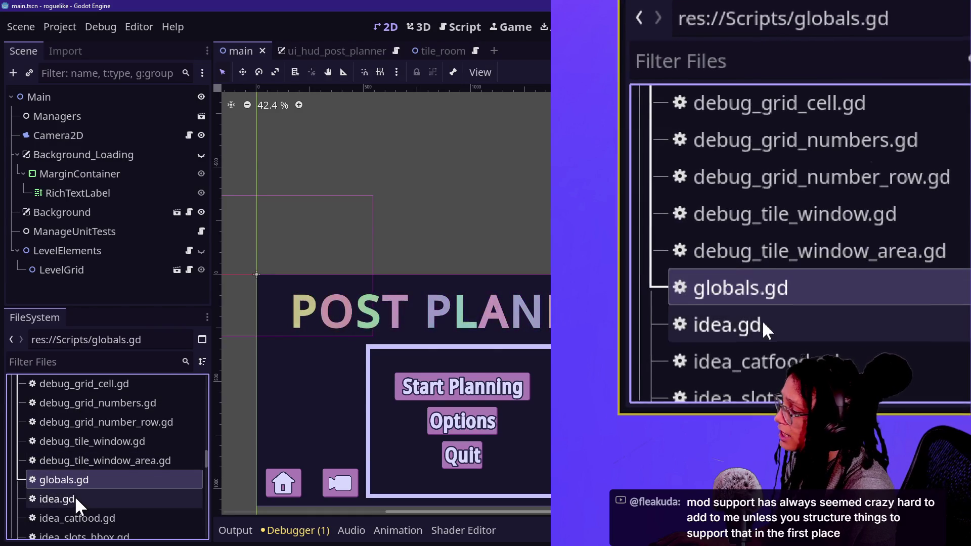
pyautogui.scroll(-2, 74, 496)
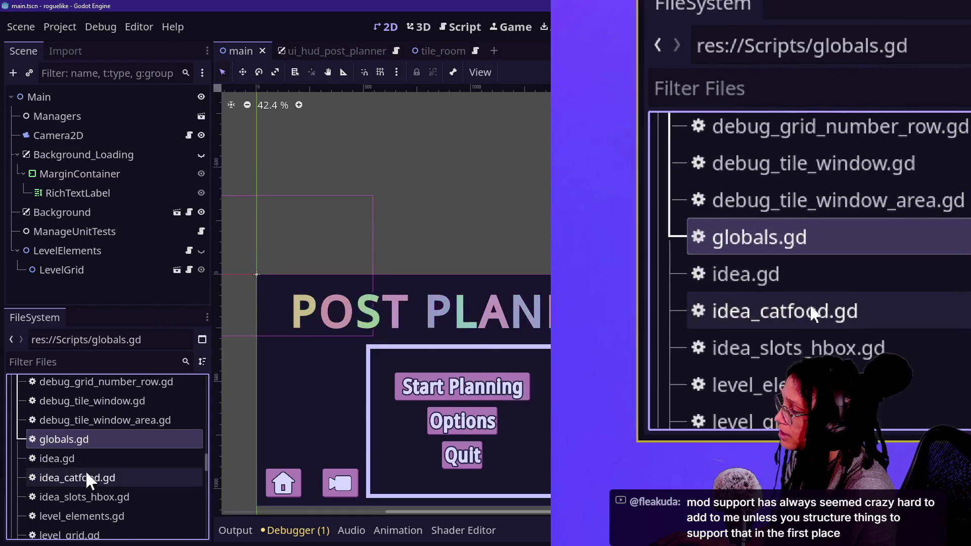
pyautogui.click(94, 462)
pyautogui.rightClick(65, 460)
pyautogui.press('Escape')
pyautogui.scroll(-3, 98, 493)
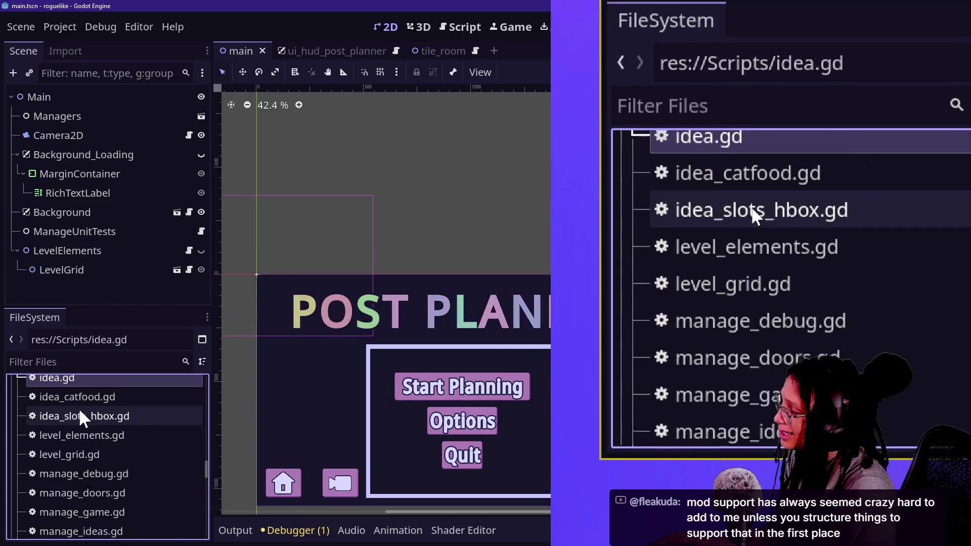
pyautogui.scroll(-3, 99, 429)
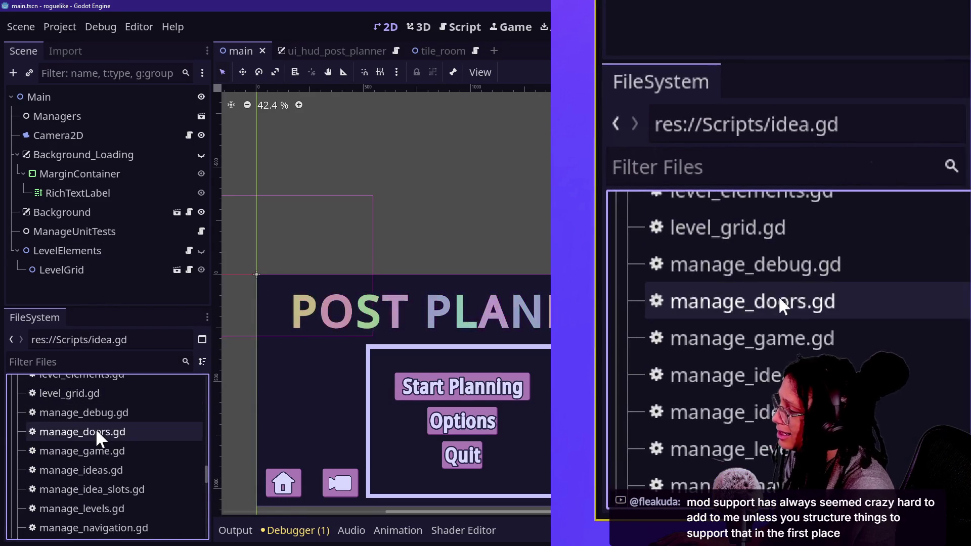
pyautogui.rightClick(100, 413)
pyautogui.click(126, 414)
pyautogui.write('_p')
pyautogui.write('ost')
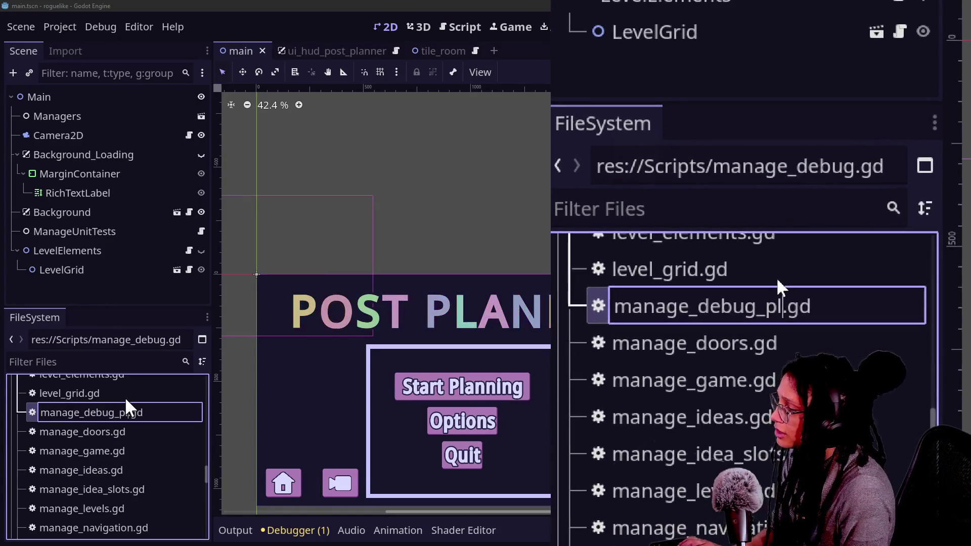
pyautogui.write('_planner')
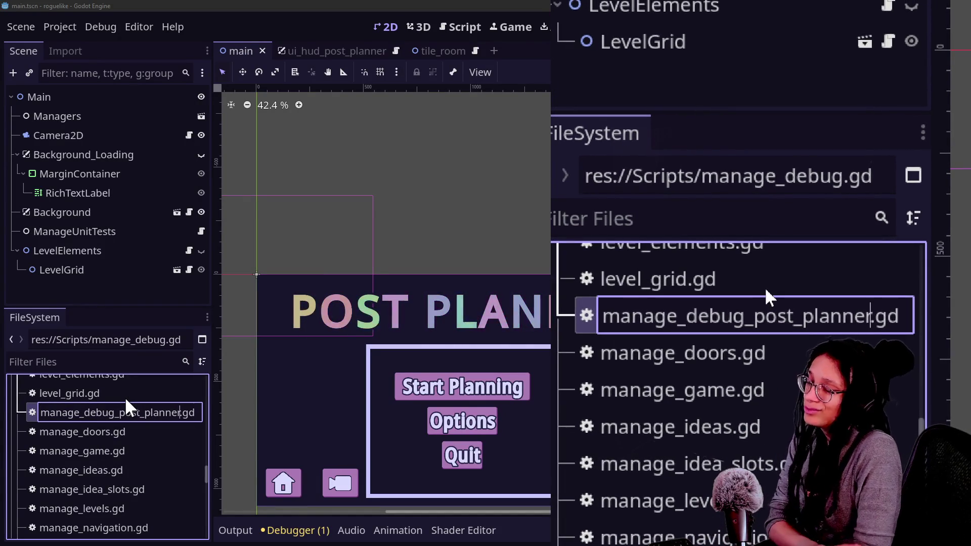
pyautogui.press('Return')
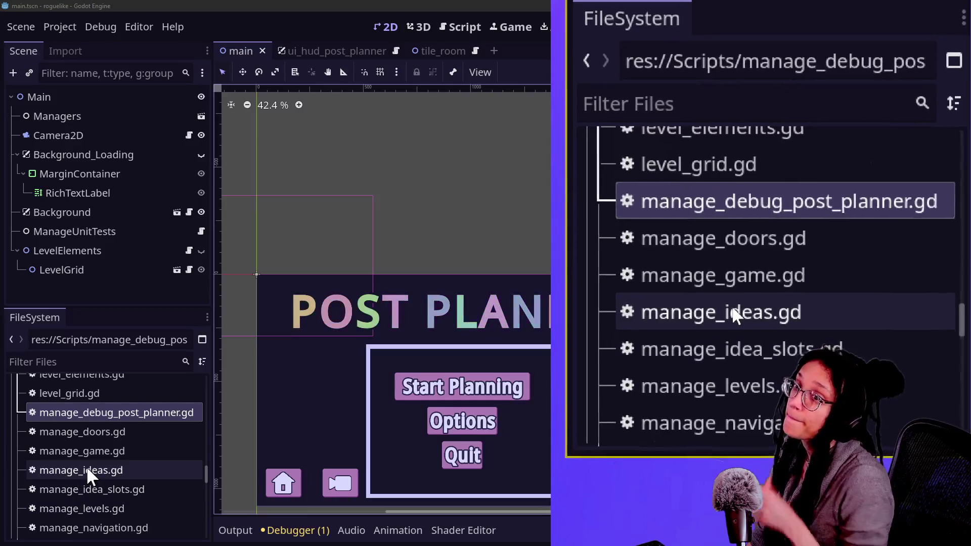
pyautogui.moveTo(87, 467)
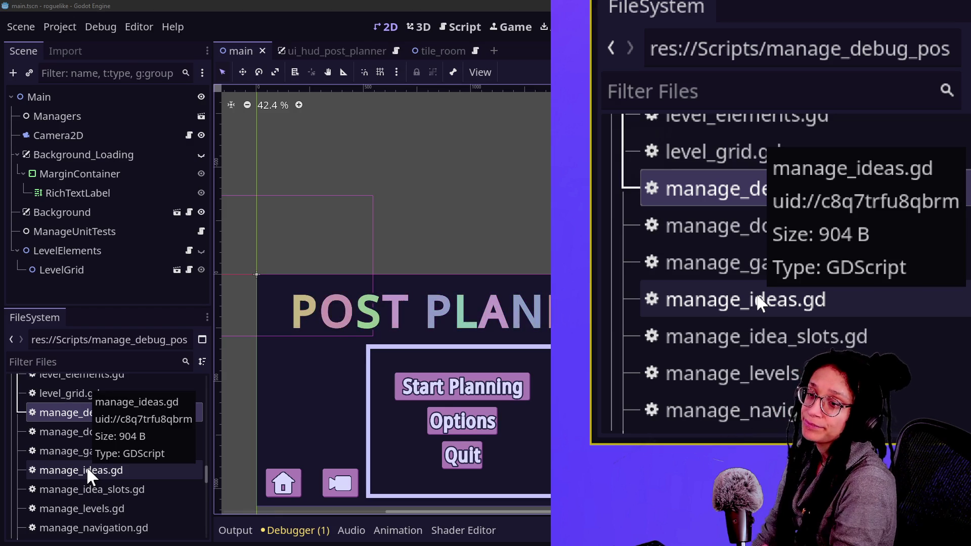
# Step: Try renaming manage_ideas.gd and manage_game.gd, escaping out of both edits
pyautogui.click(119, 469)
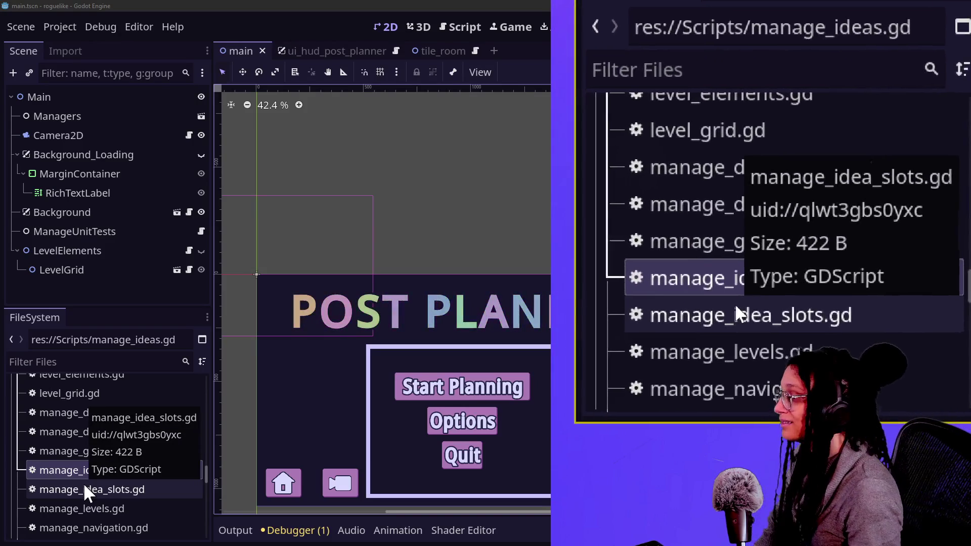
pyautogui.click(102, 508)
pyautogui.click(95, 492)
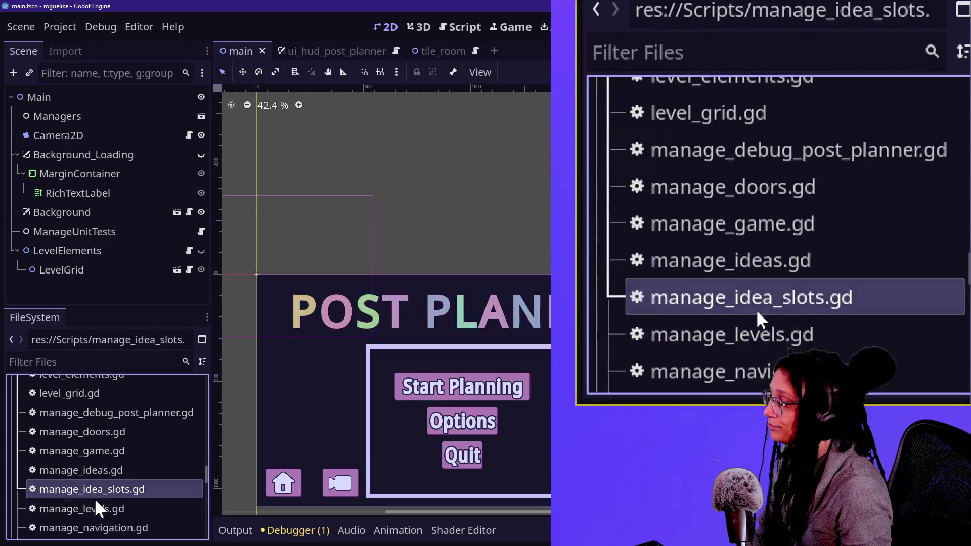
pyautogui.click(96, 472)
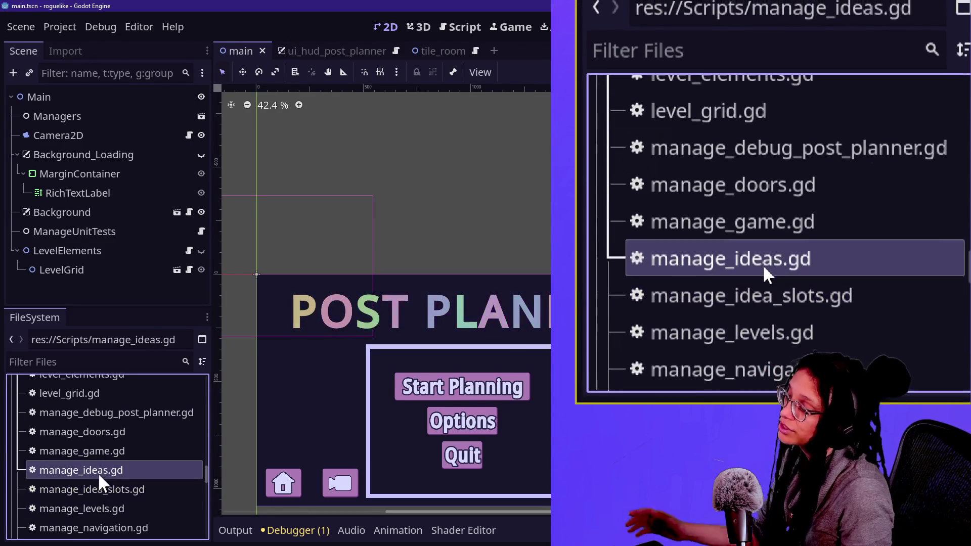
pyautogui.rightClick(98, 472)
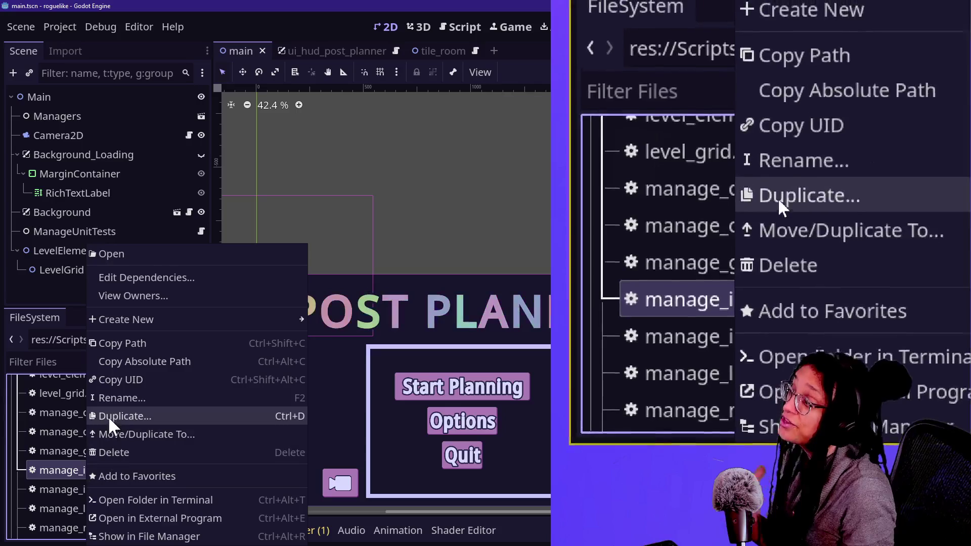
pyautogui.click(108, 397)
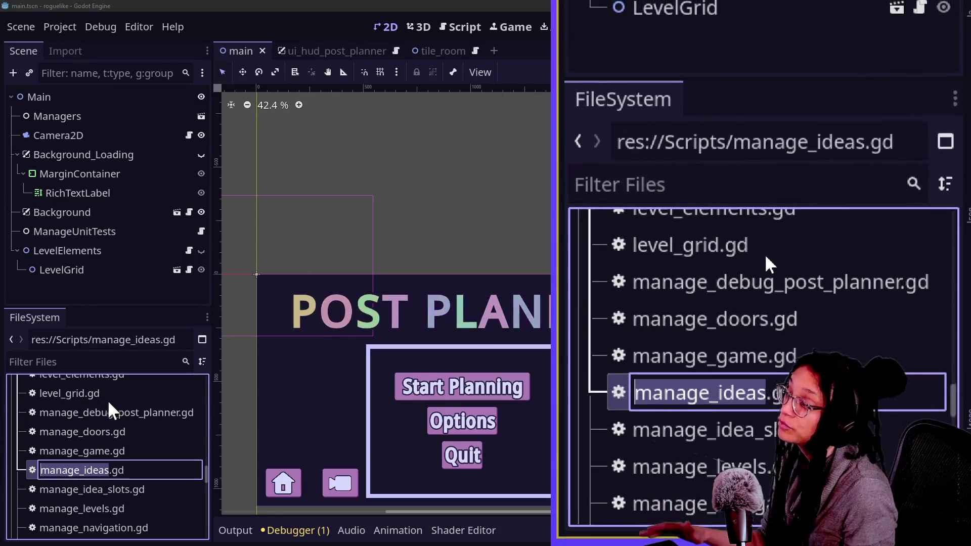
pyautogui.press('Escape')
pyautogui.rightClick(95, 453)
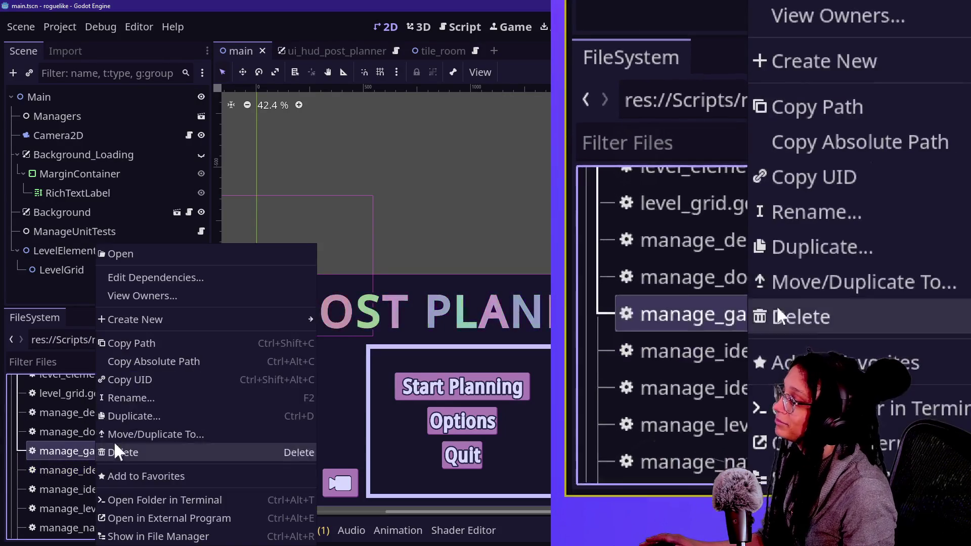
pyautogui.click(129, 399)
pyautogui.press('Right')
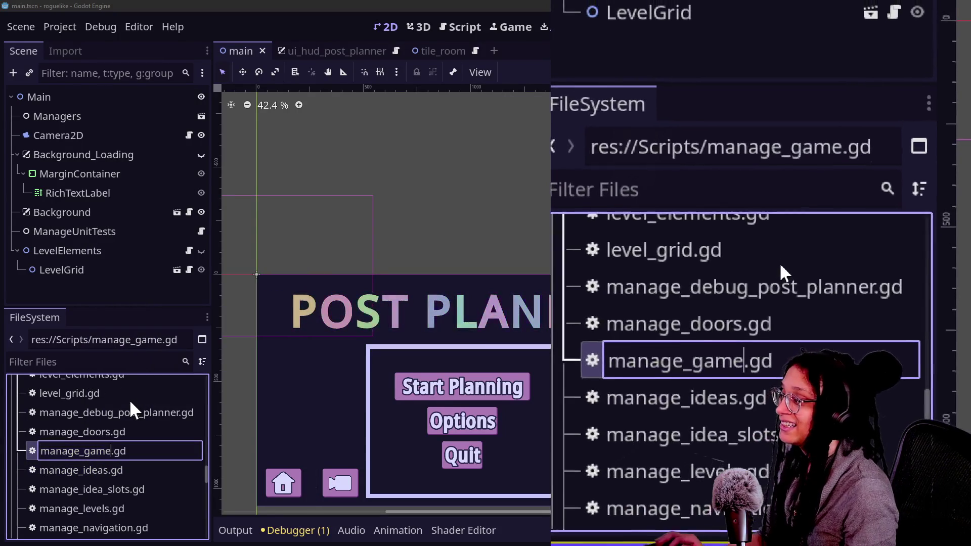
pyautogui.write('_post_pla')
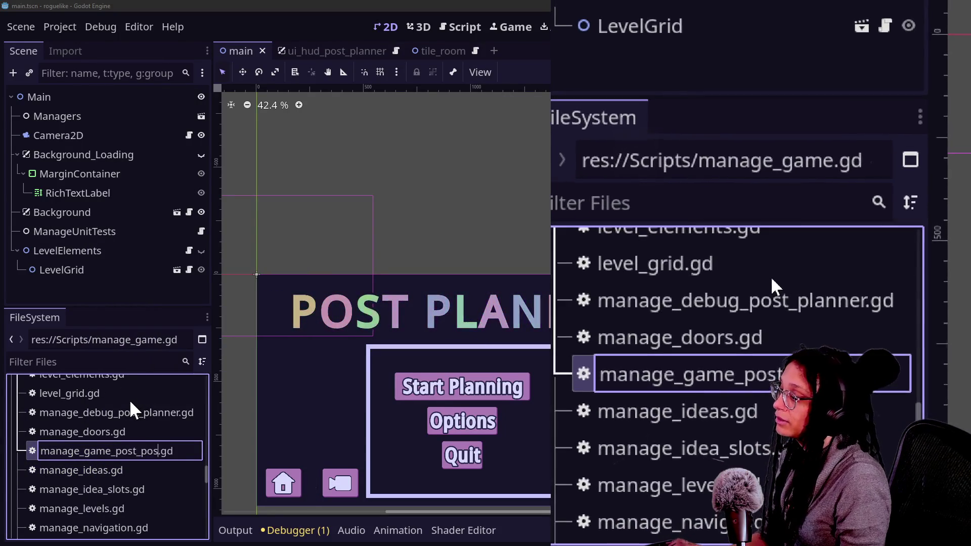
pyautogui.press('Escape')
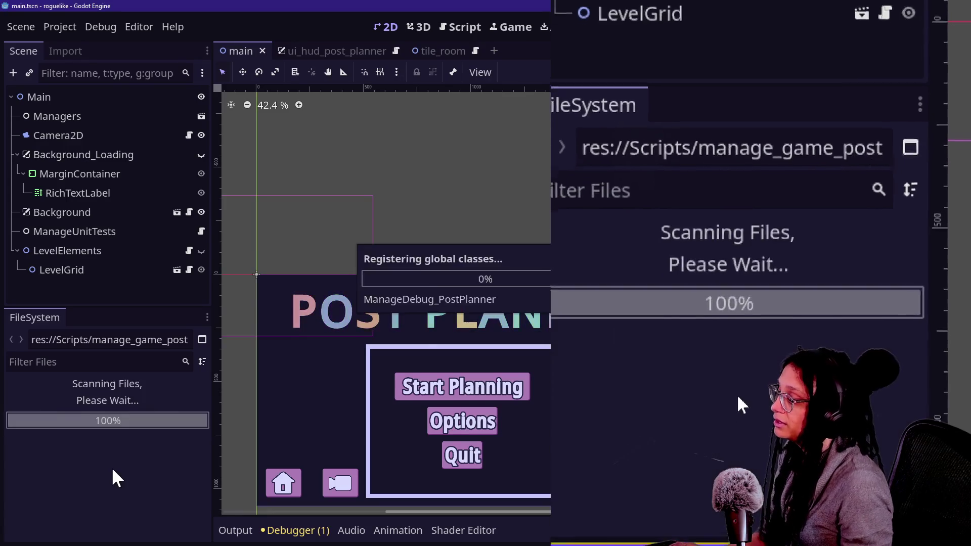
# Step: Rename manage_navigation.gd to manage_navigation_post_planner.gd
pyautogui.scroll(-2, 111, 467)
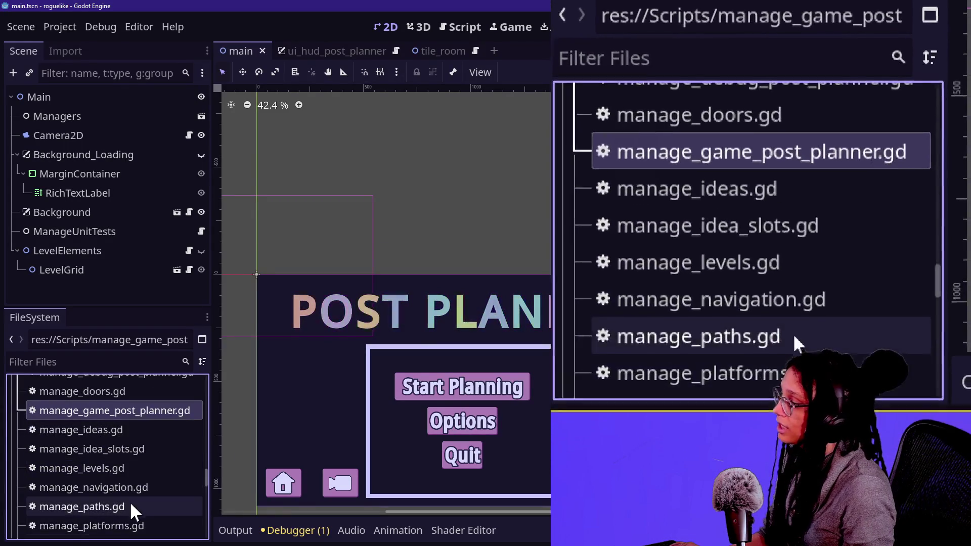
pyautogui.scroll(-1, 152, 476)
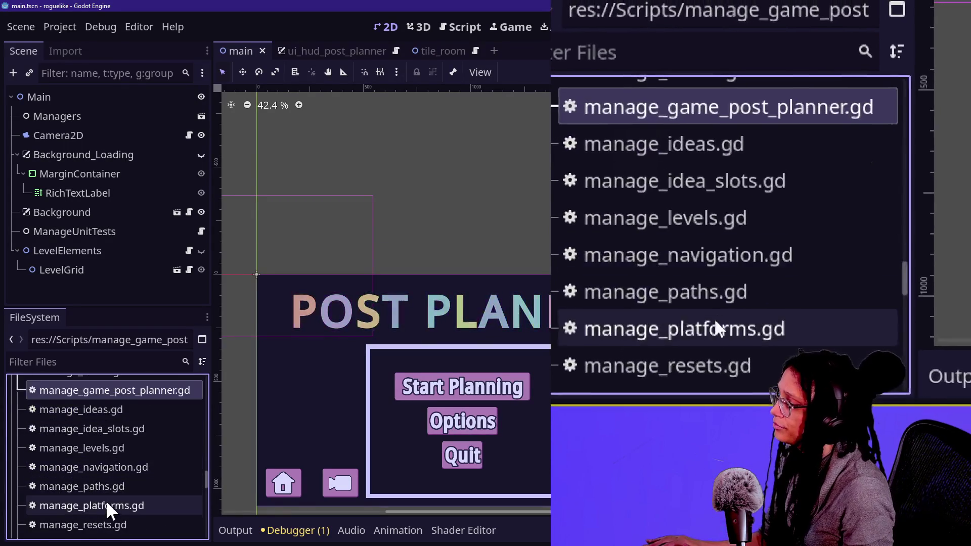
pyautogui.scroll(-2, 115, 483)
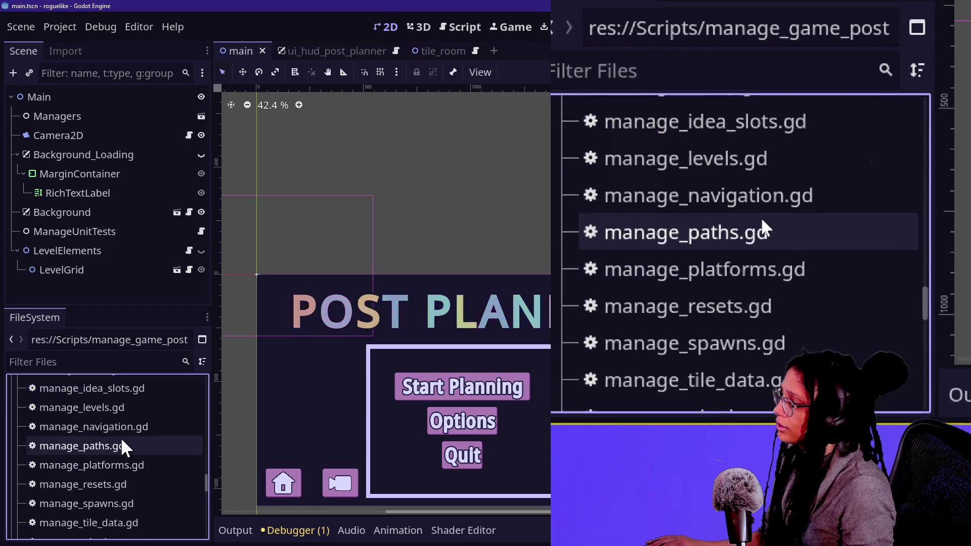
pyautogui.rightClick(87, 427)
pyautogui.click(143, 399)
pyautogui.press('Right')
pyautogui.write('_post_planner')
pyautogui.press('Return')
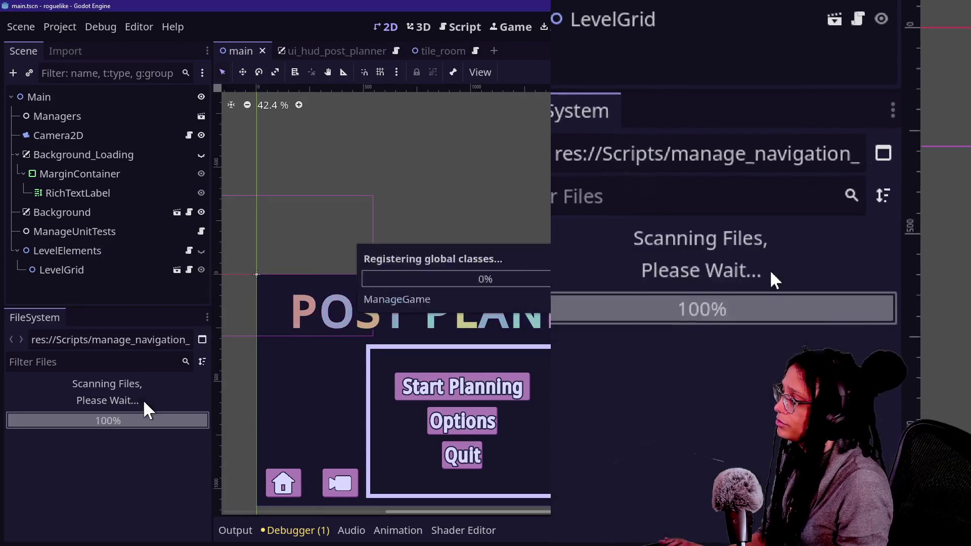
# Step: Rename manage_resets.gd and manage_spawns.gd to manage_resets_post_planner.gd and manage_spawns_post_planner.gd
pyautogui.scroll(-2, 117, 438)
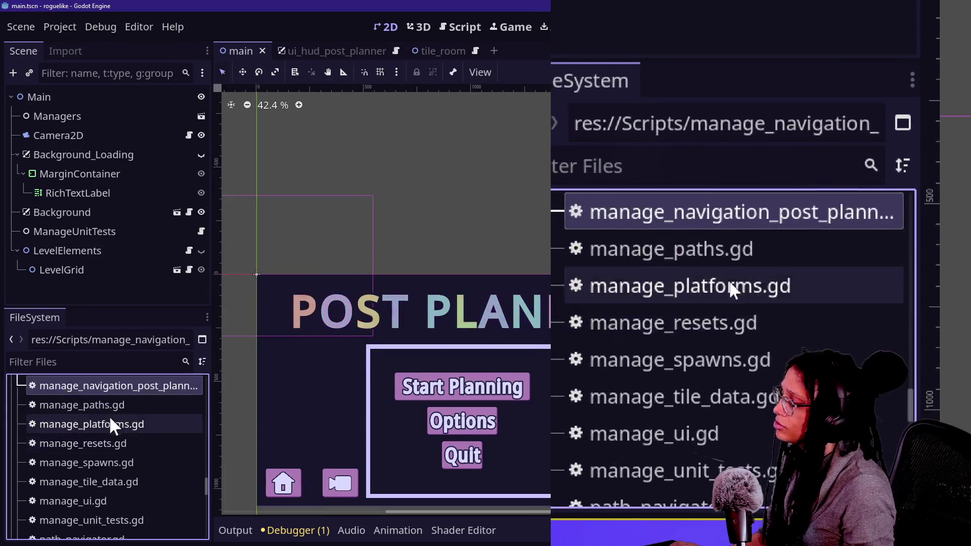
pyautogui.rightClick(110, 445)
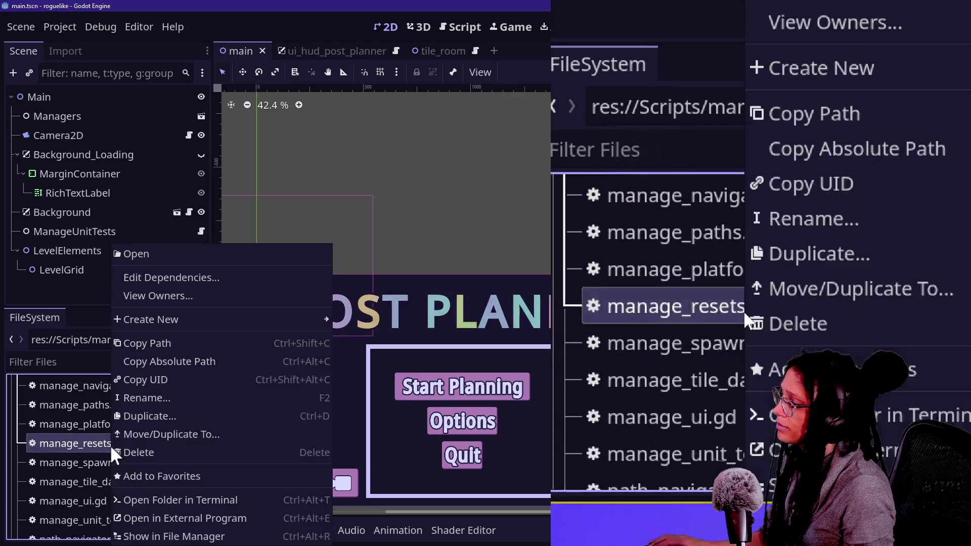
pyautogui.click(136, 400)
pyautogui.write('post_pla')
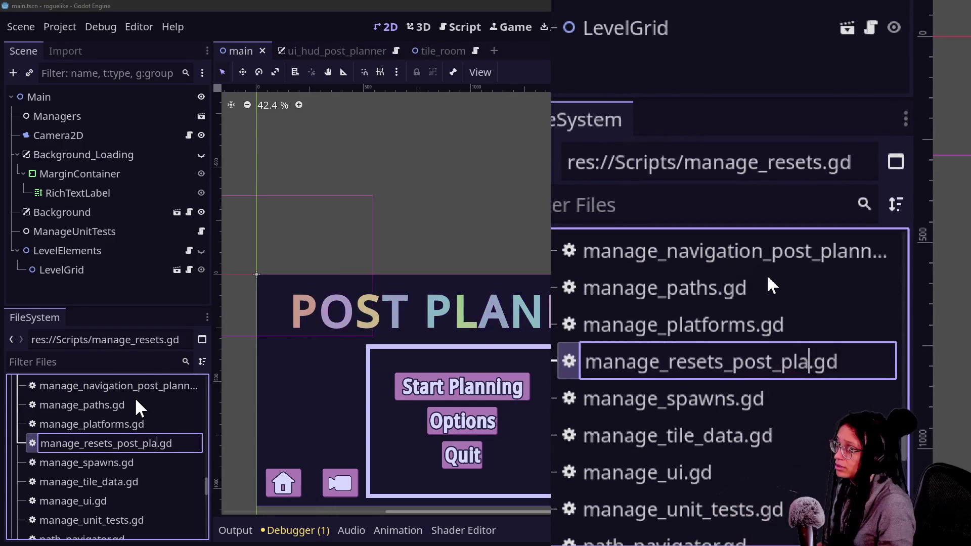
pyautogui.write('nner')
pyautogui.press('Return')
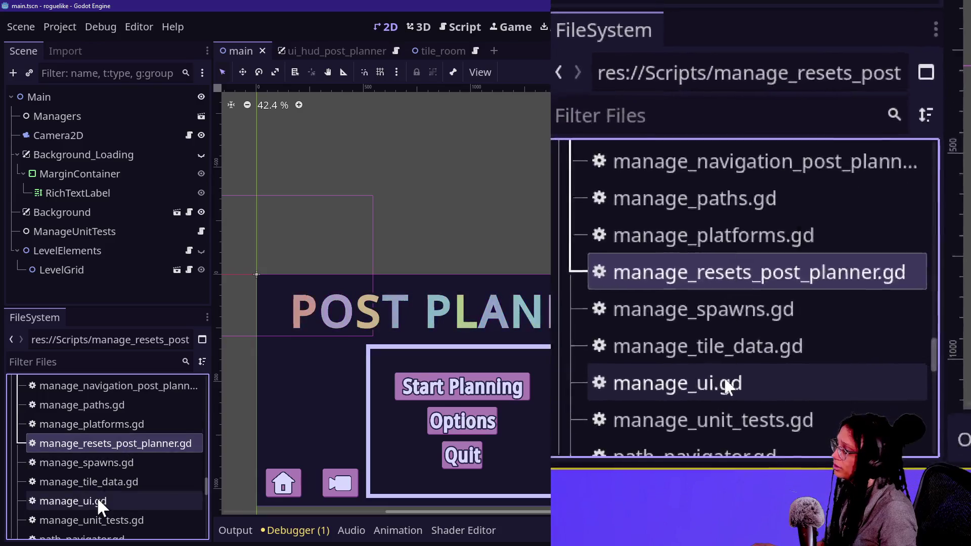
pyautogui.scroll(-1, 96, 477)
pyautogui.rightClick(98, 439)
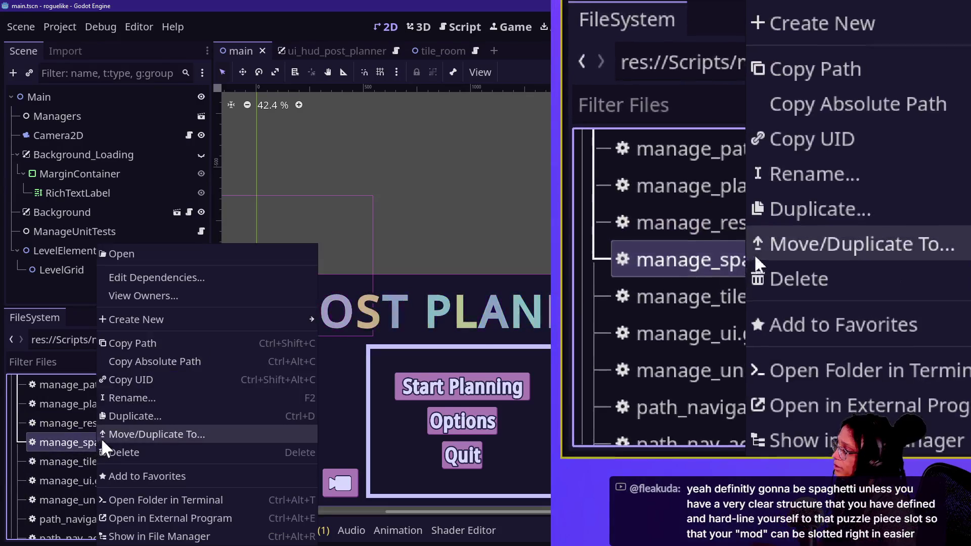
pyautogui.click(118, 418)
pyautogui.press('Right')
pyautogui.write('_post_')
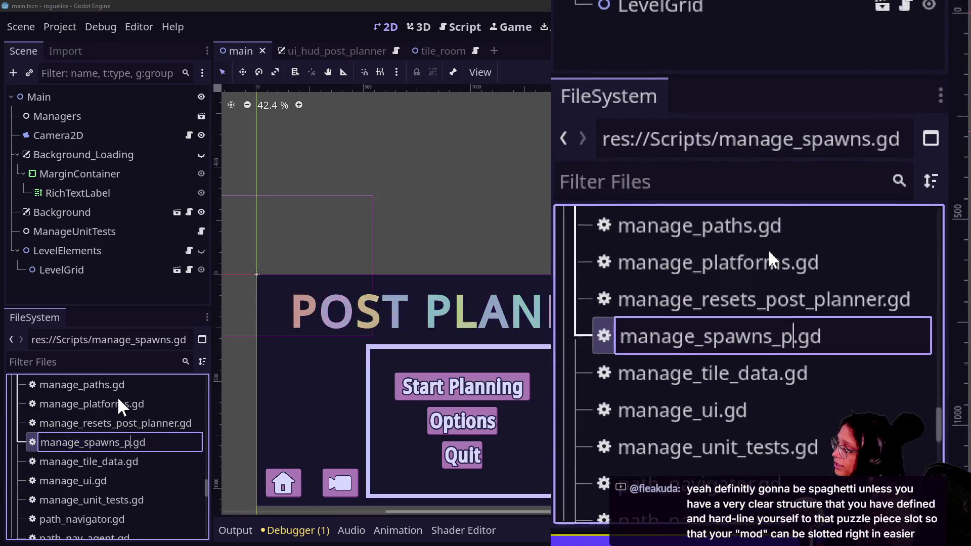
pyautogui.write('planner')
pyautogui.press('Return')
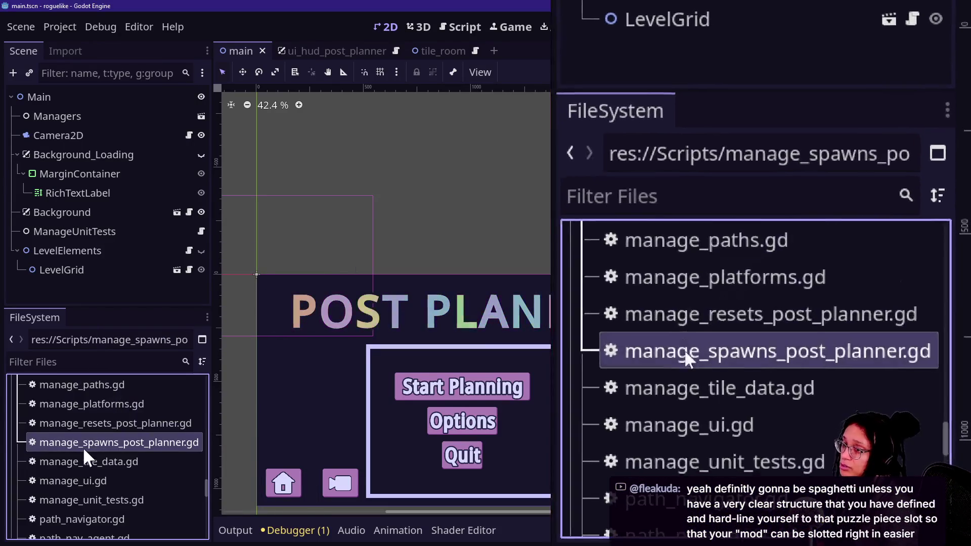
# Step: Rename manage_ui.gd and manage_unit_tests.gd with the _post_planner suffix
pyautogui.scroll(-2, 86, 481)
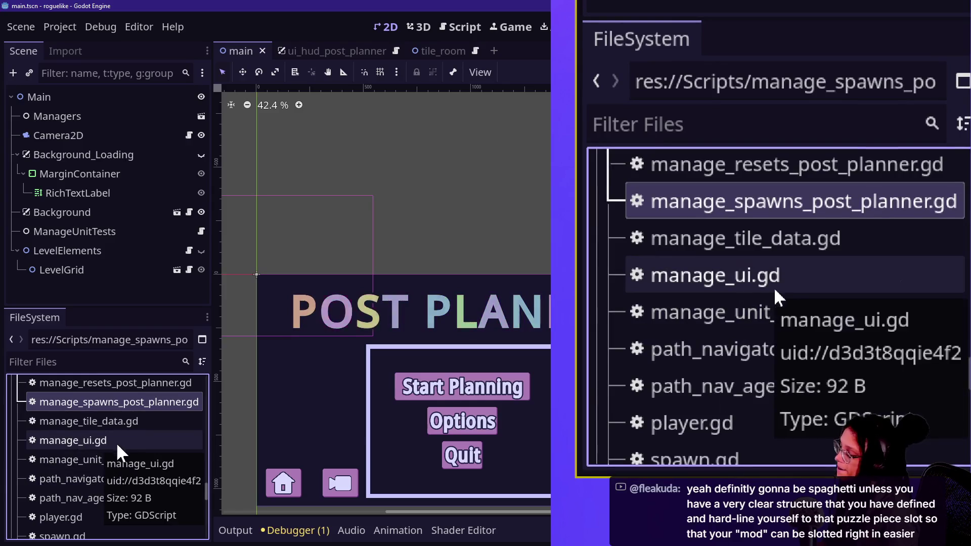
pyautogui.click(70, 443)
pyautogui.rightClick(83, 440)
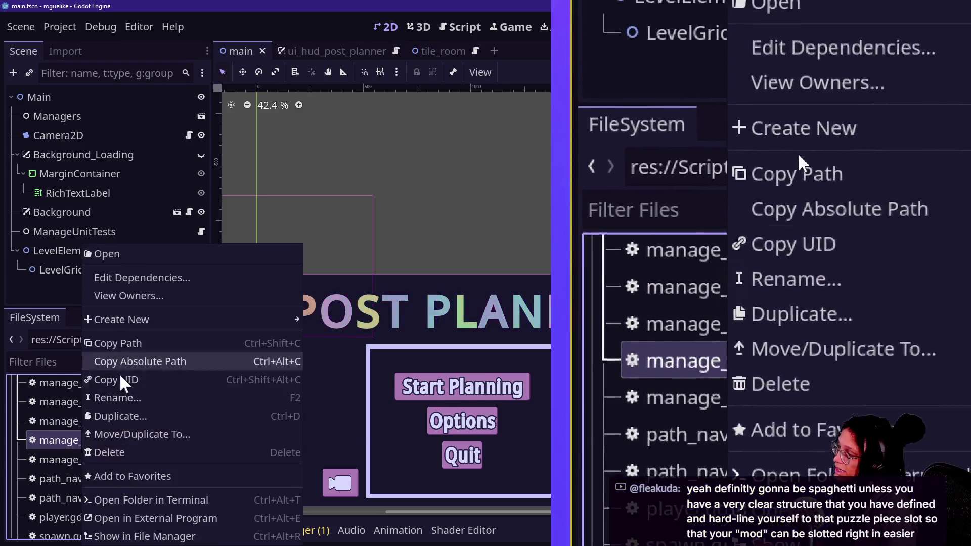
pyautogui.click(117, 399)
pyautogui.press('Right')
pyautogui.write('_post_p')
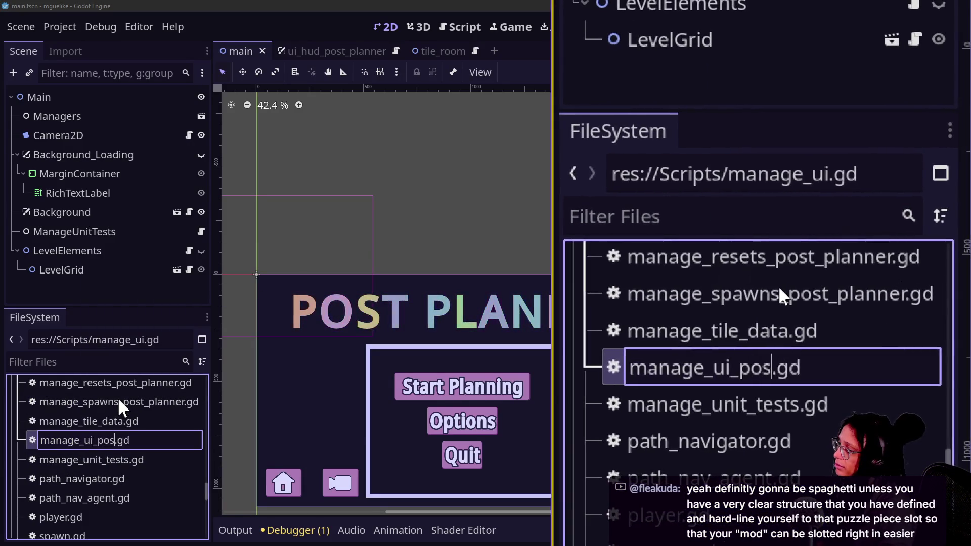
pyautogui.write('lanner')
pyautogui.press('Return')
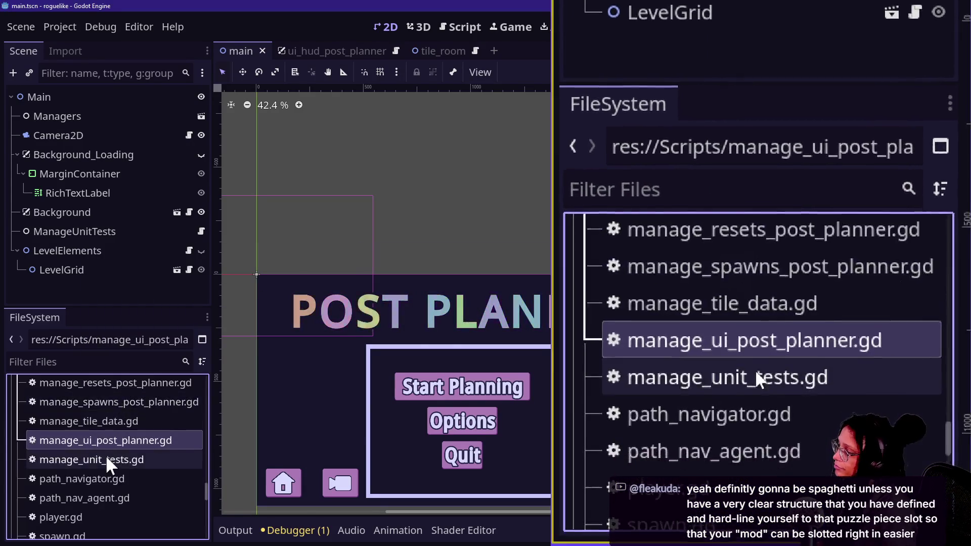
pyautogui.rightClick(96, 459)
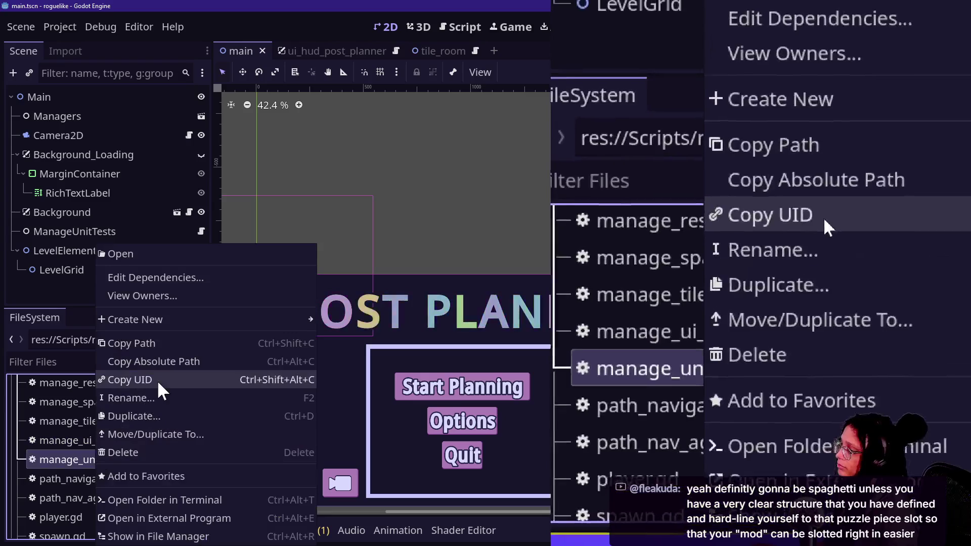
pyautogui.click(151, 396)
pyautogui.press('Right')
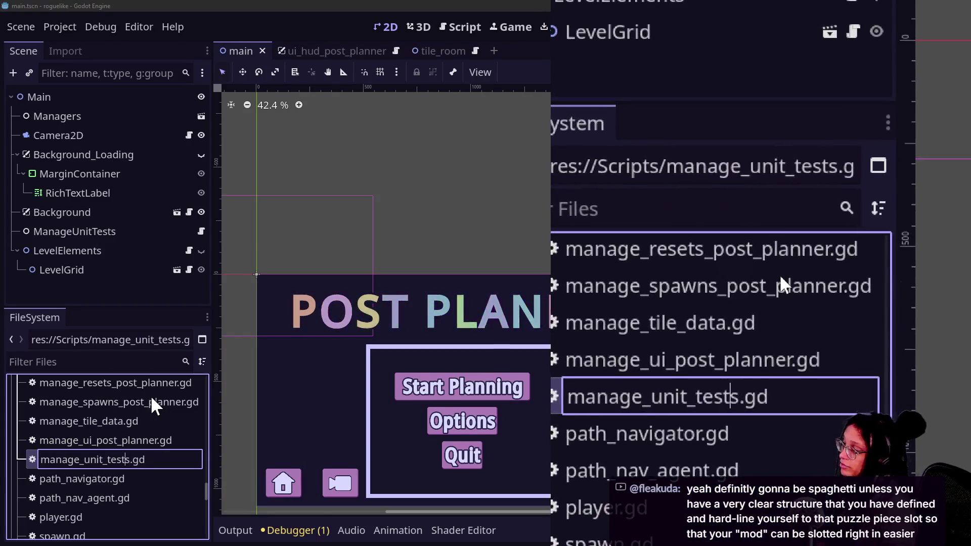
pyautogui.write('_post_planner')
pyautogui.press('Return')
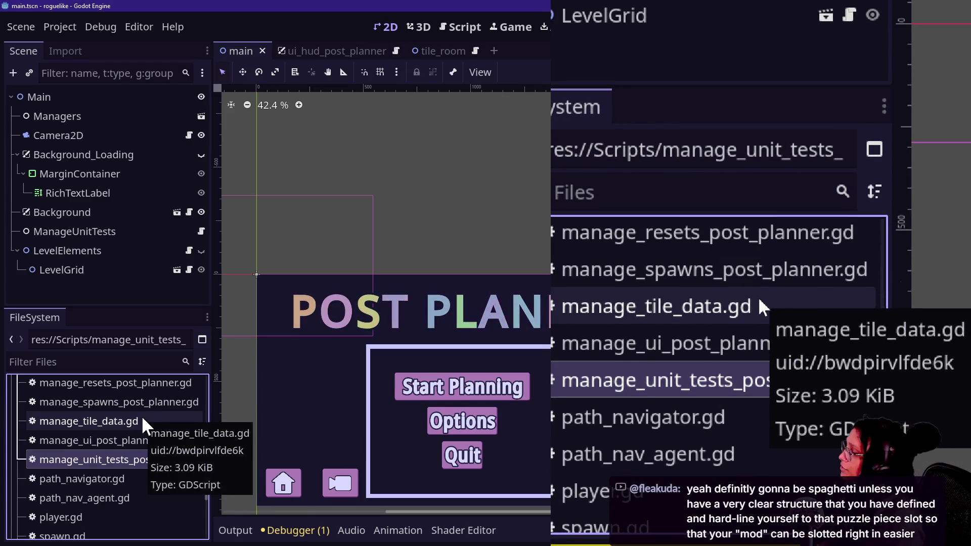
# Step: Rename path_navigator.gd to path_navigator_post_planner.gd
pyautogui.scroll(-1, 114, 458)
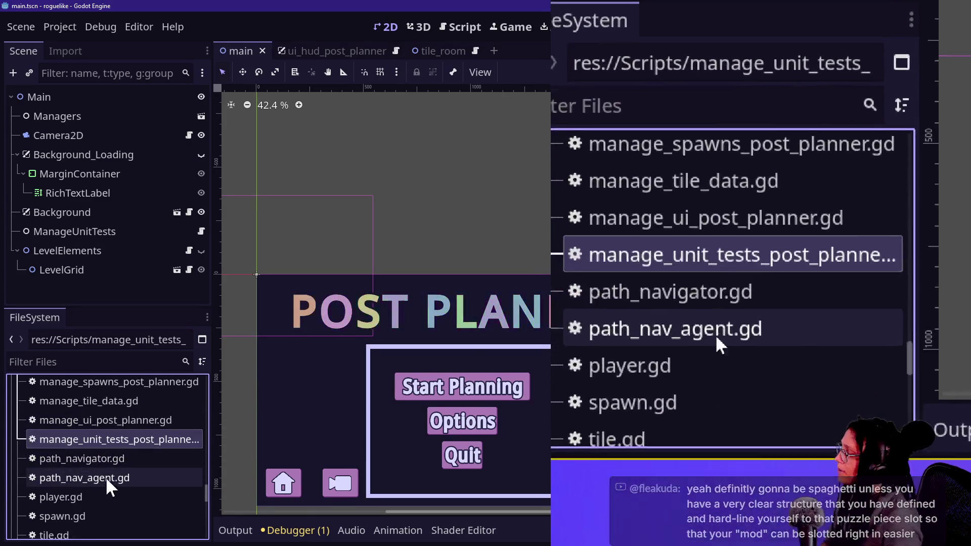
pyautogui.click(104, 460)
pyautogui.rightClick(102, 462)
pyautogui.click(134, 393)
pyautogui.press('Right')
pyautogui.write('_post_pla')
pyautogui.write('nner')
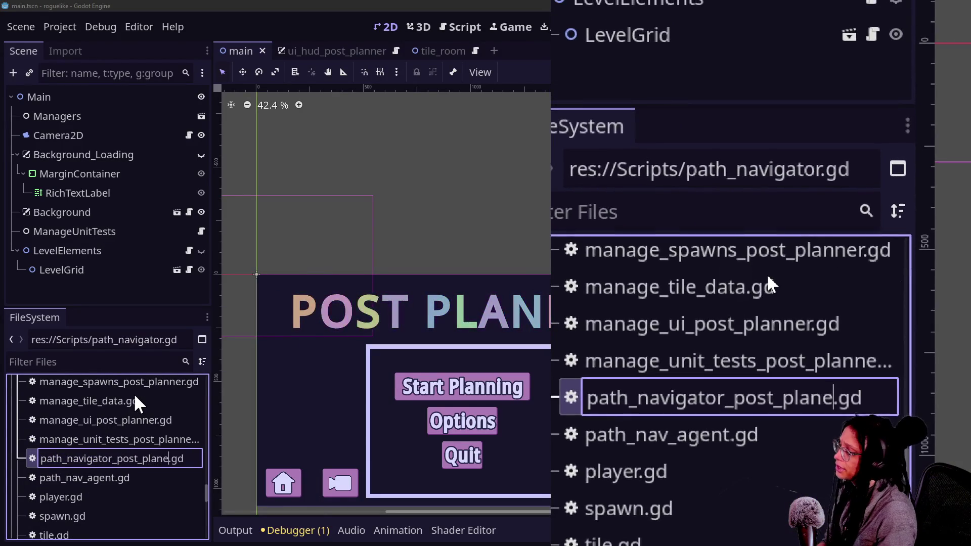
pyautogui.press('Return')
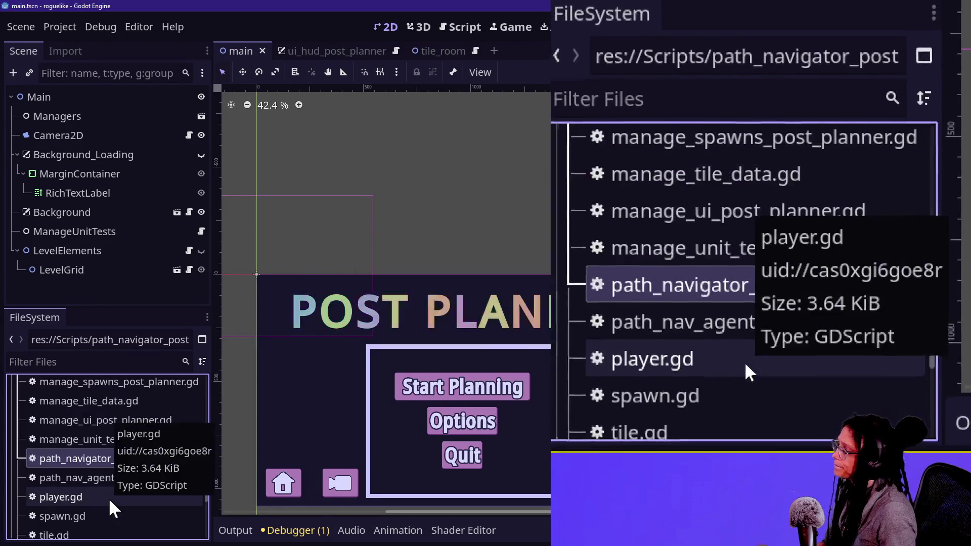
# Step: Rename path_nav_agent.gd to path_nav_agent_post_planner.gd, correcting the 'lanner' typo
pyautogui.click(105, 478)
pyautogui.rightClick(114, 479)
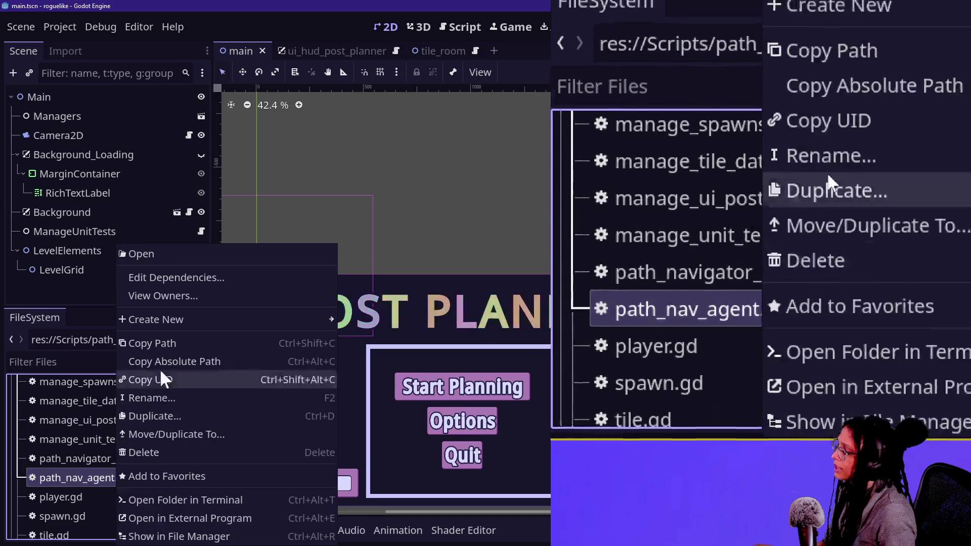
pyautogui.click(164, 393)
pyautogui.write('_post_lan')
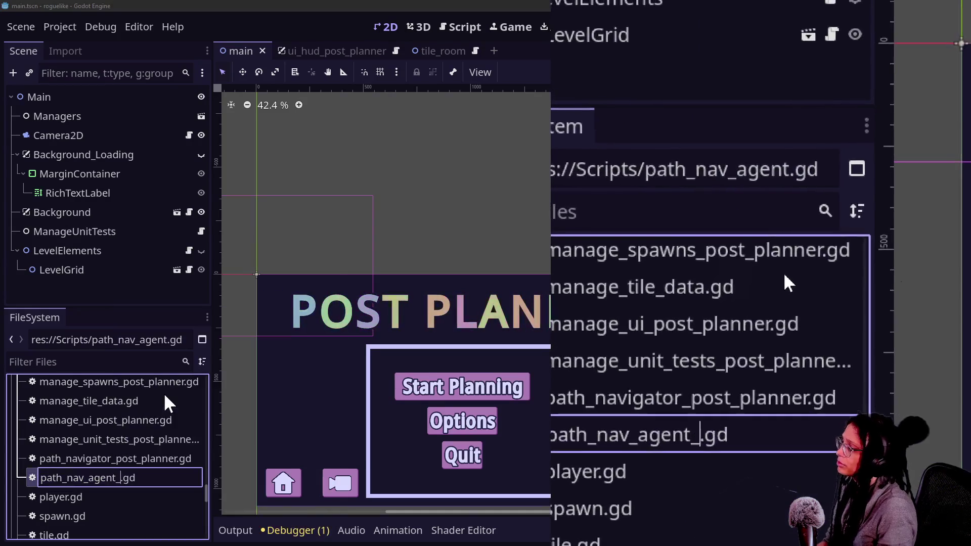
pyautogui.write('ner')
pyautogui.press('Return')
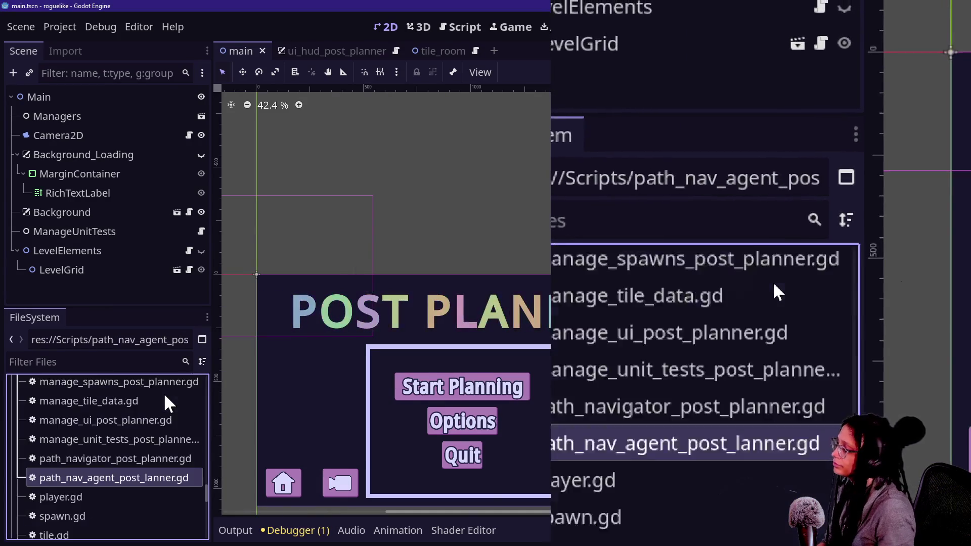
pyautogui.scroll(-1, 66, 511)
pyautogui.rightClick(116, 460)
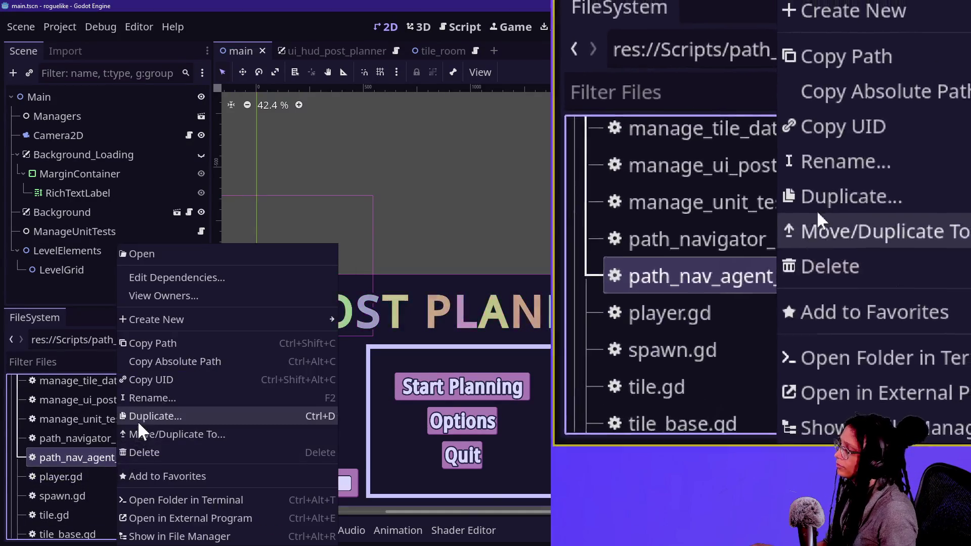
pyautogui.click(139, 398)
pyautogui.press('Right')
pyautogui.press('Right')
pyautogui.press('Right')
pyautogui.write('p')
pyautogui.press('Return')
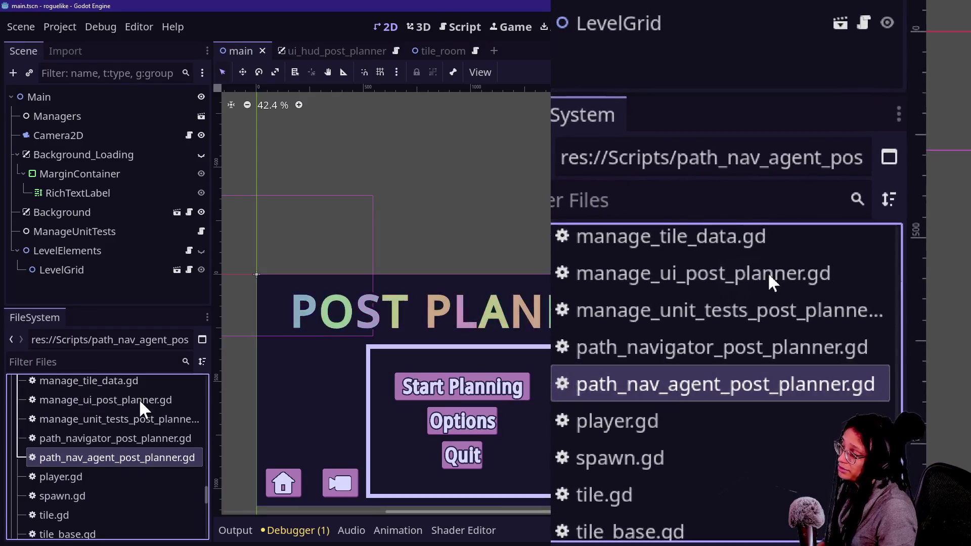
# Step: Rename player.gd to player_post_planner.gd
pyautogui.rightClick(78, 472)
pyautogui.click(99, 402)
pyautogui.press('Right')
pyautogui.write('_po')
pyautogui.write('st_planner')
pyautogui.press('Return')
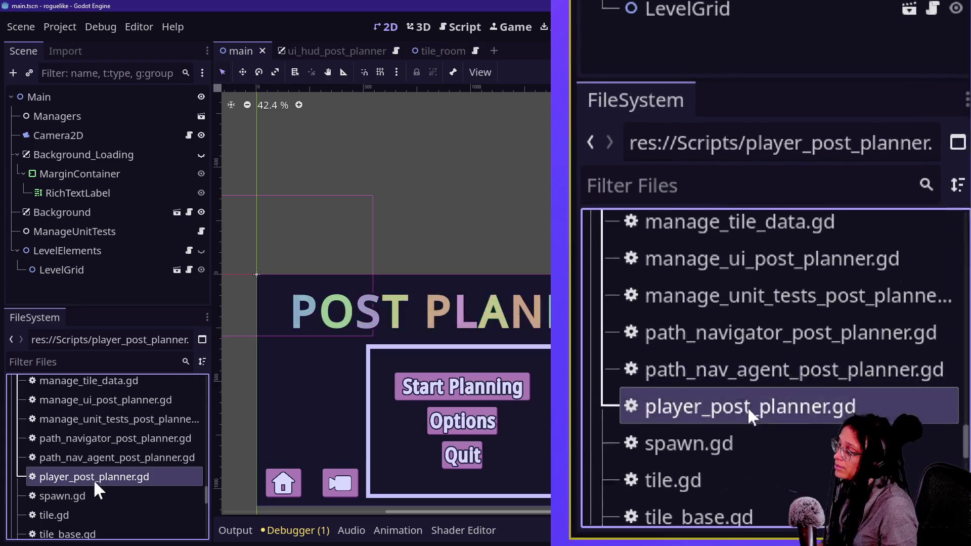
# Step: Rename spawn.gd to spawn_post_planner.gd, fixing the mistyped suffix
pyautogui.scroll(-2, 93, 480)
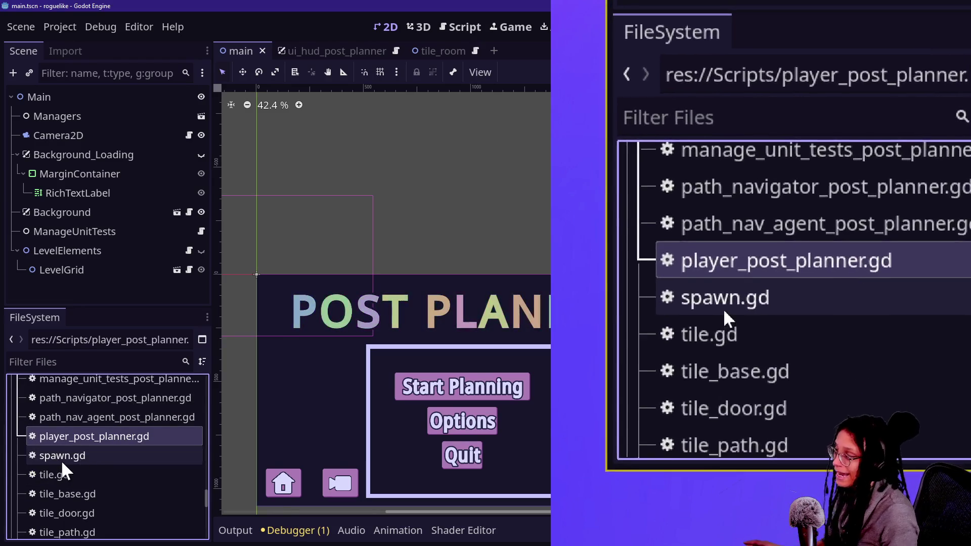
pyautogui.rightClick(61, 462)
pyautogui.click(98, 397)
pyautogui.press('Right')
pyautogui.write('_plan')
pyautogui.press('BackSpace')
pyautogui.press('BackSpace')
pyautogui.press('BackSpace')
pyautogui.write('ost_planner')
pyautogui.press('Return')
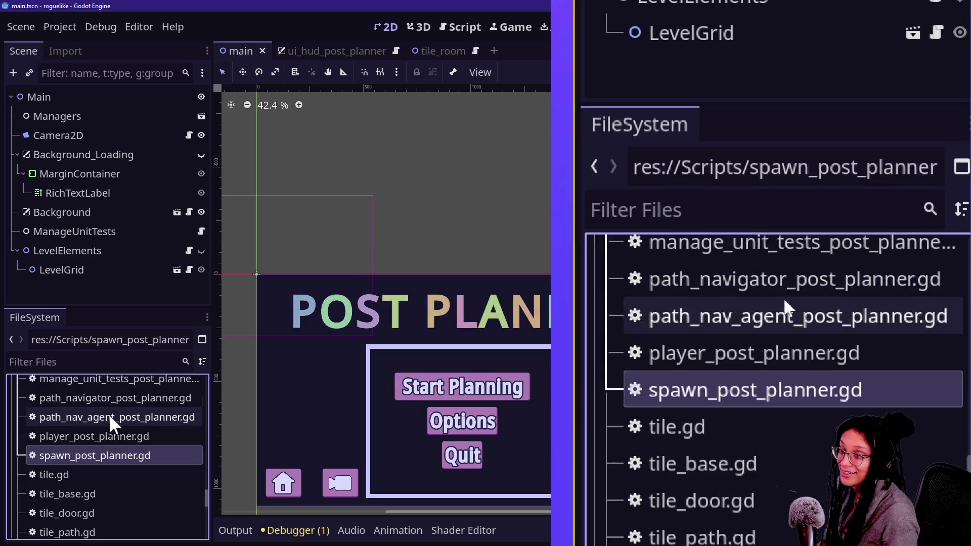
pyautogui.scroll(-4, 106, 434)
pyautogui.scroll(3, 105, 434)
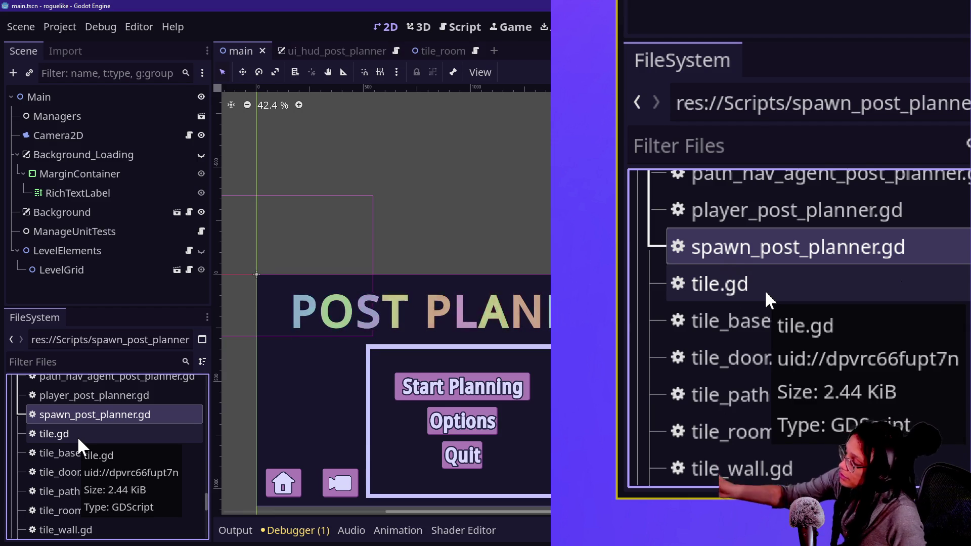
pyautogui.click(78, 436)
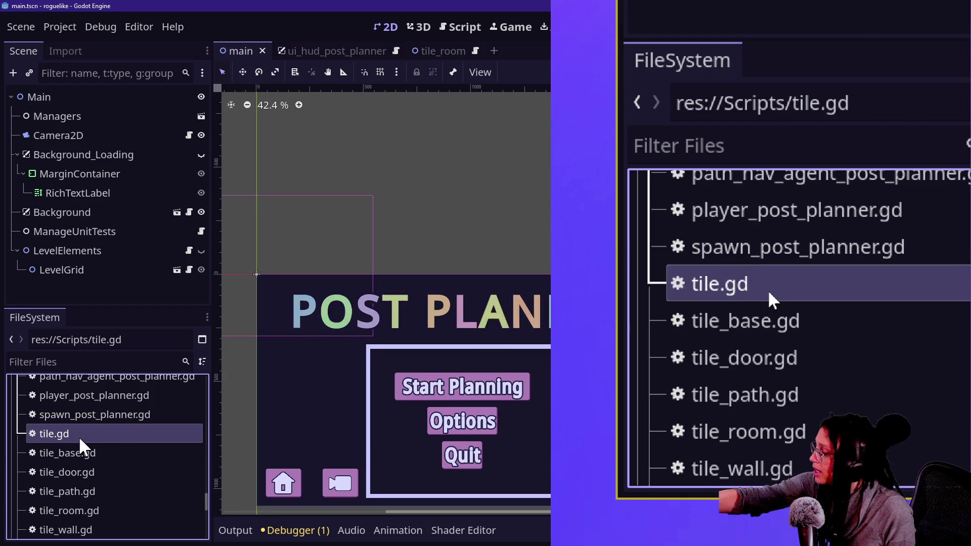
# Step: Rename ui_hud.gd to ui_hud_post_planner.gd
pyautogui.scroll(-1, 101, 460)
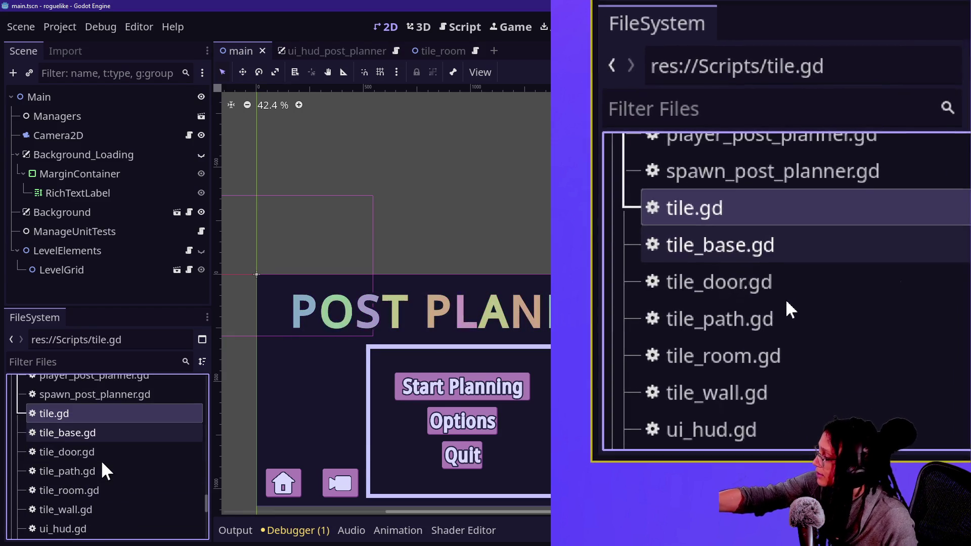
pyautogui.scroll(-3, 101, 460)
pyautogui.scroll(2, 20, 457)
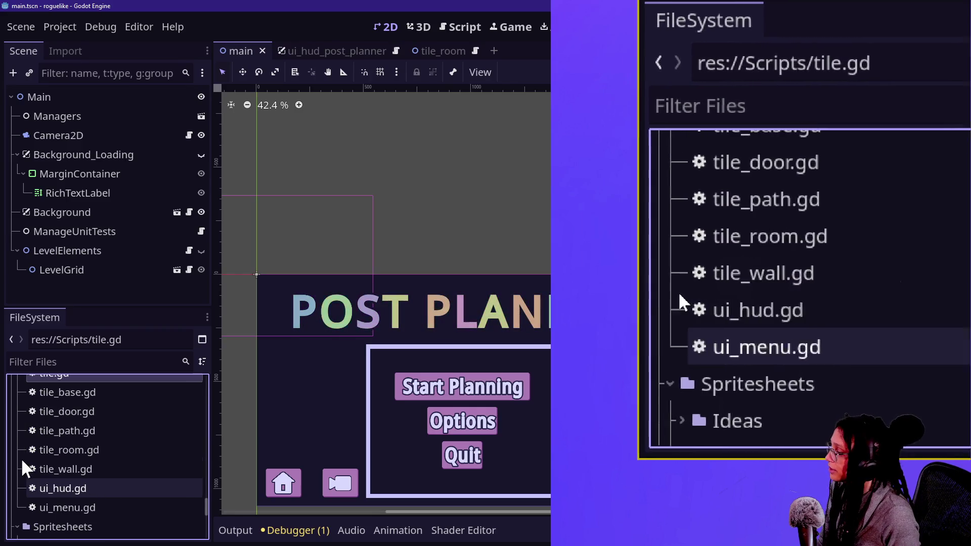
pyautogui.click(93, 489)
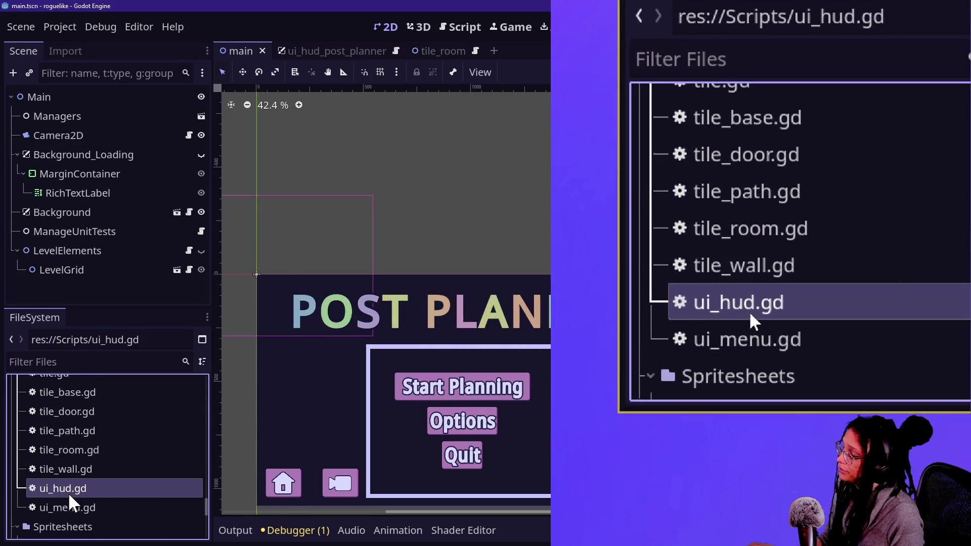
pyautogui.rightClick(68, 493)
pyautogui.click(102, 397)
pyautogui.press('Right')
pyautogui.write('_pos')
pyautogui.write('t_planner')
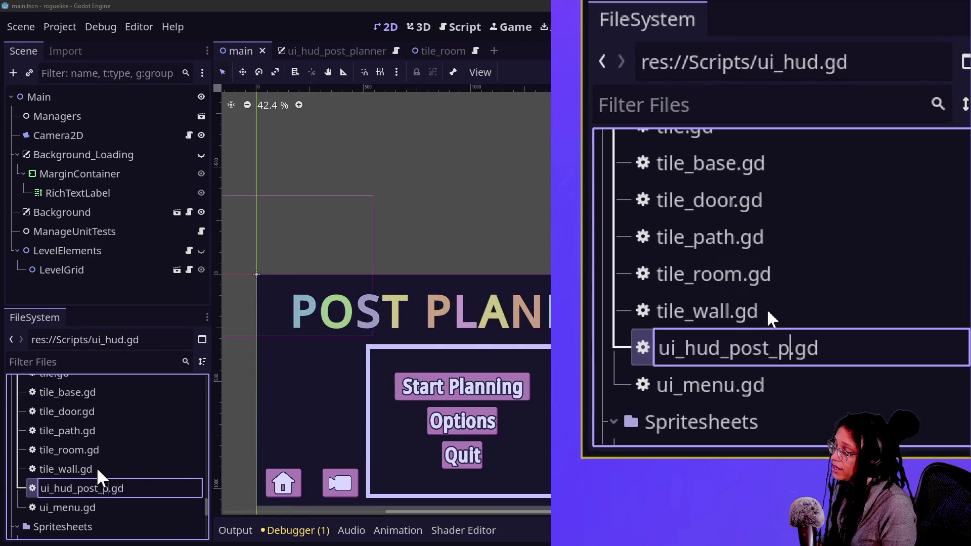
pyautogui.press('Return')
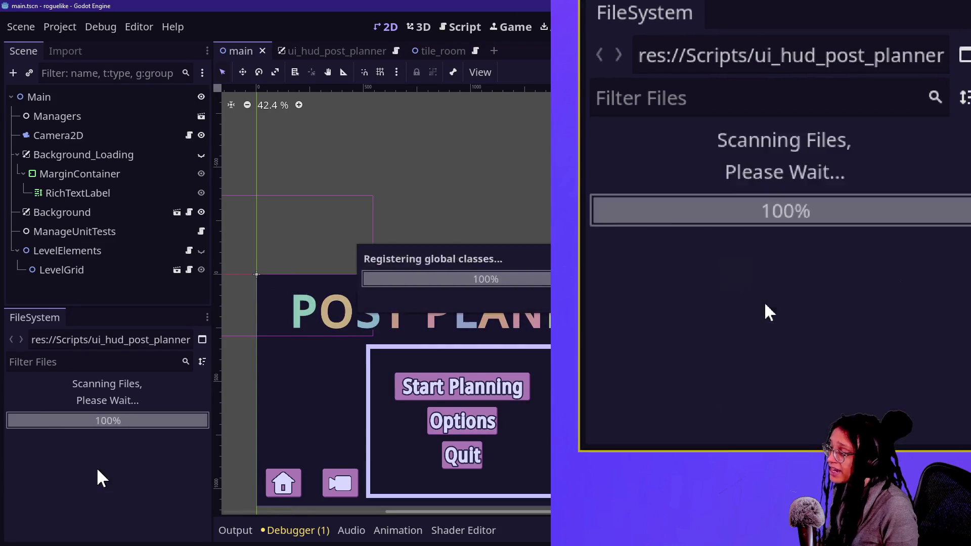
# Step: Rename ui_menu.gd to ui_menu_post_planner.gd
pyautogui.rightClick(81, 506)
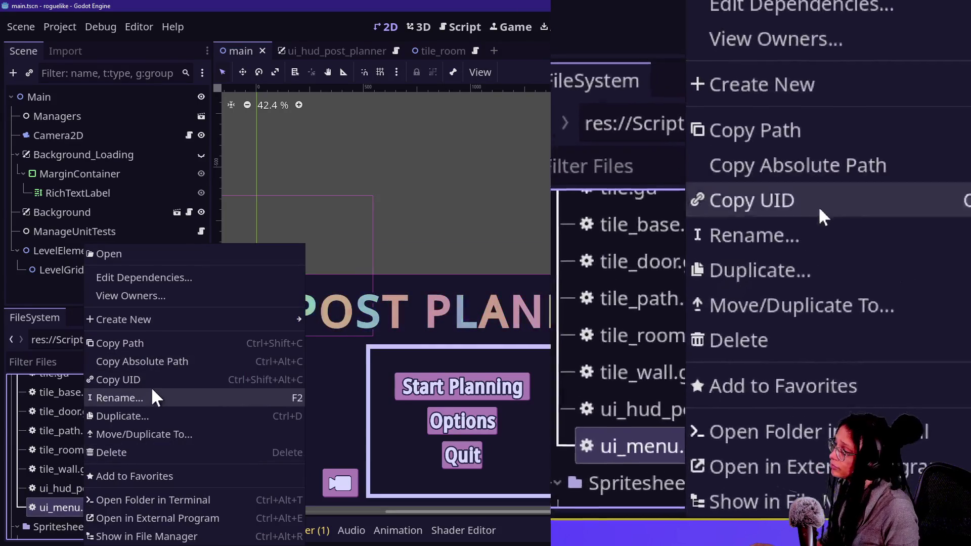
pyautogui.click(147, 399)
pyautogui.press('Right')
pyautogui.write('_post_planner')
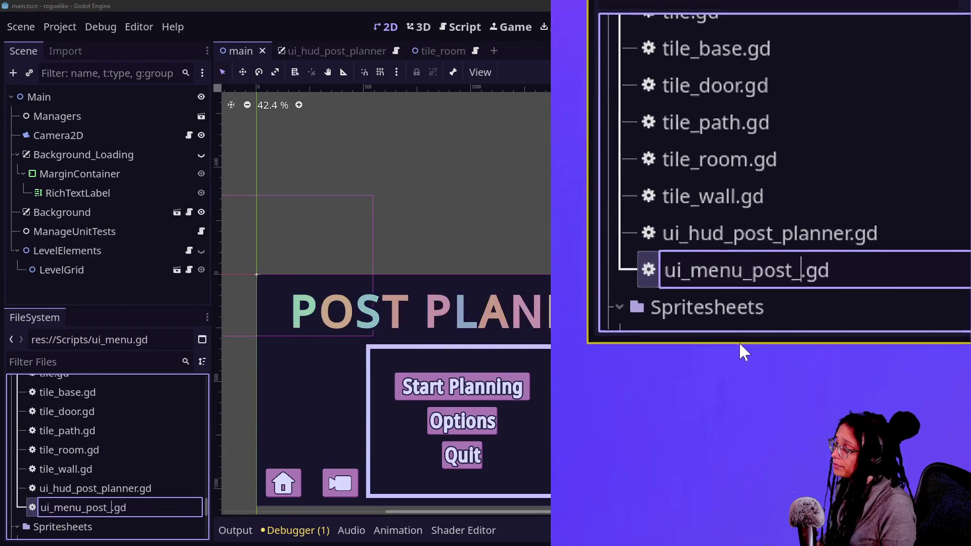
pyautogui.press('Return')
# Step: Find level_elements.gd and rename it to level_elements_post_planner.gd
pyautogui.scroll(-5, 66, 493)
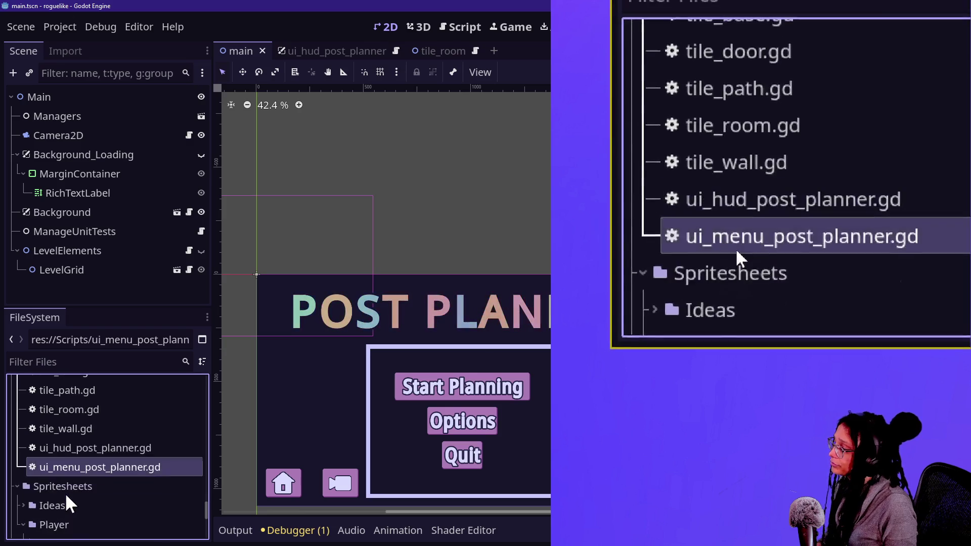
pyautogui.scroll(-4, 76, 484)
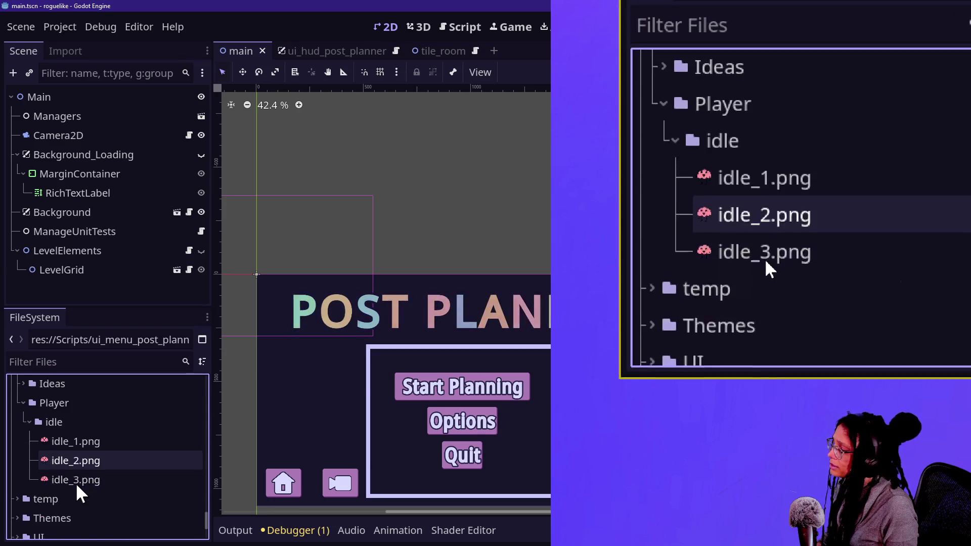
pyautogui.scroll(-1, 76, 482)
pyautogui.scroll(-1, 78, 481)
pyautogui.scroll(4, 77, 481)
pyautogui.click(60, 438)
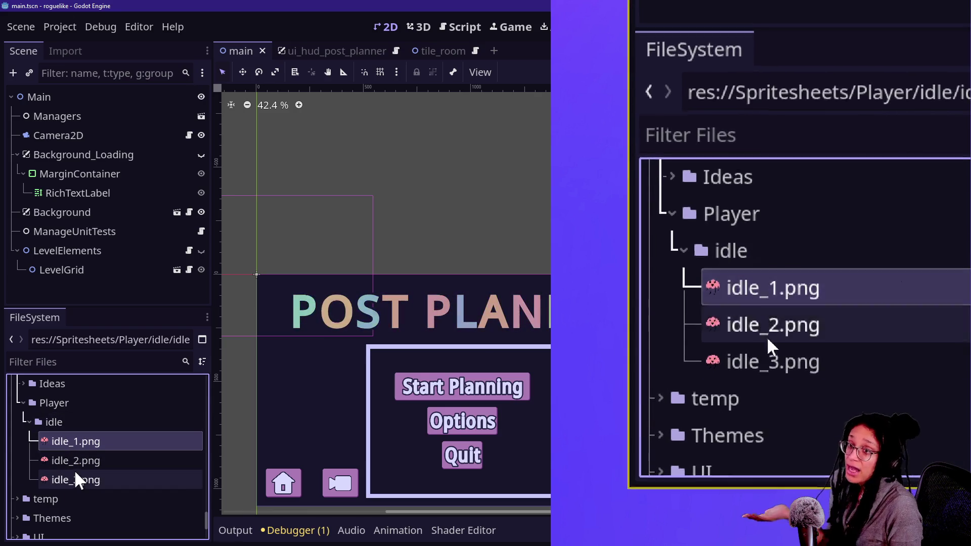
pyautogui.moveTo(94, 466)
pyautogui.scroll(-1, 93, 465)
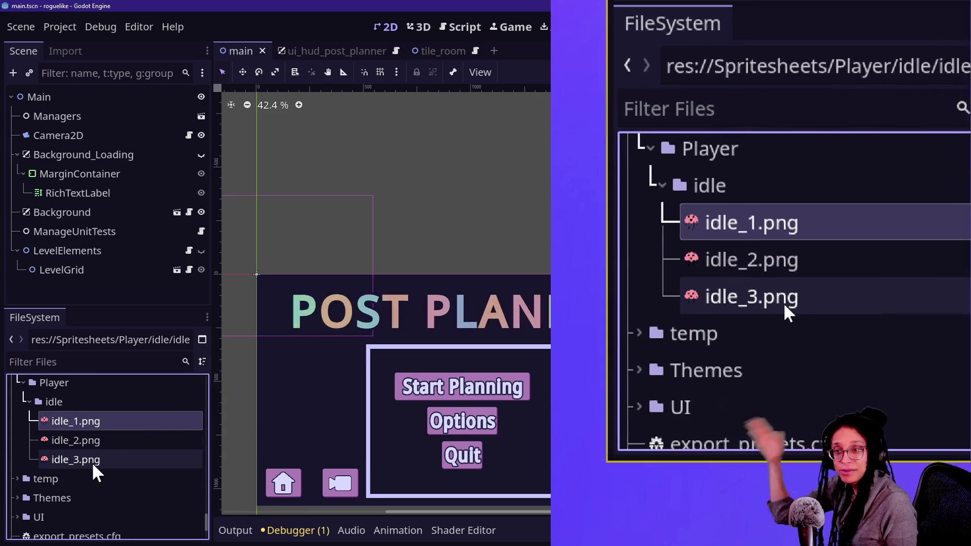
pyautogui.scroll(-5, 92, 473)
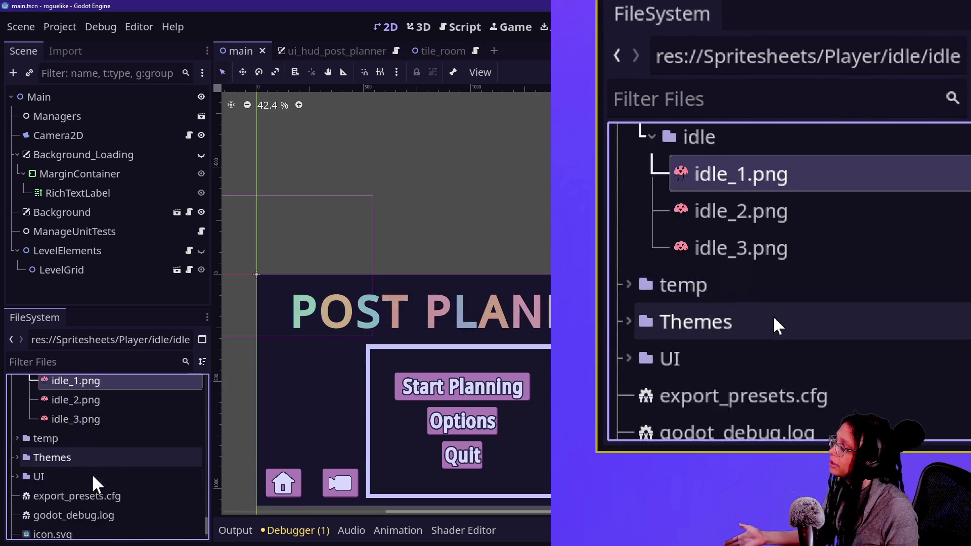
pyautogui.scroll(10, 102, 470)
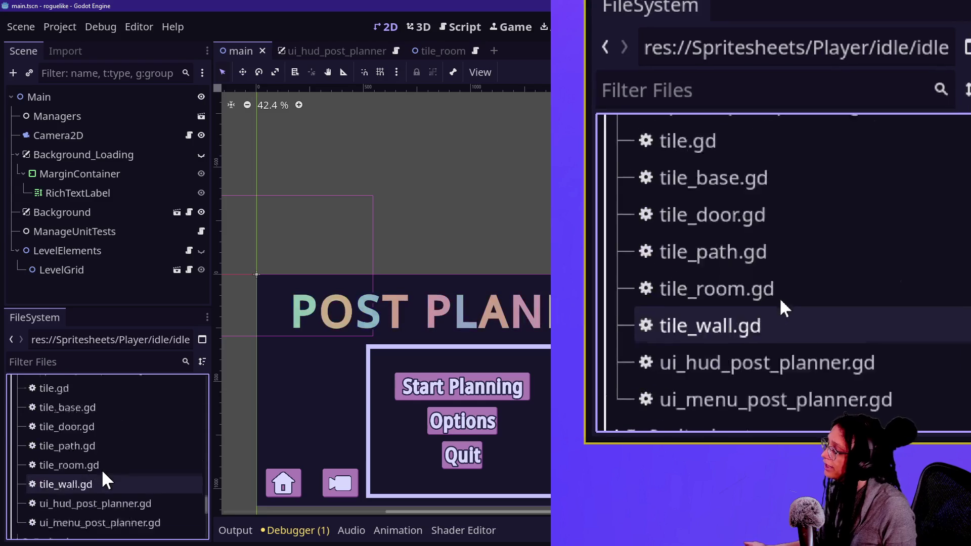
pyautogui.scroll(8, 104, 471)
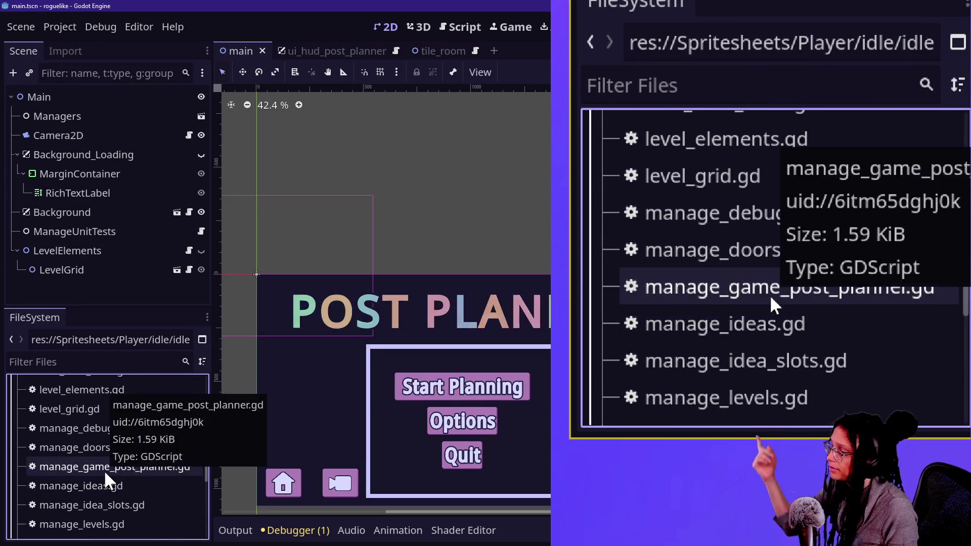
pyautogui.scroll(3, 104, 470)
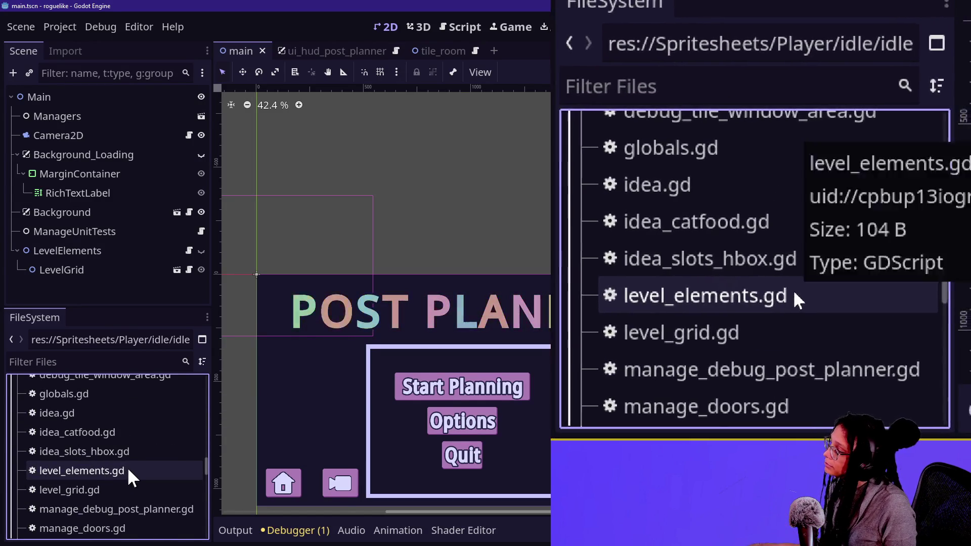
pyautogui.rightClick(127, 466)
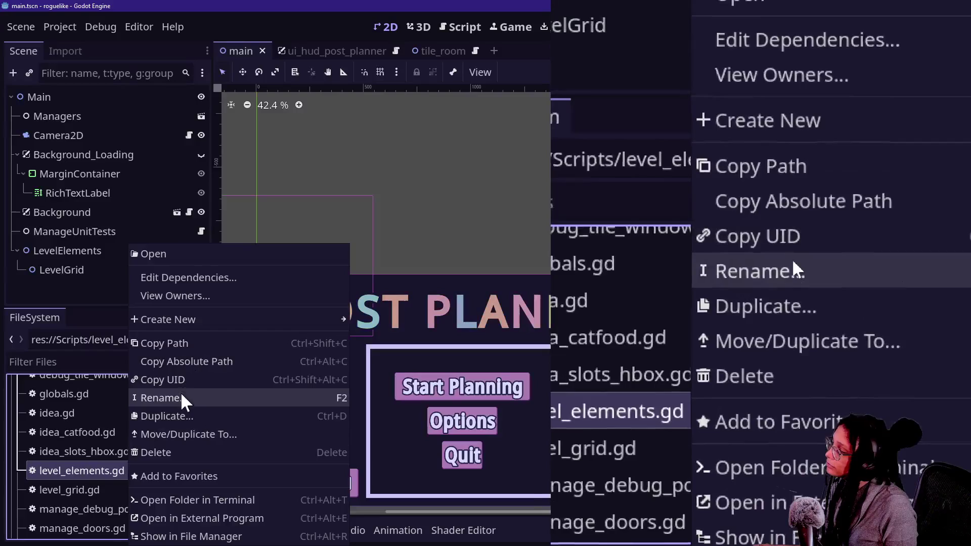
pyautogui.click(181, 398)
pyautogui.write('post_planner')
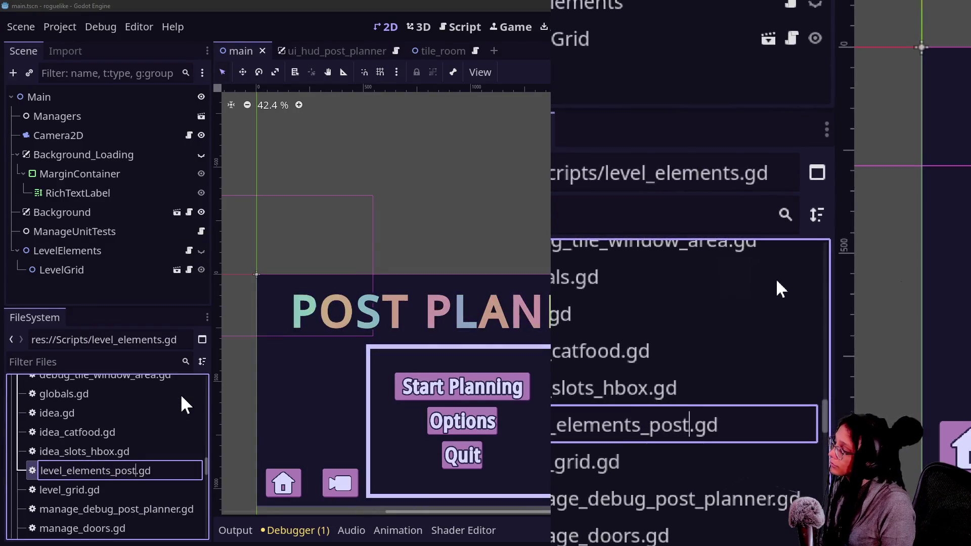
pyautogui.press('Return')
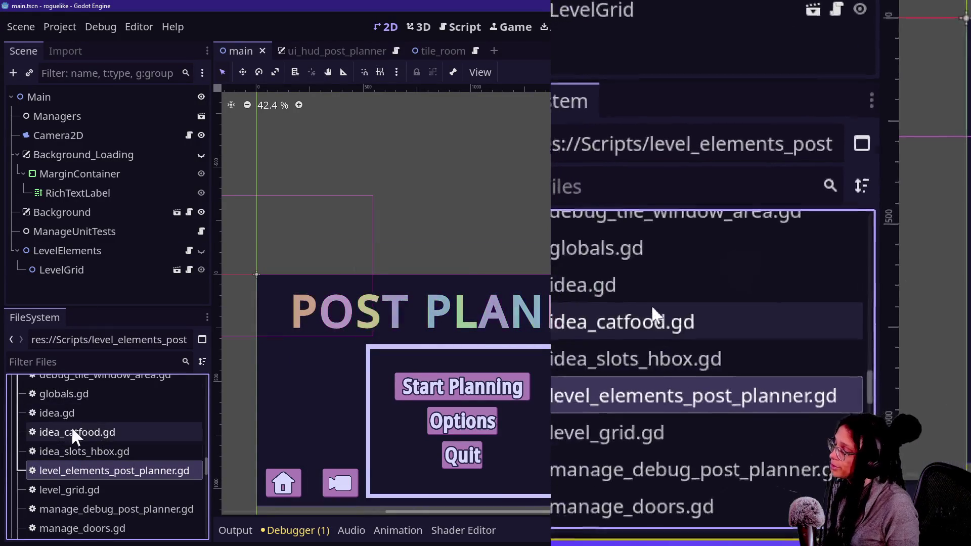
# Step: Rename background.gd and actor.gd to background_post_planner.gd and actor_post_planner.gd
pyautogui.scroll(5, 107, 397)
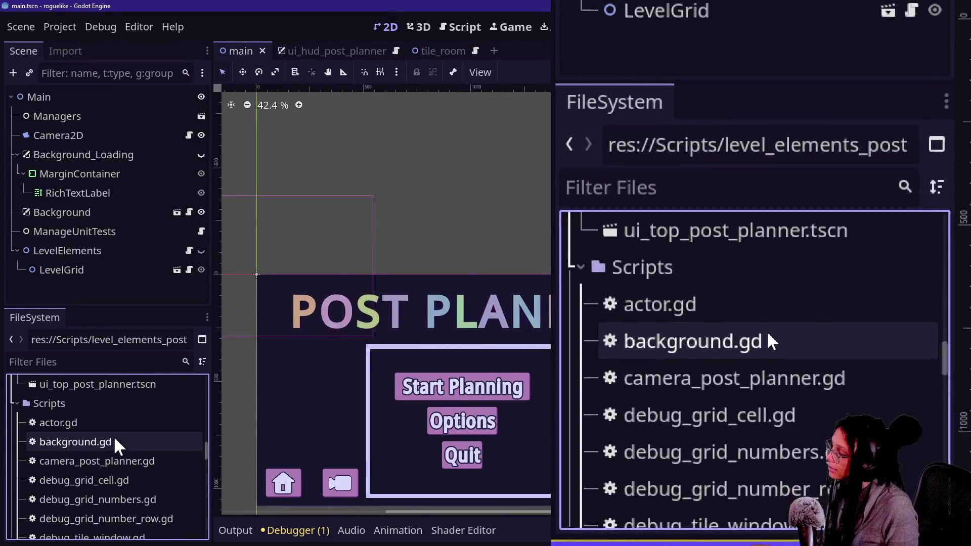
pyautogui.rightClick(114, 438)
pyautogui.click(143, 396)
pyautogui.press('Right')
pyautogui.write('_post')
pyautogui.write('_planner')
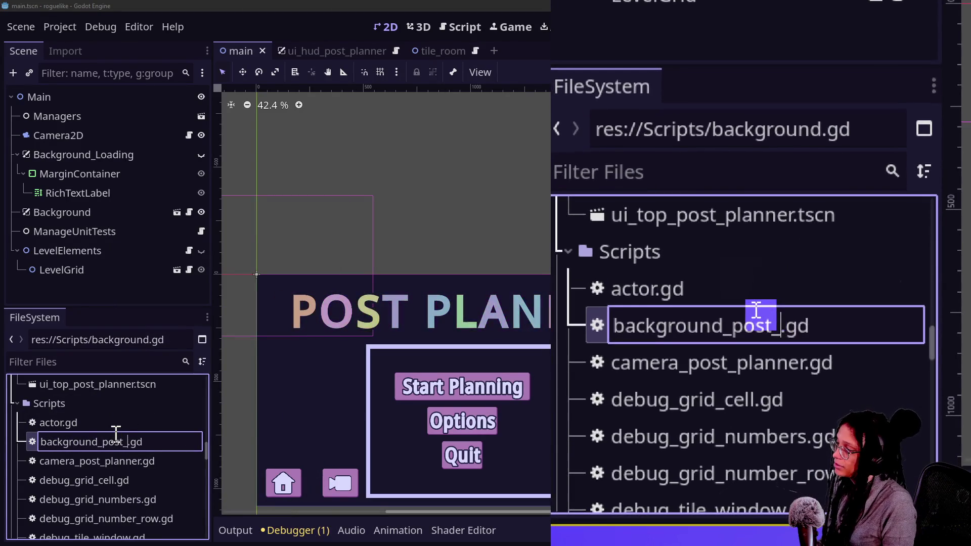
pyautogui.press('Return')
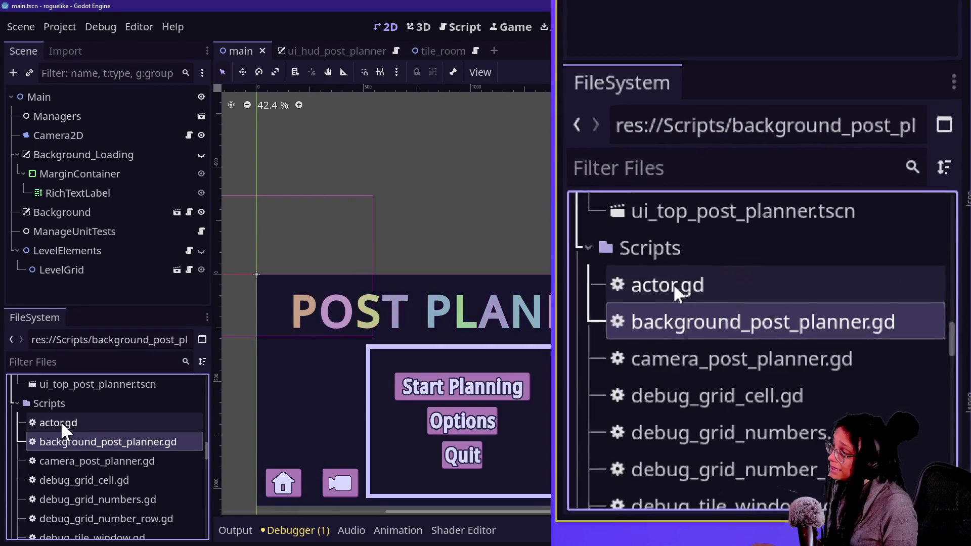
pyautogui.rightClick(60, 421)
pyautogui.click(74, 398)
pyautogui.press('Right')
pyautogui.write('_post')
pyautogui.write('_planner')
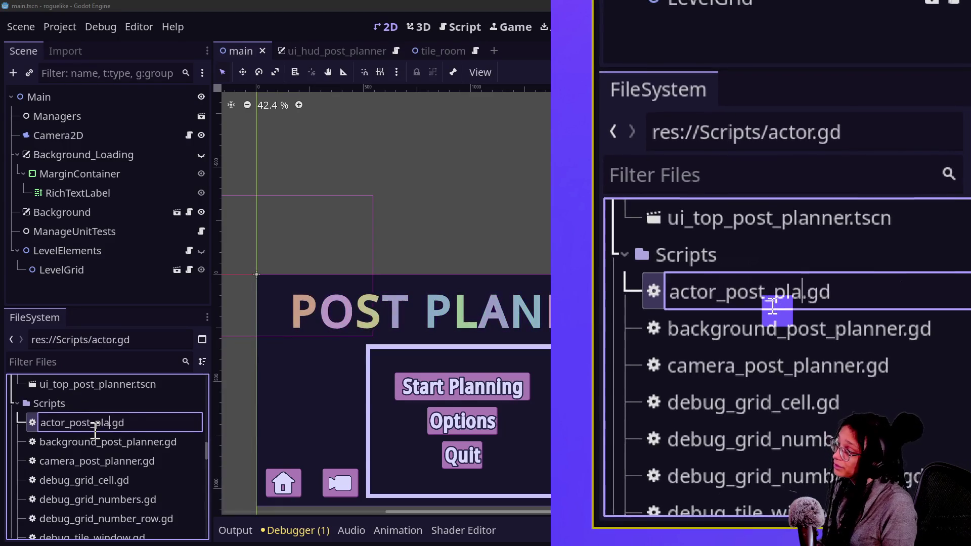
pyautogui.press('Return')
pyautogui.scroll(2, 96, 396)
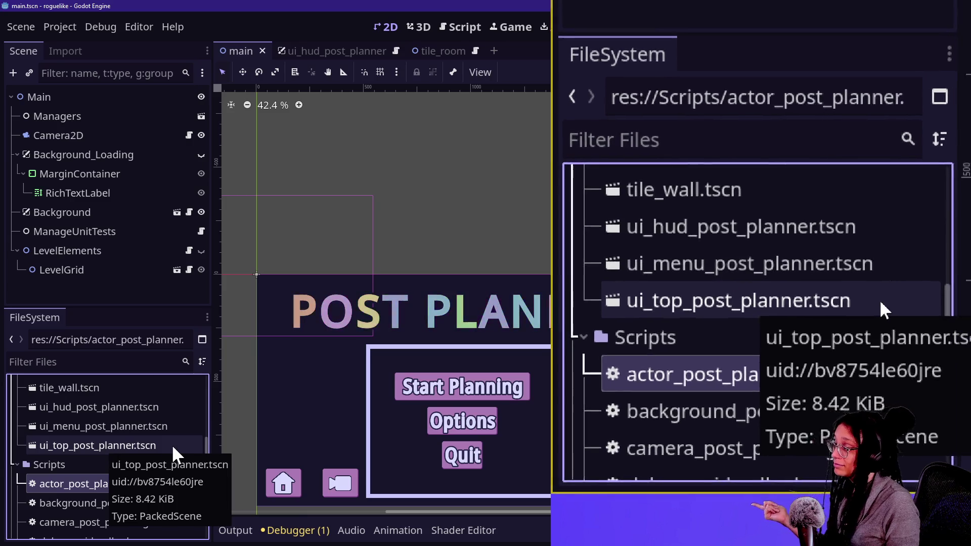
# Step: Rename temp.tscn to temp_post_planner.tscn
pyautogui.scroll(8, 142, 451)
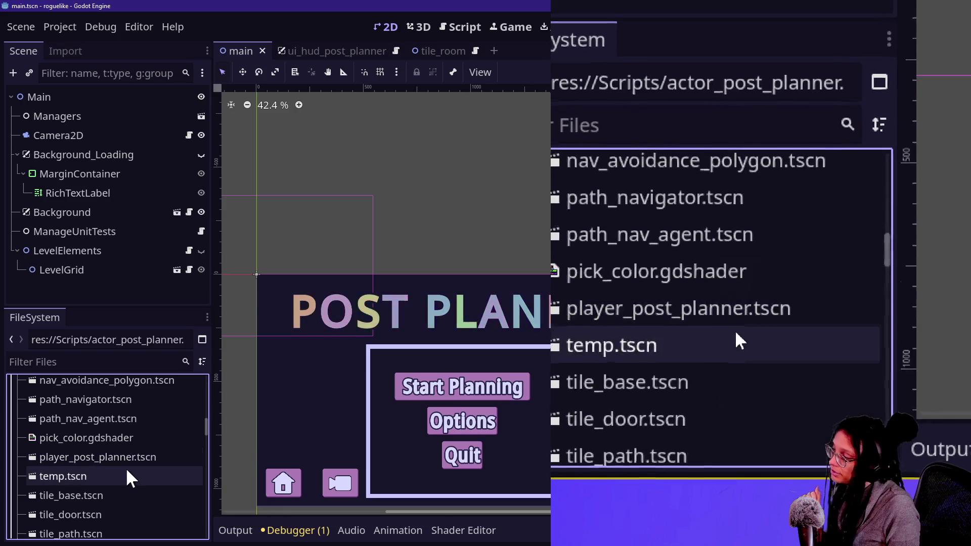
pyautogui.scroll(1, 128, 470)
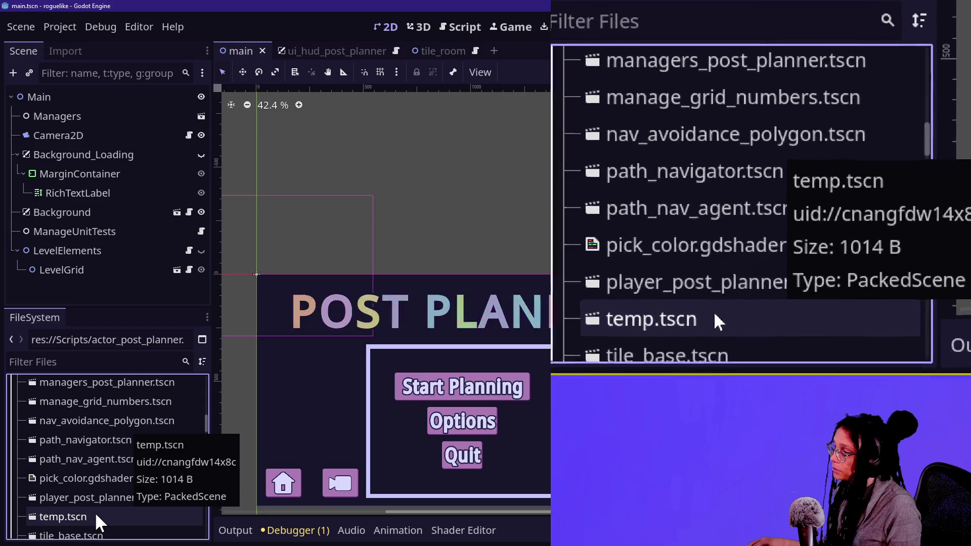
pyautogui.rightClick(93, 512)
pyautogui.click(186, 379)
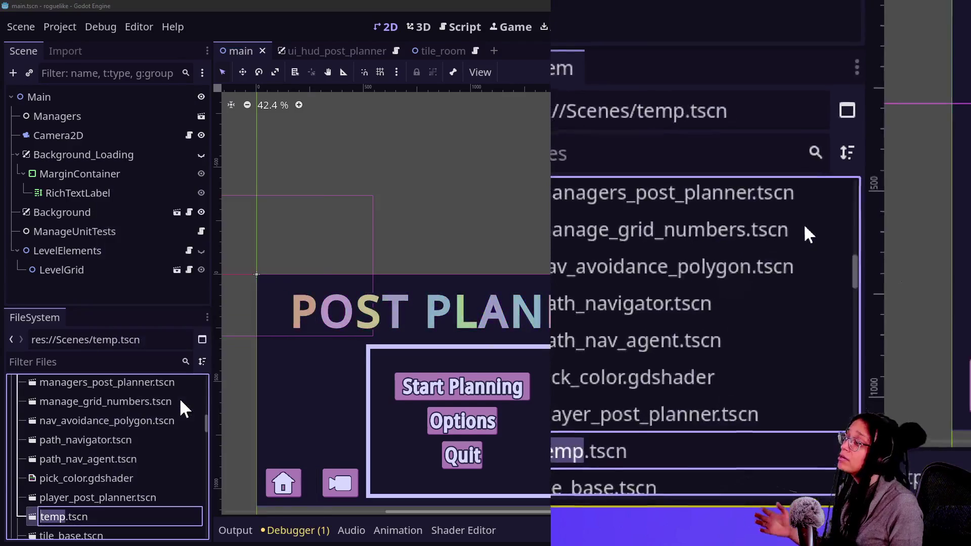
pyautogui.press('F2')
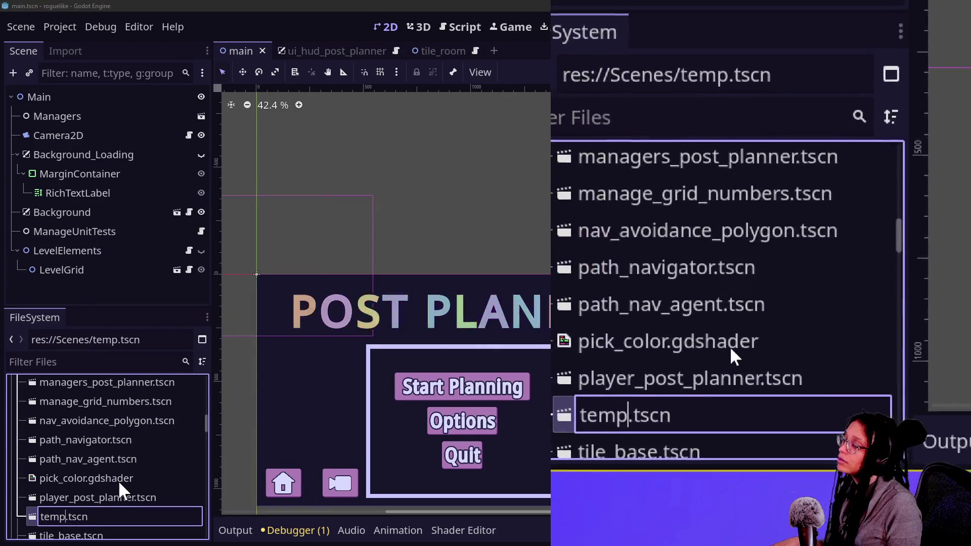
pyautogui.write('_post')
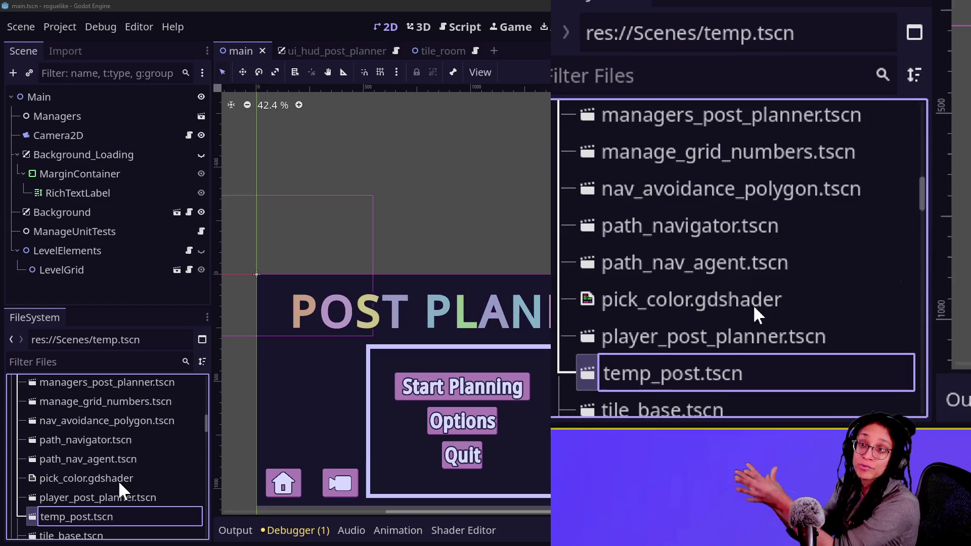
pyautogui.write('_planner')
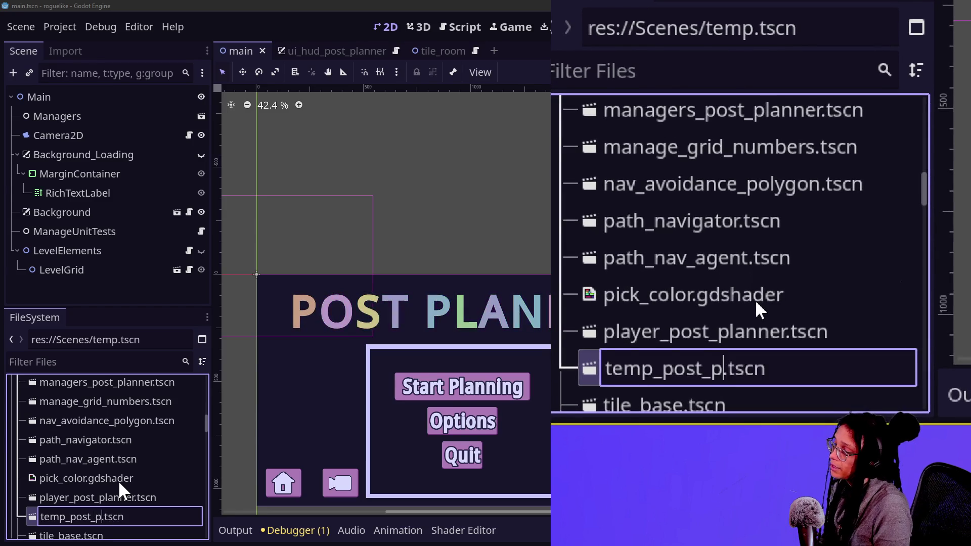
pyautogui.press('Return')
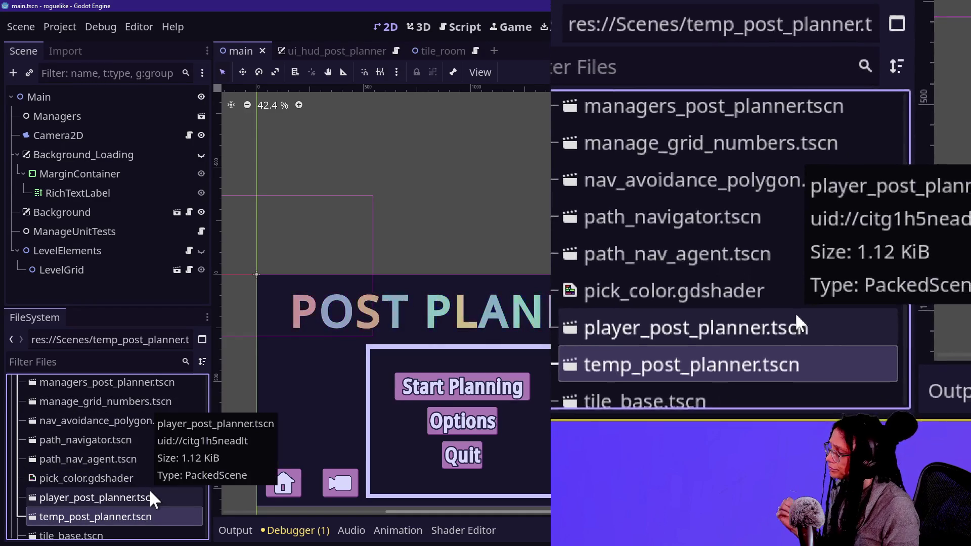
# Step: Rename path_navigator.tscn and path_nav_agent.tscn with the _post_planner suffix
pyautogui.click(104, 442)
pyautogui.rightClick(125, 443)
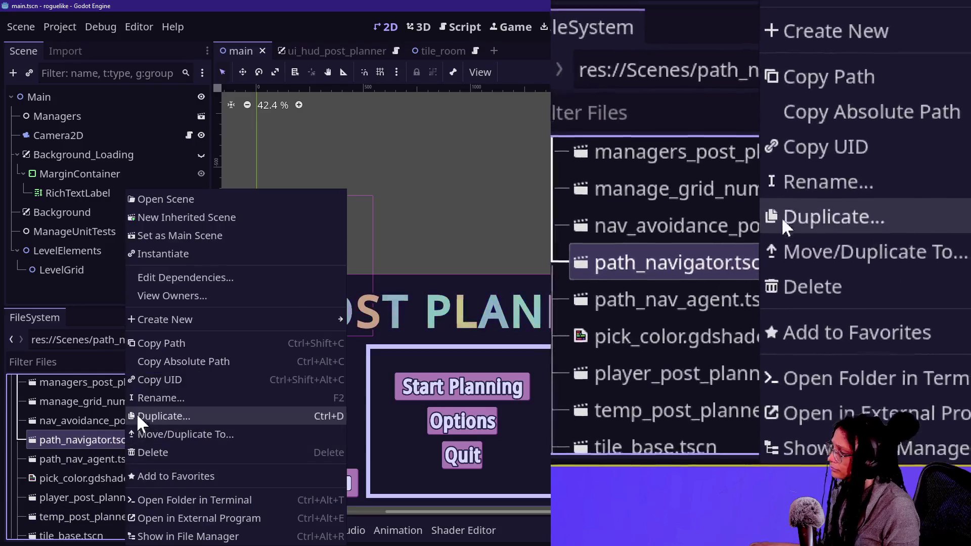
pyautogui.click(136, 416)
pyautogui.press('Right')
pyautogui.write('_post_planner')
pyautogui.press('Return')
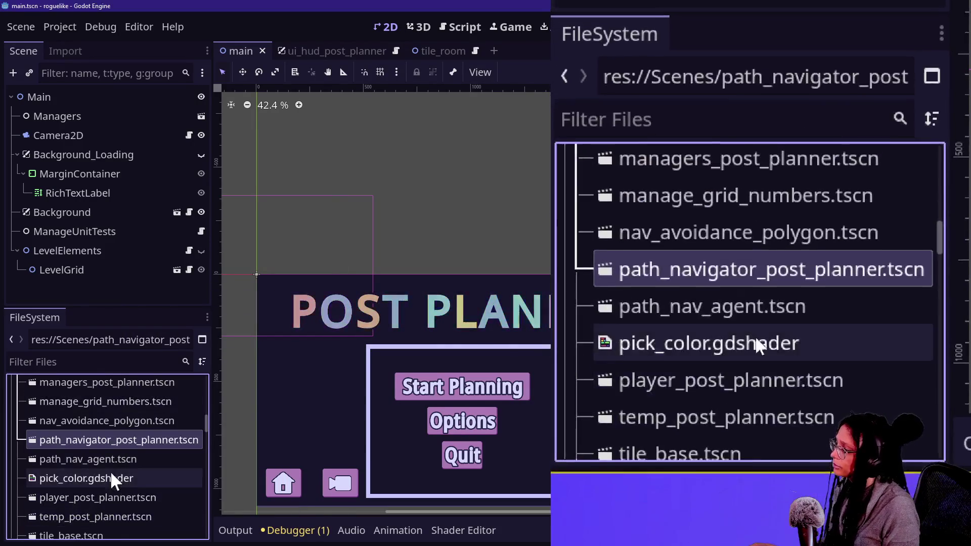
pyautogui.rightClick(106, 460)
pyautogui.click(128, 372)
pyautogui.press('Right')
pyautogui.write('_post_planner')
pyautogui.press('Return')
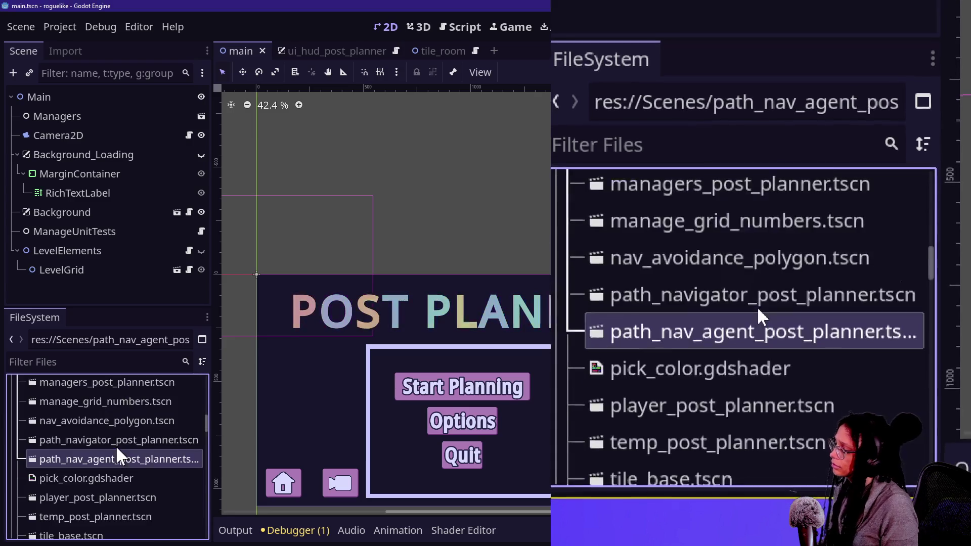
# Step: Rename button.tscn to button_post_planner.tscn
pyautogui.scroll(4, 117, 447)
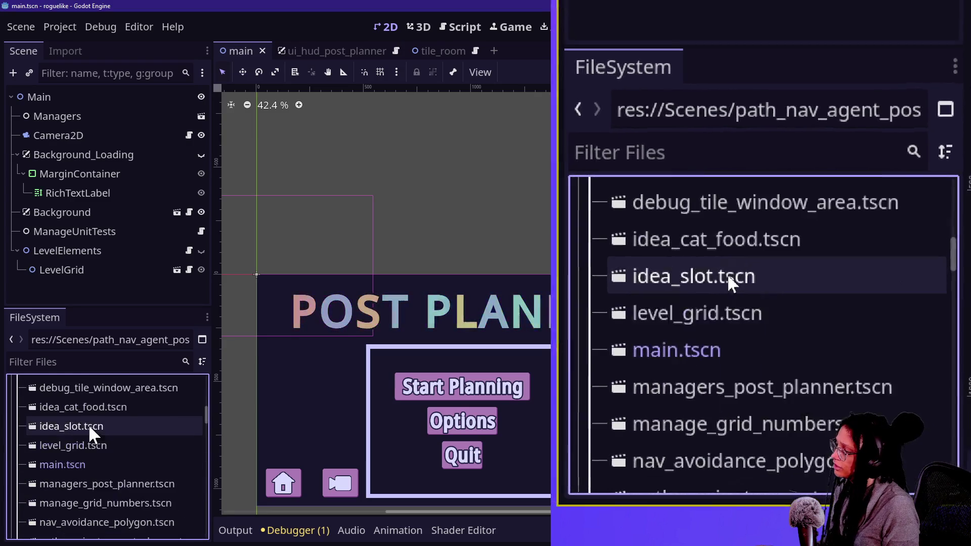
pyautogui.scroll(5, 88, 424)
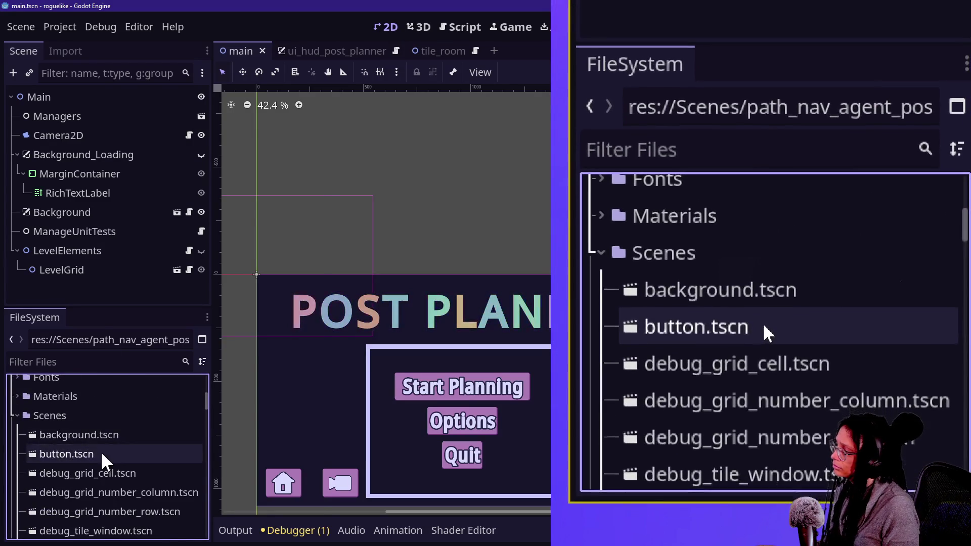
pyautogui.rightClick(101, 451)
pyautogui.click(138, 397)
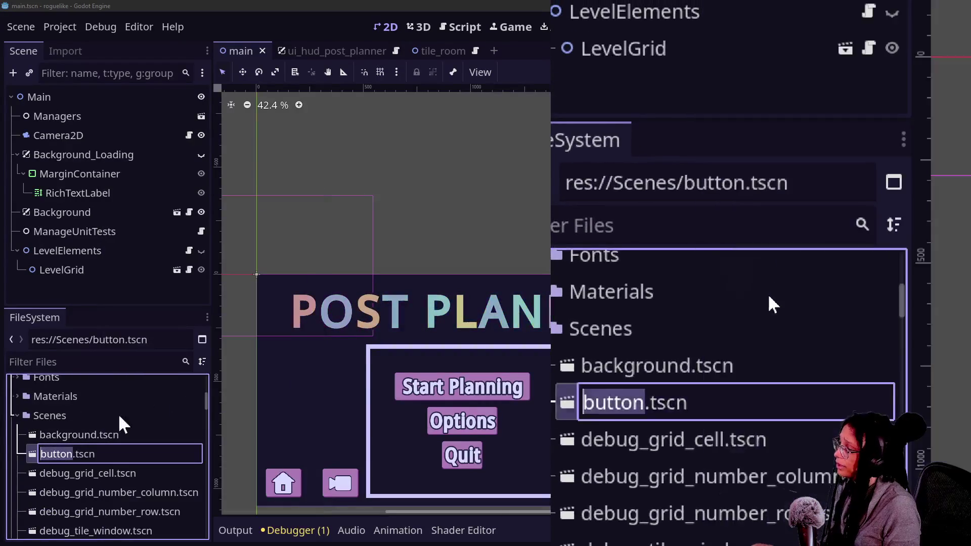
pyautogui.click(84, 462)
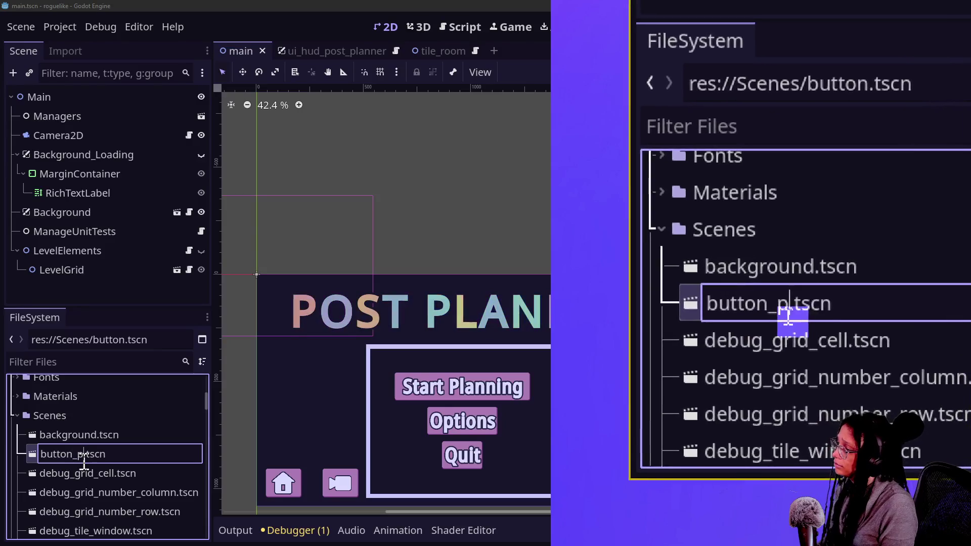
pyautogui.write('ner')
pyautogui.press('Return')
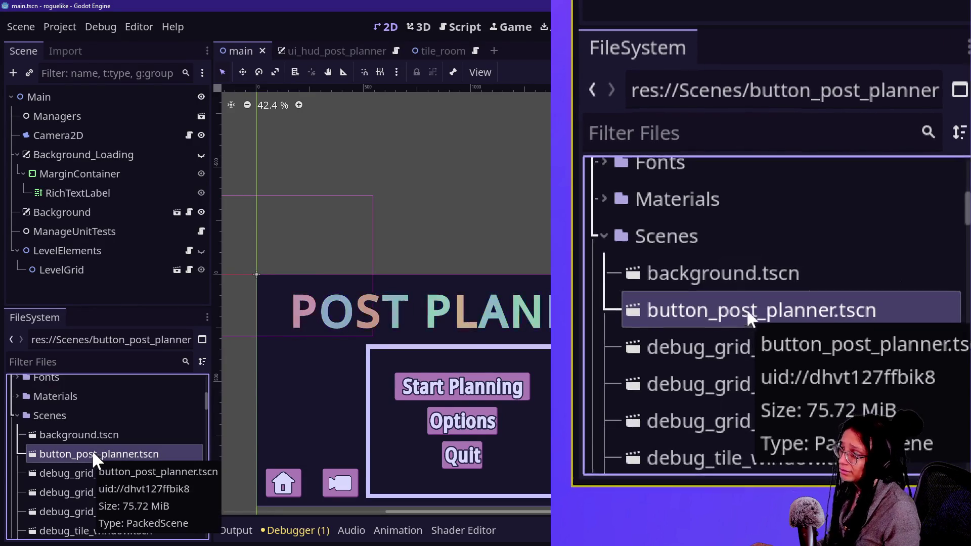
# Step: Start renaming background.tscn with the _post_planner suffix
pyautogui.rightClick(92, 435)
pyautogui.click(118, 398)
pyautogui.press('Right')
pyautogui.write('_post_plann')
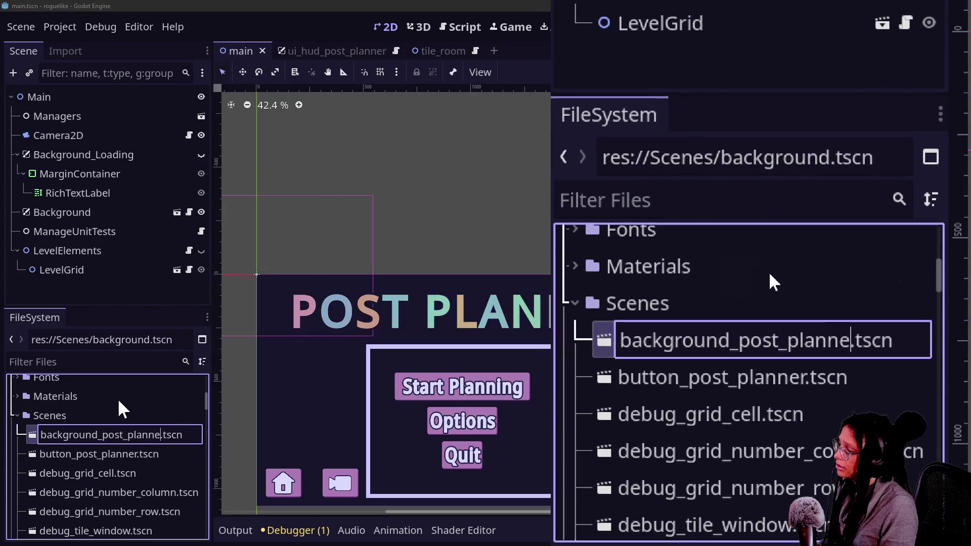
pyautogui.press('Escape')
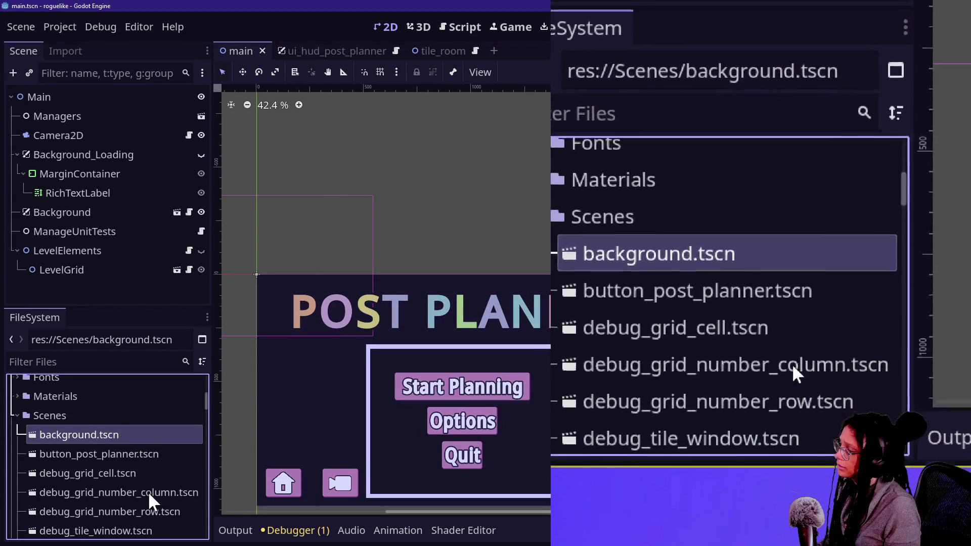
pyautogui.click(107, 454)
# Step: Check that background_post_planner.tscn now appears in the Scenes folder
pyautogui.click(102, 435)
pyautogui.scroll(3, 102, 435)
pyautogui.scroll(3, 102, 435)
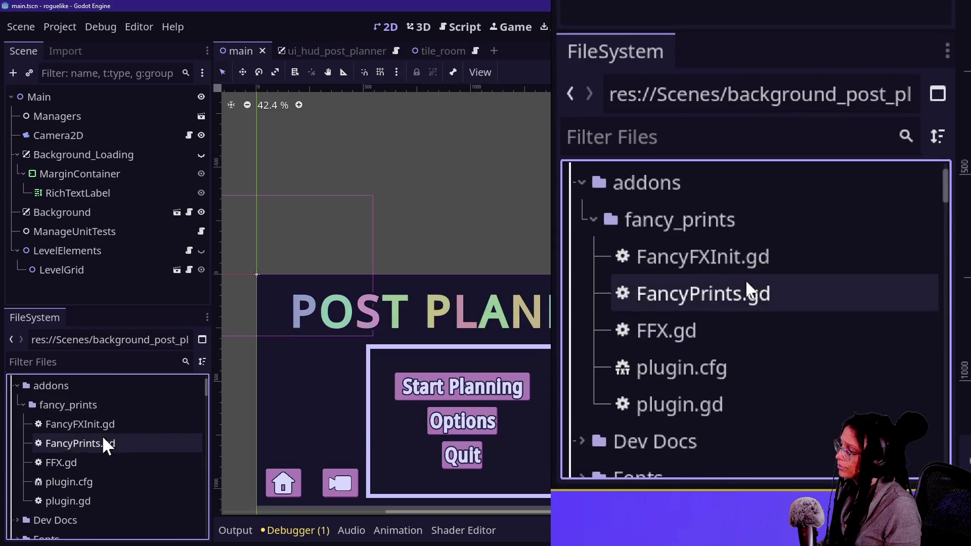
pyautogui.scroll(-3, 102, 435)
# Step: Expand Materials > Gradient to inspect debug_tile_target.tres, then run the project
pyautogui.click(17, 497)
pyautogui.scroll(-1, 80, 495)
pyautogui.scroll(-1, 77, 490)
pyautogui.click(24, 475)
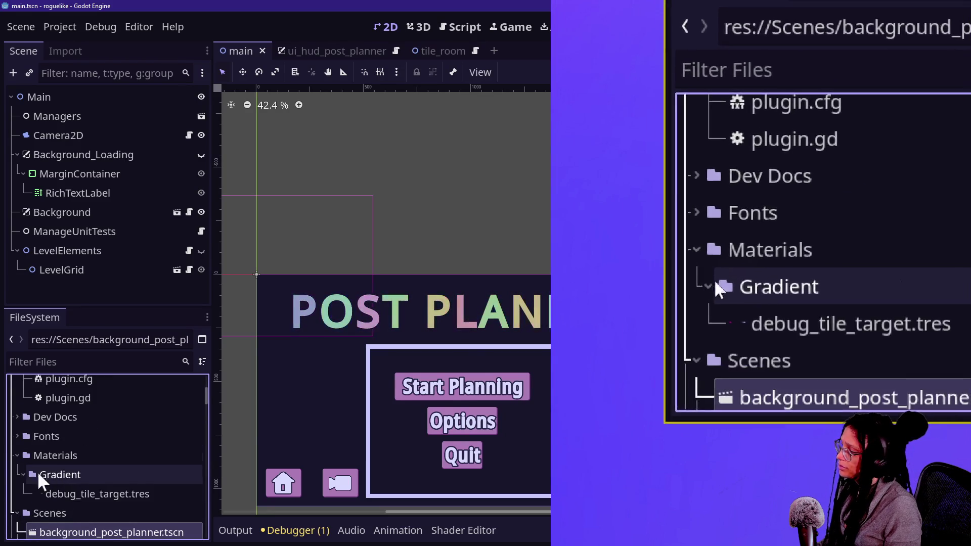
pyautogui.click(97, 495)
pyautogui.scroll(6, 98, 497)
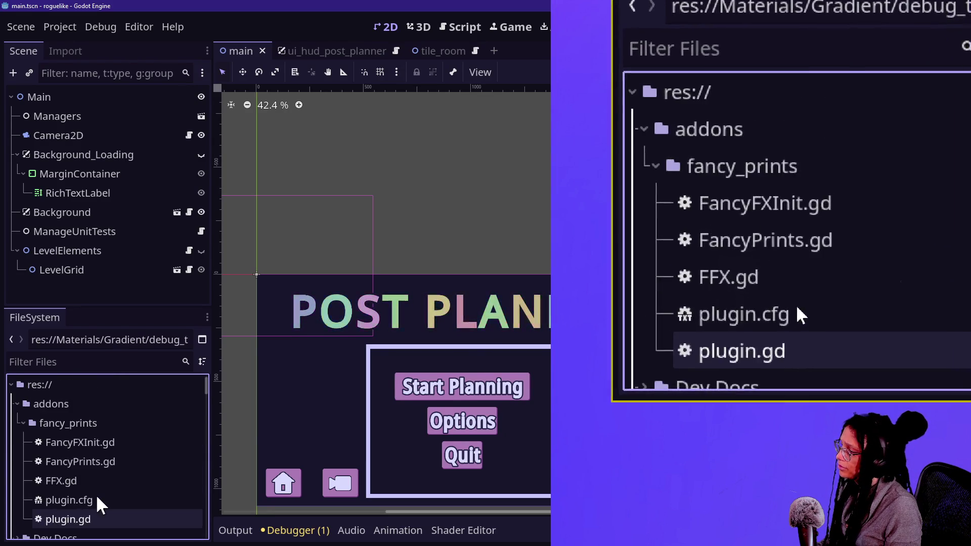
pyautogui.scroll(-6, 97, 503)
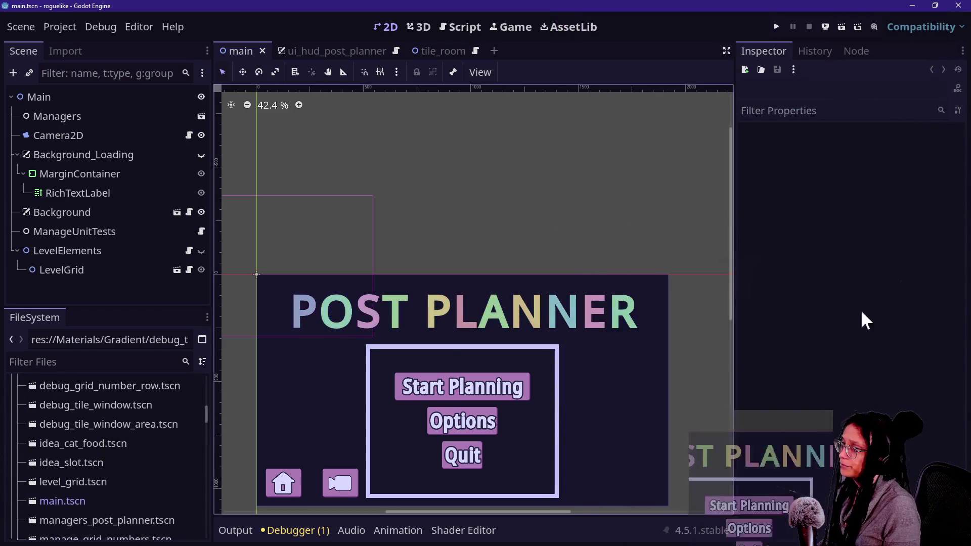
pyautogui.click(777, 26)
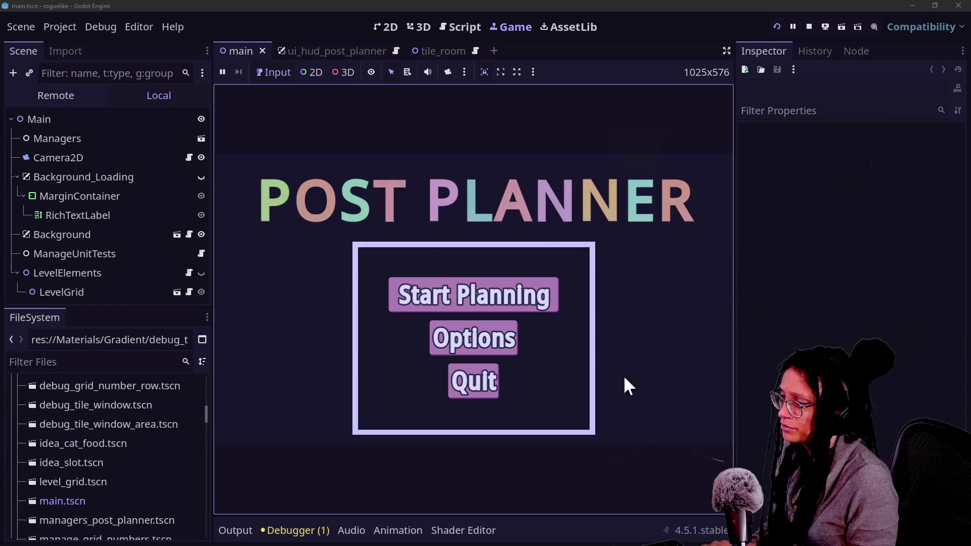
# Step: Start Planning in the running game, stop the test run, and quit the Godot editor
pyautogui.click(519, 306)
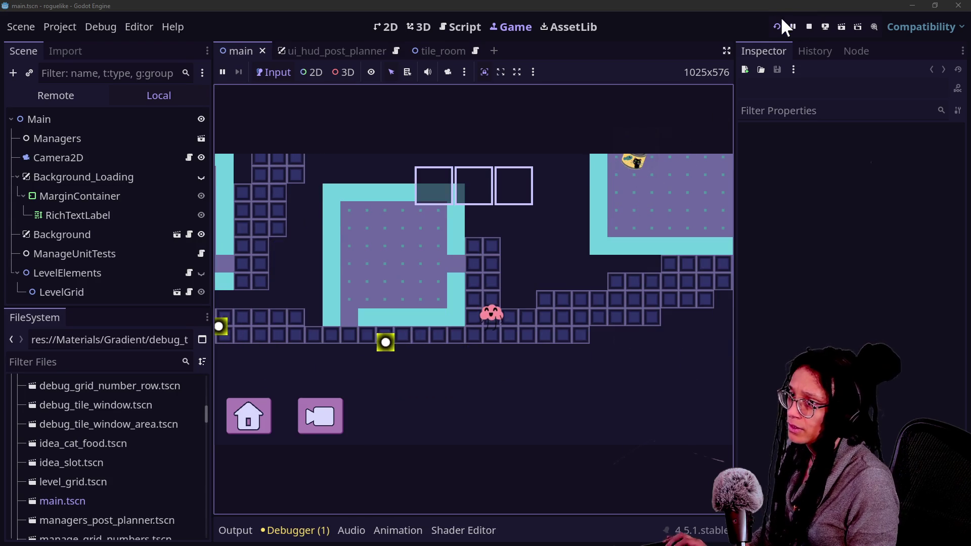
pyautogui.click(782, 25)
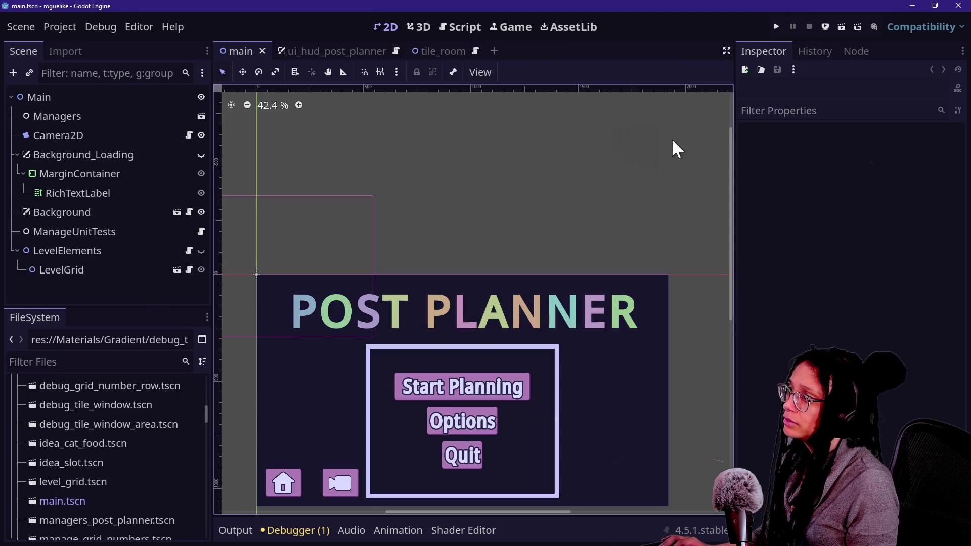
pyautogui.click(958, 5)
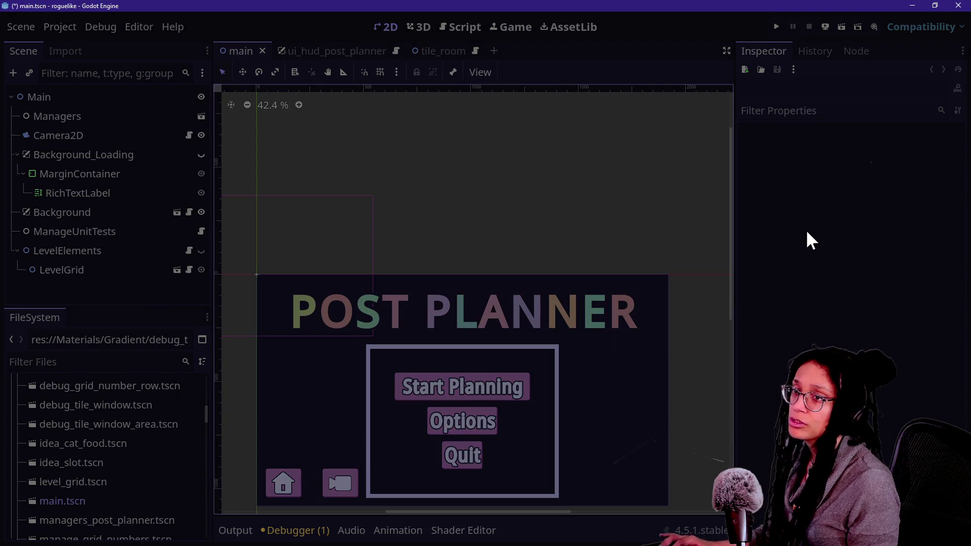
pyautogui.hotkey('alt', 'Tab')
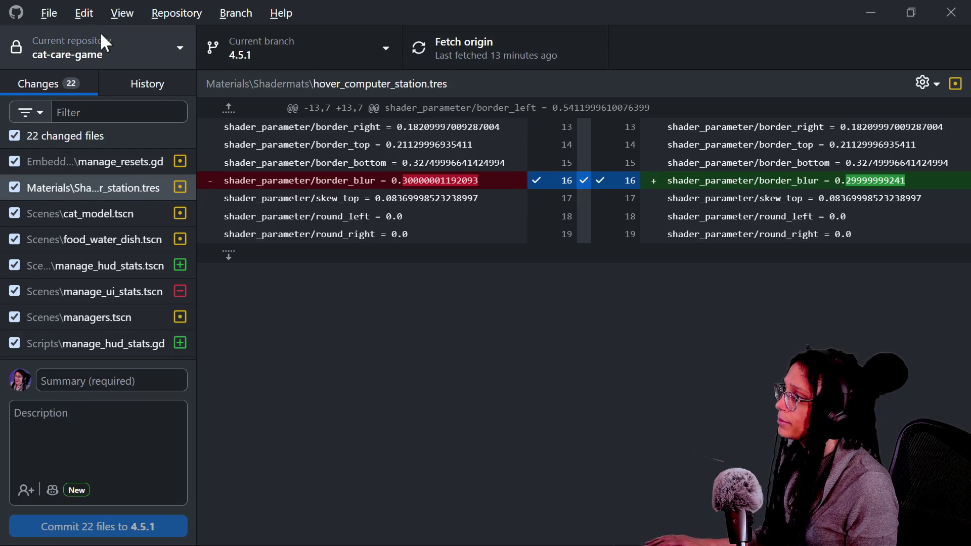
# Step: Switch GitHub Desktop's current repository to roguelike
pyautogui.click(99, 29)
pyautogui.press('Escape')
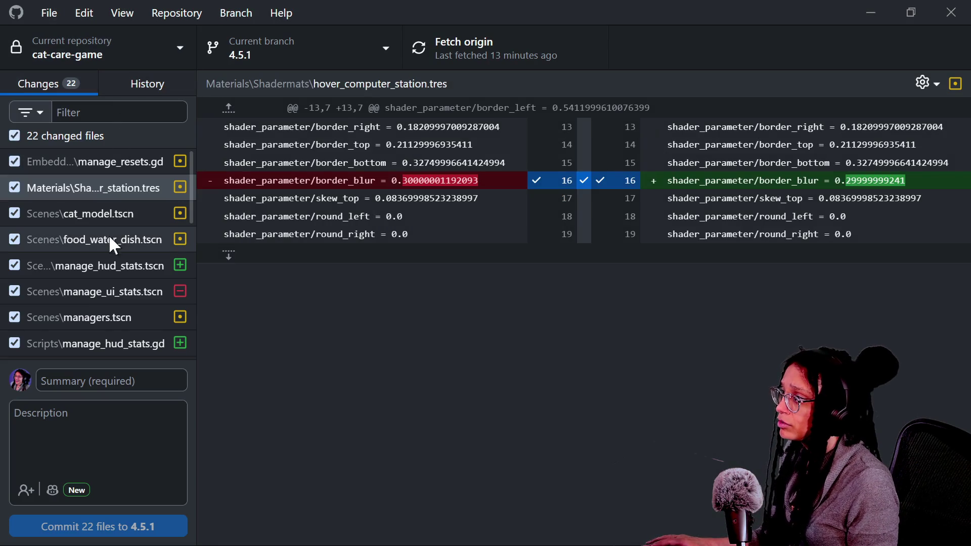
pyautogui.click(110, 60)
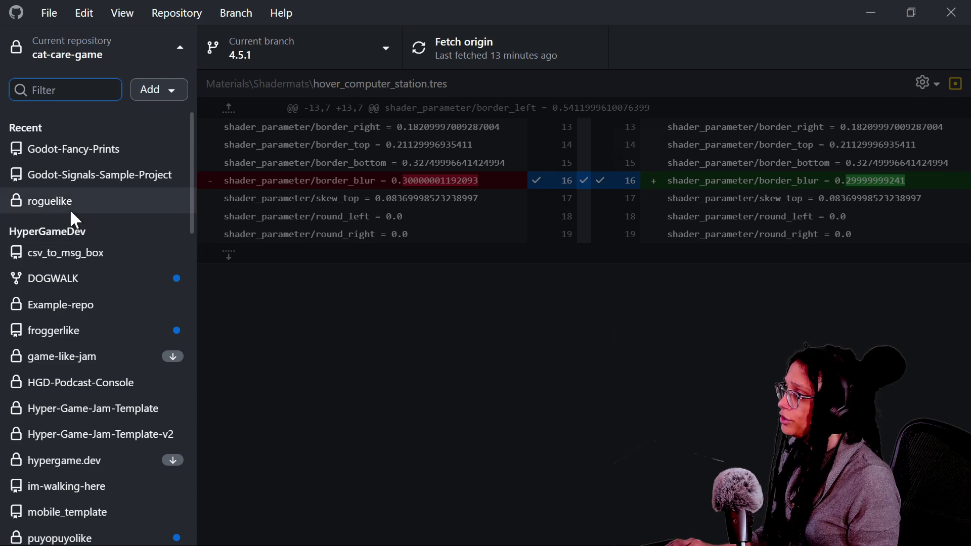
pyautogui.click(70, 207)
# Step: Commit the 90 changes to main as 'name changes for uniqueness' and push to origin
pyautogui.click(99, 387)
pyautogui.write('f')
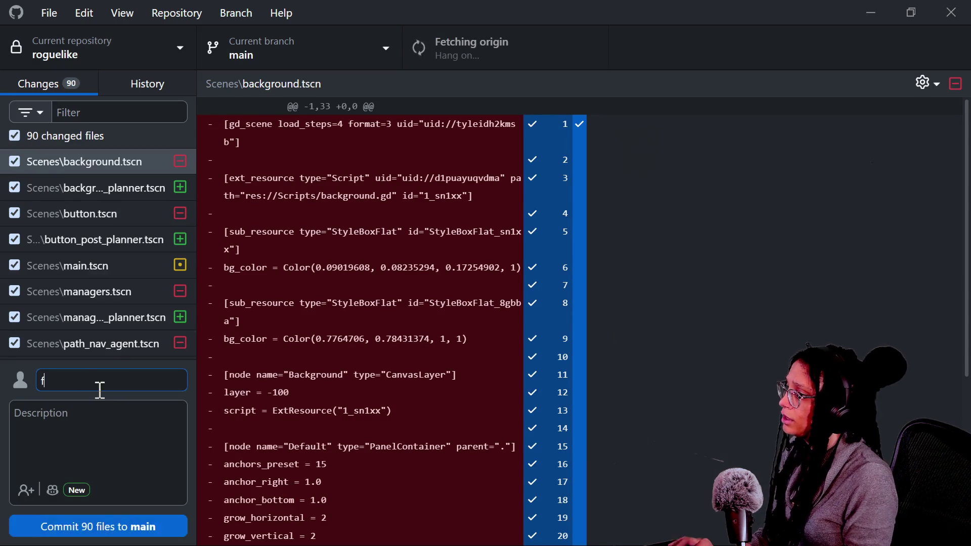
pyautogui.press('BackSpace')
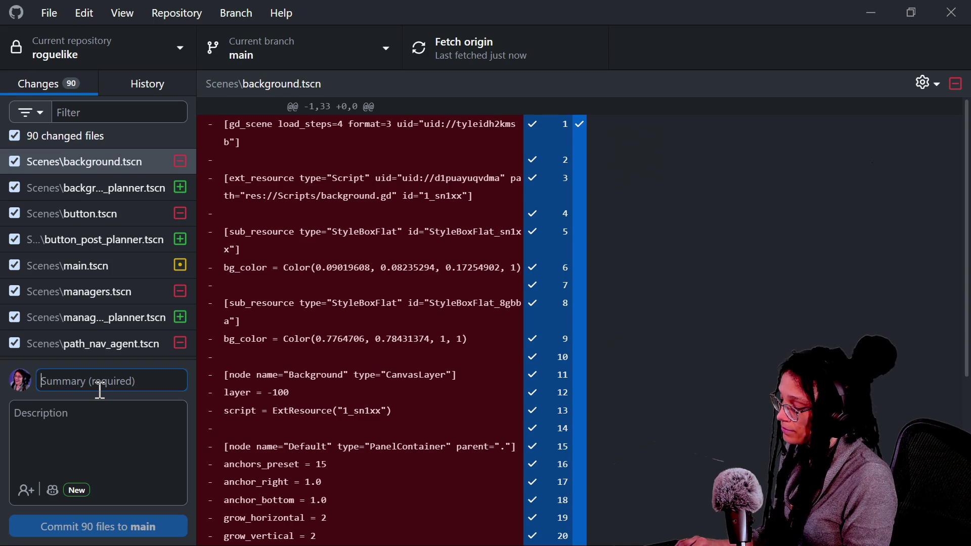
pyautogui.write('name changes for uniqueness')
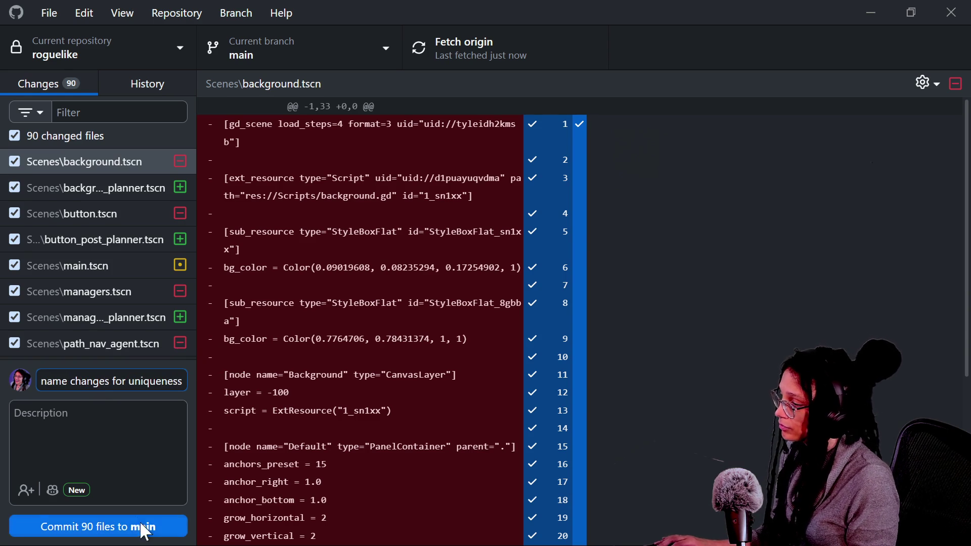
pyautogui.click(126, 527)
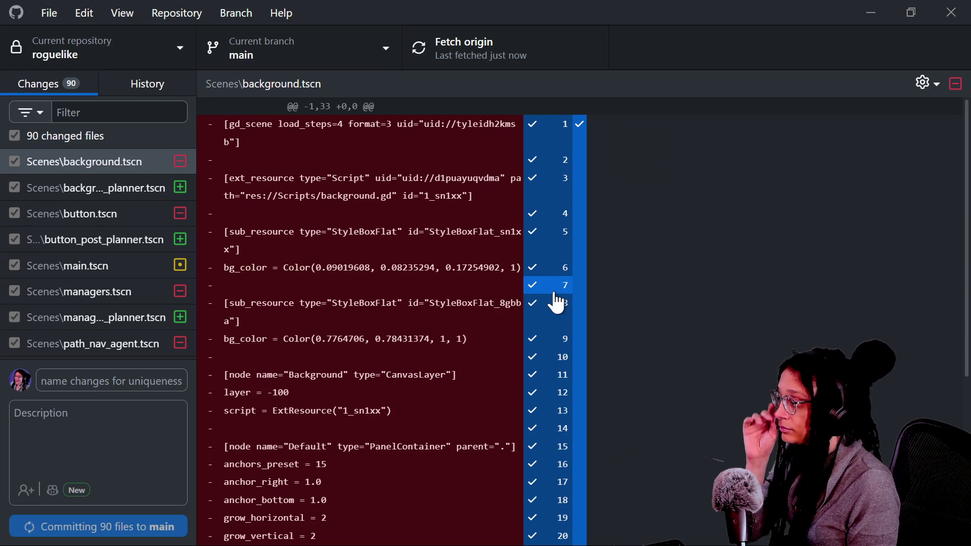
pyautogui.scroll(-5, 32, 255)
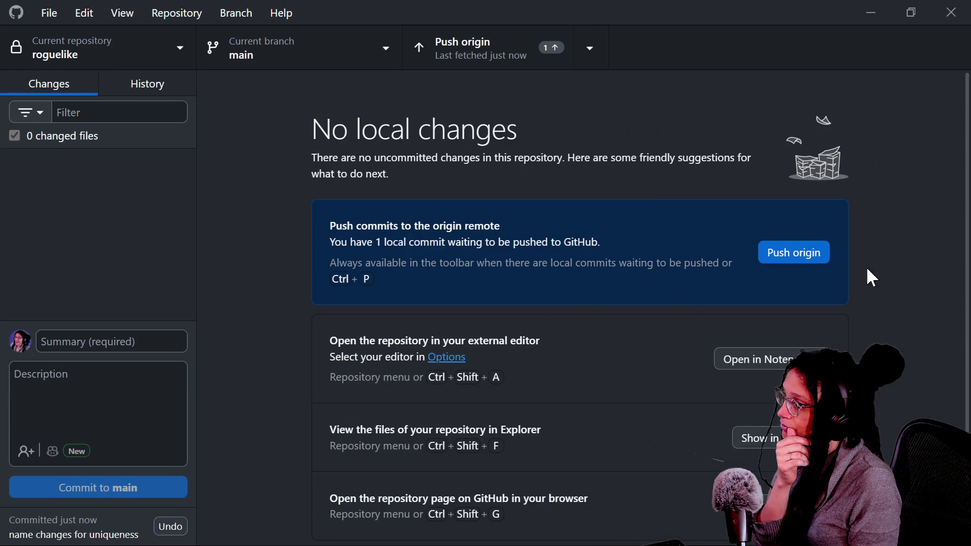
pyautogui.click(803, 263)
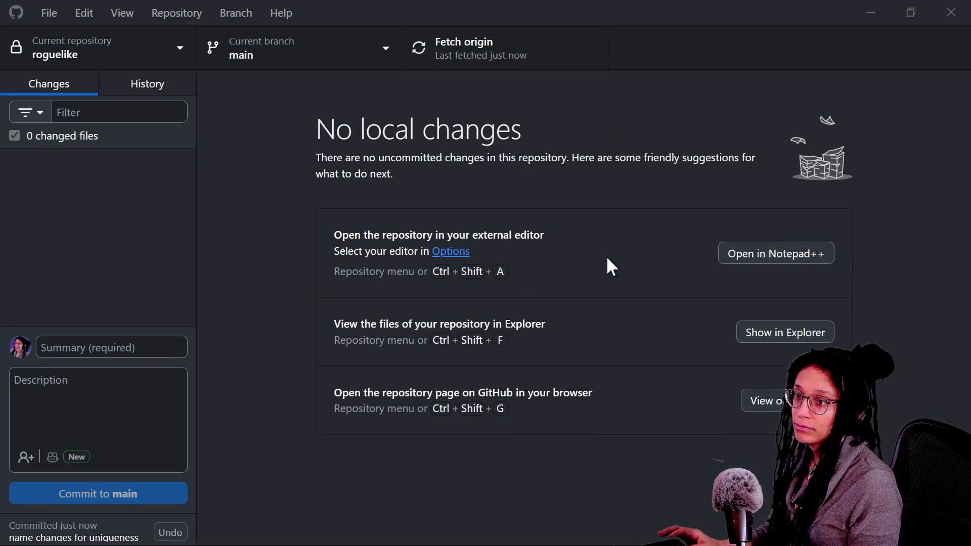
pyautogui.hotkey('ctrl', 'shift', 'f')
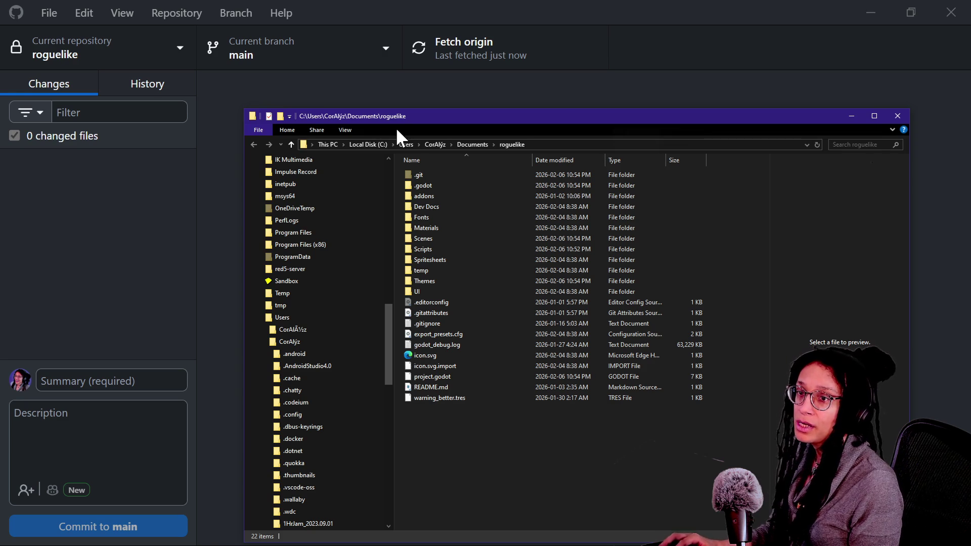
# Step: Open cat-care-game3's Embedded Games/post_planner folder in a second Explorer window
pyautogui.moveTo(433, 16); pyautogui.dragTo(372, 32)
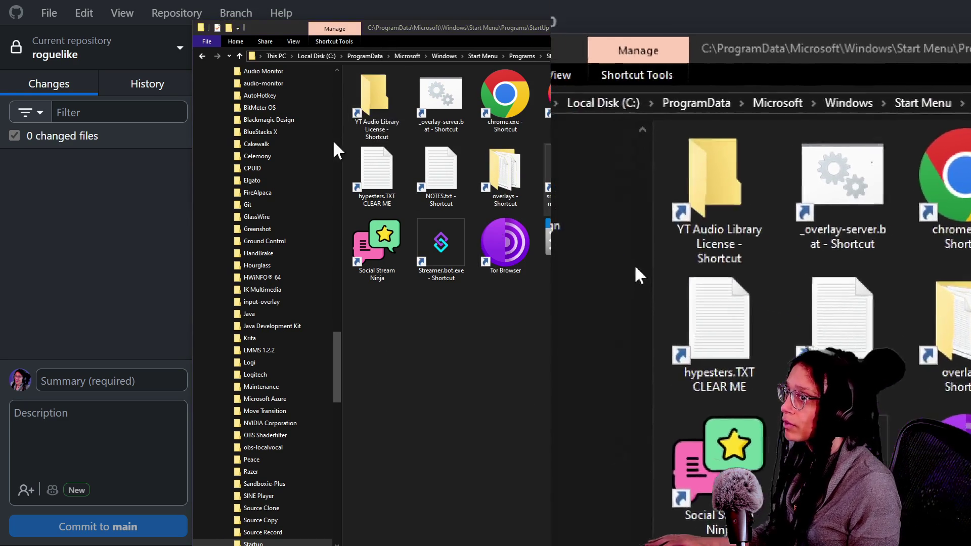
pyautogui.scroll(11, 279, 169)
pyautogui.scroll(15, 276, 168)
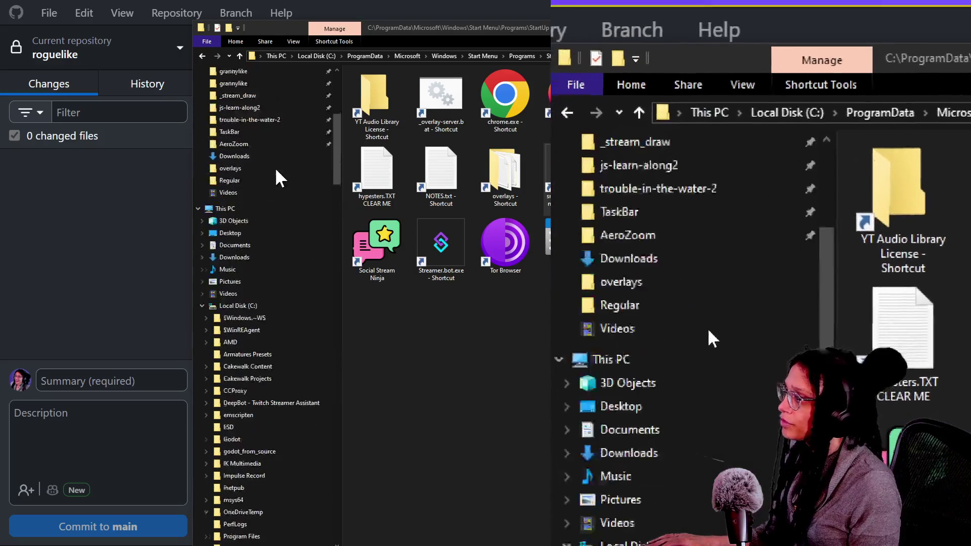
pyautogui.click(263, 142)
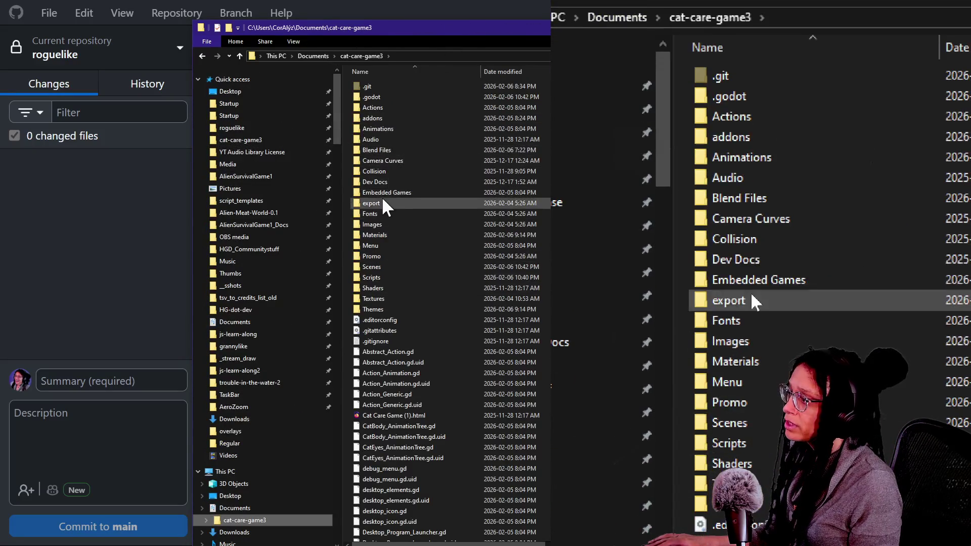
pyautogui.doubleClick(380, 193)
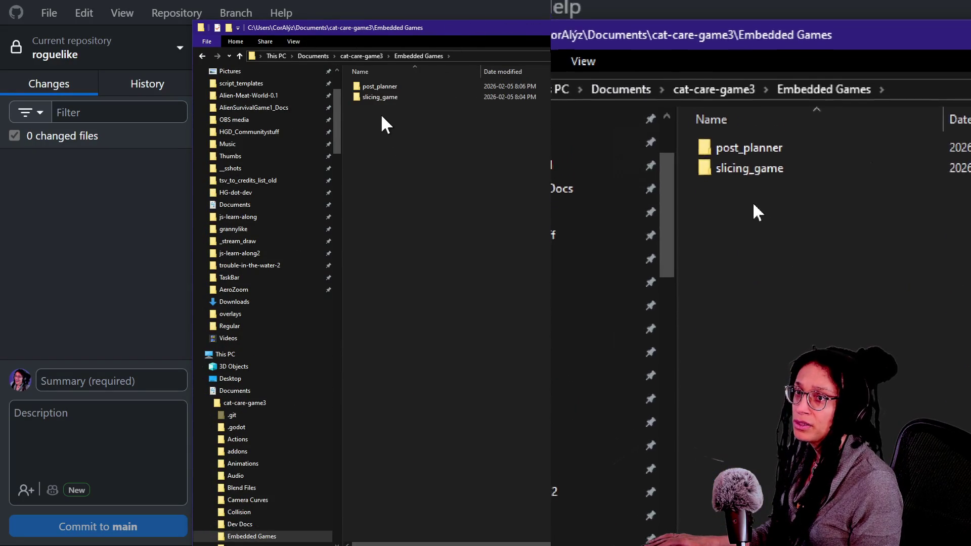
pyautogui.click(375, 96)
pyautogui.doubleClick(372, 85)
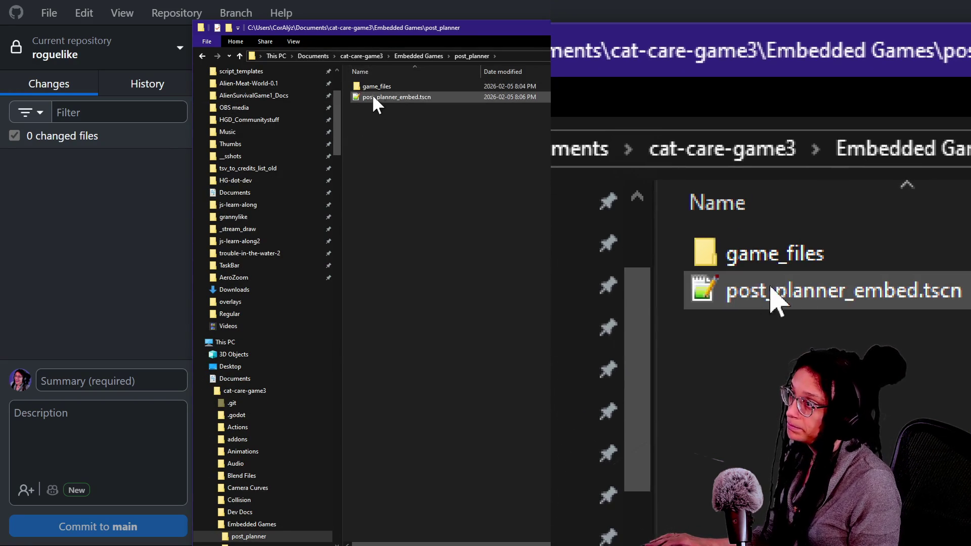
pyautogui.moveTo(382, 84)
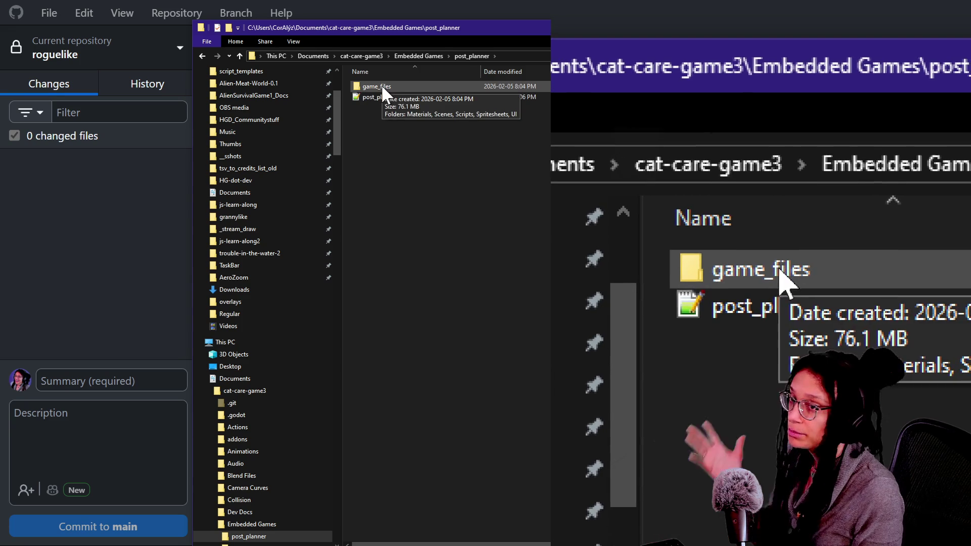
# Step: Select Materials, Scenes, Scripts, Spritesheets and UI in the roguelike window
pyautogui.moveTo(449, 130)
pyautogui.mouseDown()
pyautogui.moveTo(436, 112)
pyautogui.moveTo(456, 120)
pyautogui.moveTo(412, 114)
pyautogui.mouseUp()
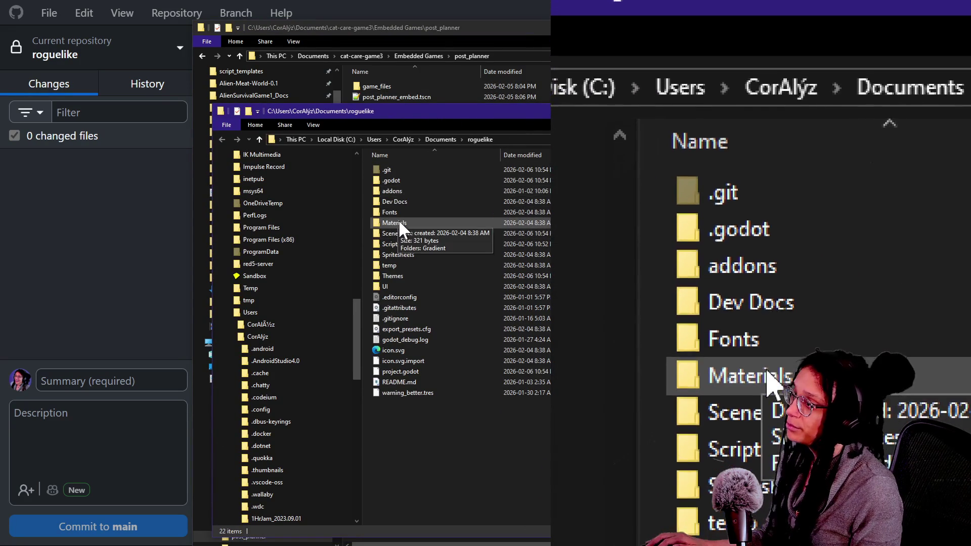
pyautogui.click(404, 222)
pyautogui.keyDown('shift'); pyautogui.click(399, 233); pyautogui.keyUp('shift')
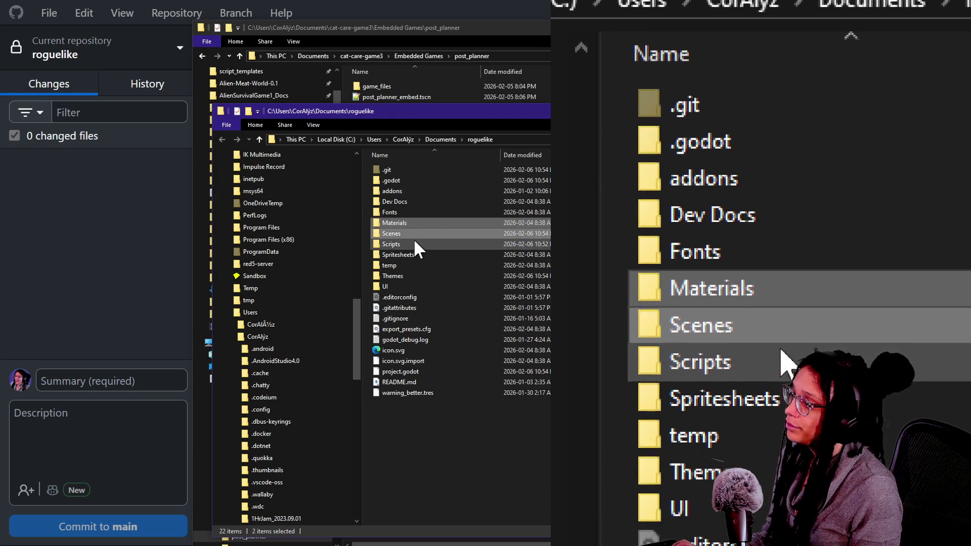
pyautogui.keyDown('shift'); pyautogui.click(418, 243); pyautogui.keyUp('shift')
pyautogui.keyDown('shift'); pyautogui.click(423, 255); pyautogui.keyUp('shift')
pyautogui.keyDown('ctrl'); pyautogui.click(423, 277); pyautogui.keyUp('ctrl')
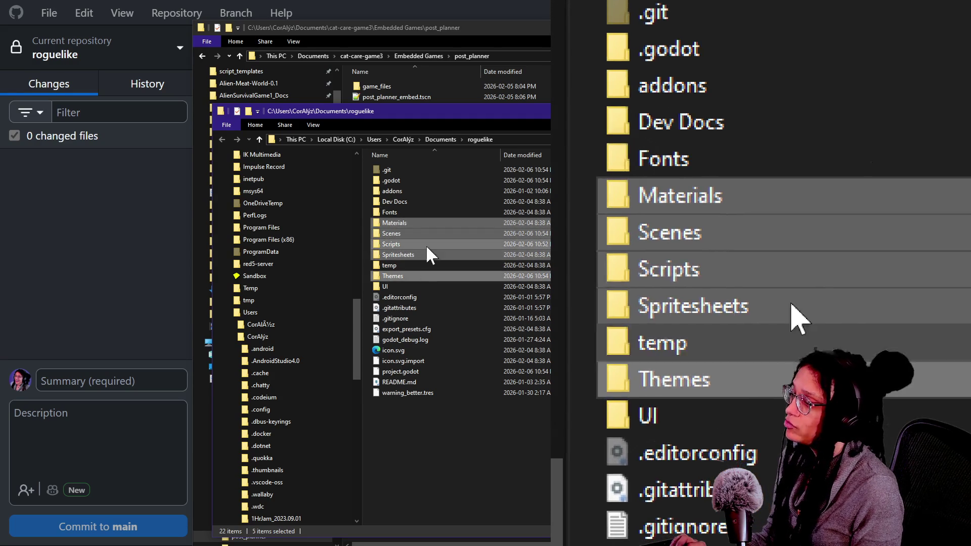
pyautogui.keyDown('ctrl'); pyautogui.click(399, 275); pyautogui.keyUp('ctrl')
pyautogui.keyDown('ctrl'); pyautogui.click(398, 286); pyautogui.keyUp('ctrl')
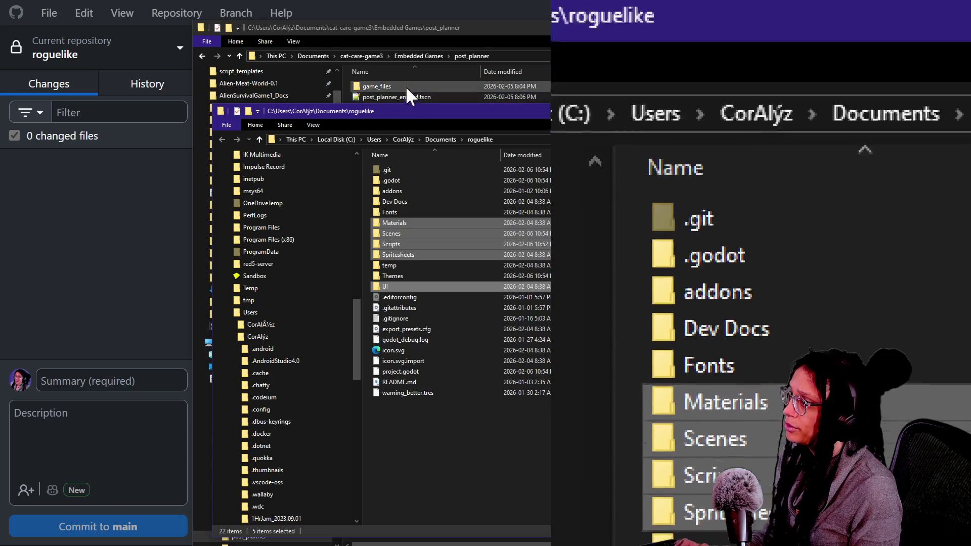
# Step: Bring the post_planner window forward, then return to GitHub Desktop's repository list
pyautogui.click(396, 29)
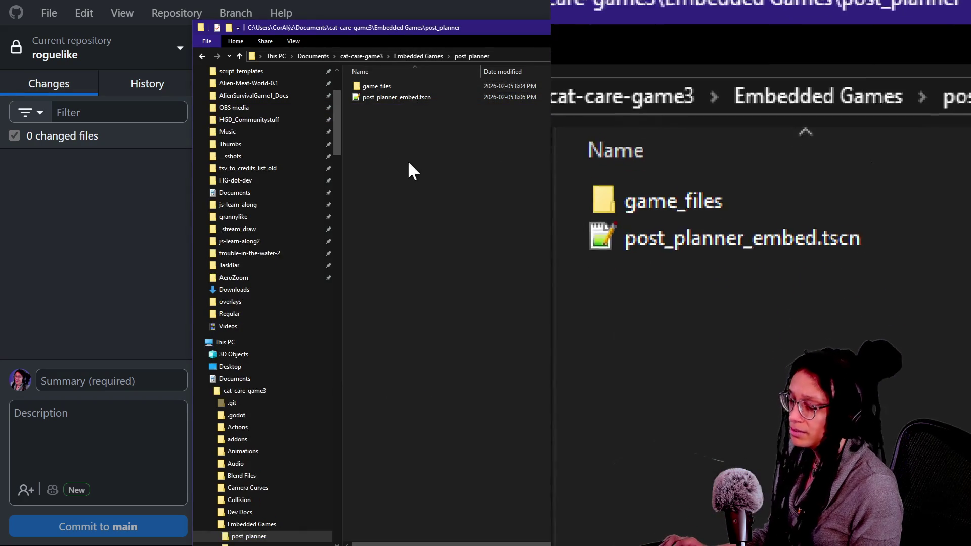
pyautogui.click(124, 110)
pyautogui.click(131, 66)
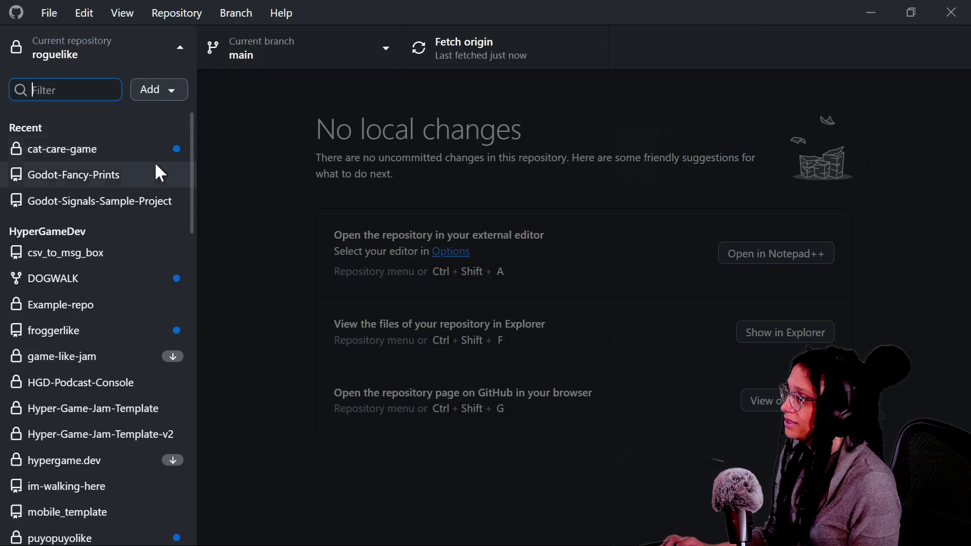
# Step: Commit cat-care-game's 22 files to 4.5.1 as 'mid-refactor for resets and hud…' and push
pyautogui.click(136, 149)
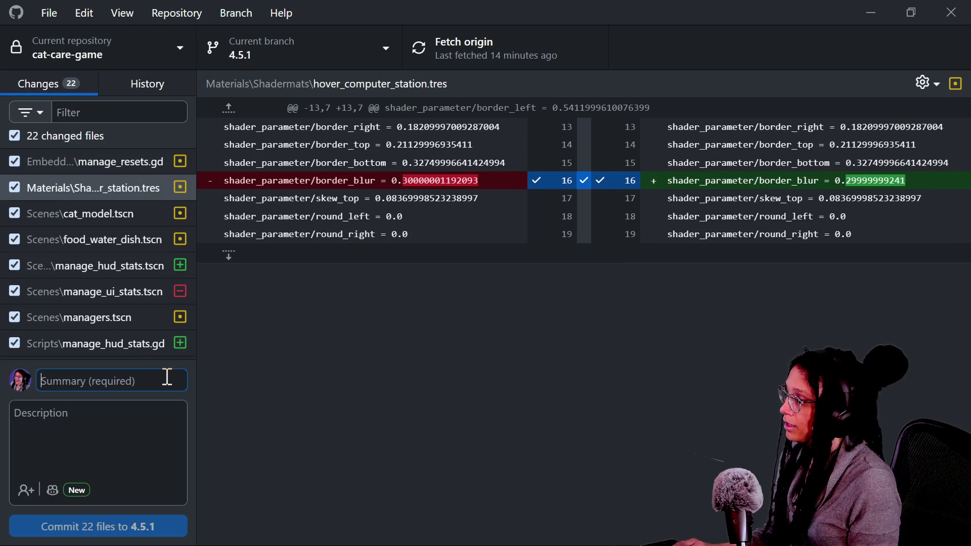
pyautogui.write('mid-refactor fo')
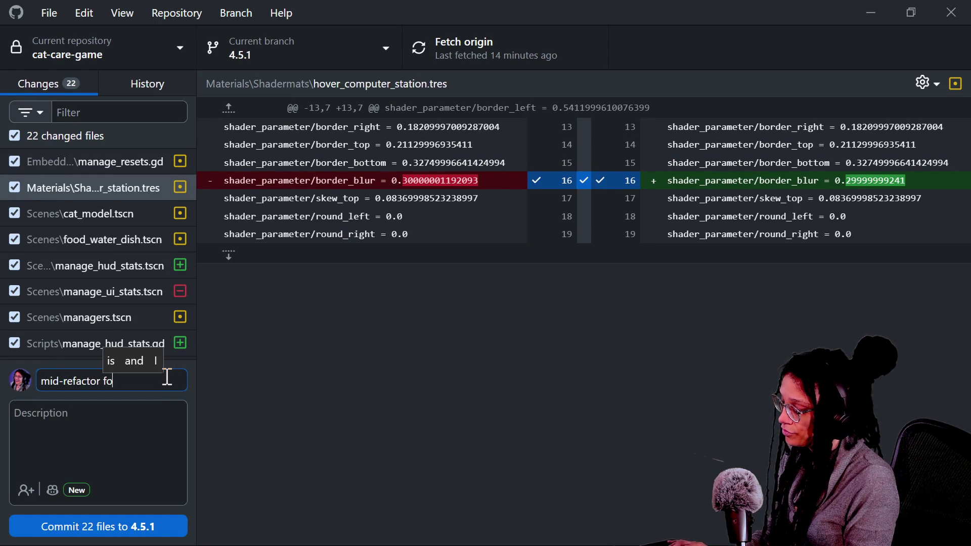
pyautogui.write('s and hud sta')
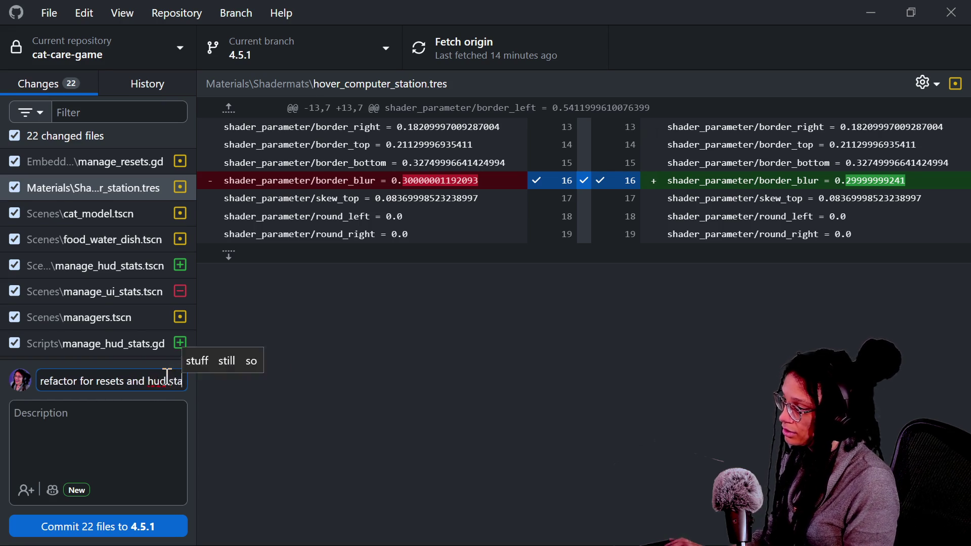
pyautogui.click(167, 508)
pyautogui.click(172, 522)
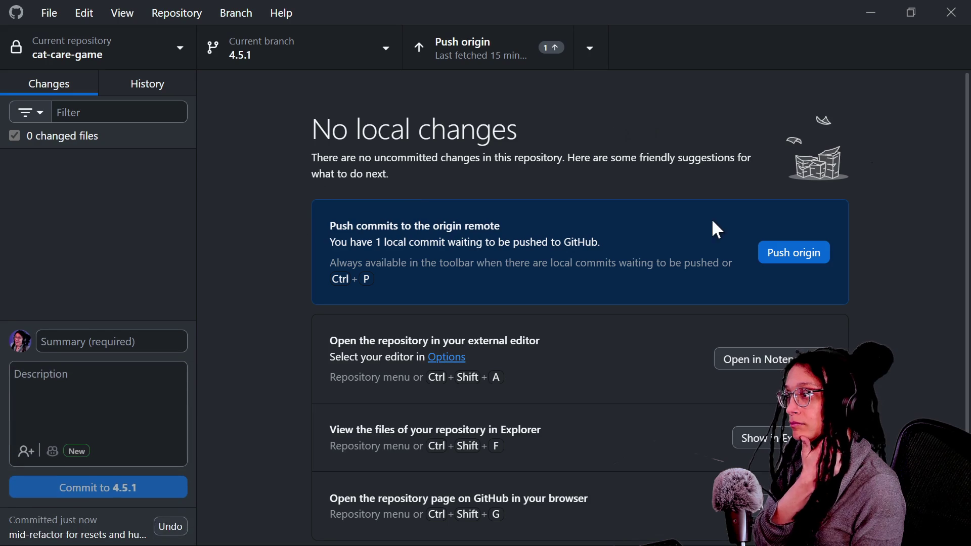
pyautogui.click(772, 251)
pyautogui.hotkey('alt', 'Tab')
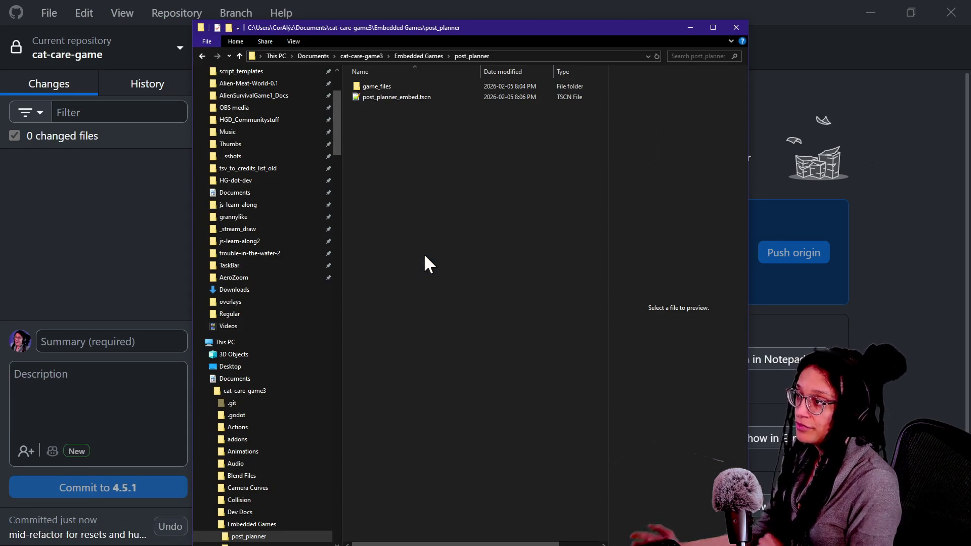
# Step: Copy the five roguelike folders into post_planner\game_files, replacing the existing files
pyautogui.hotkey('alt', 'Tab')
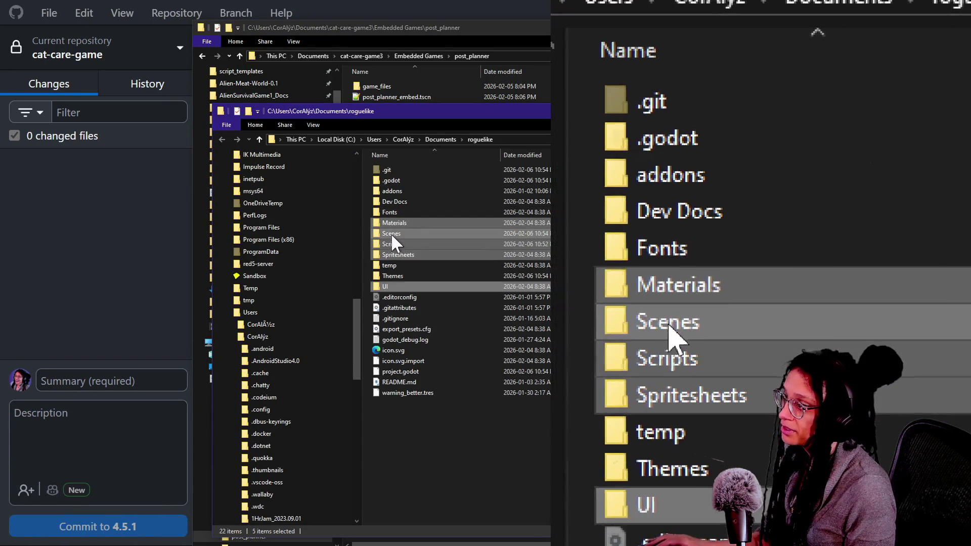
pyautogui.rightClick(391, 234)
pyautogui.click(426, 443)
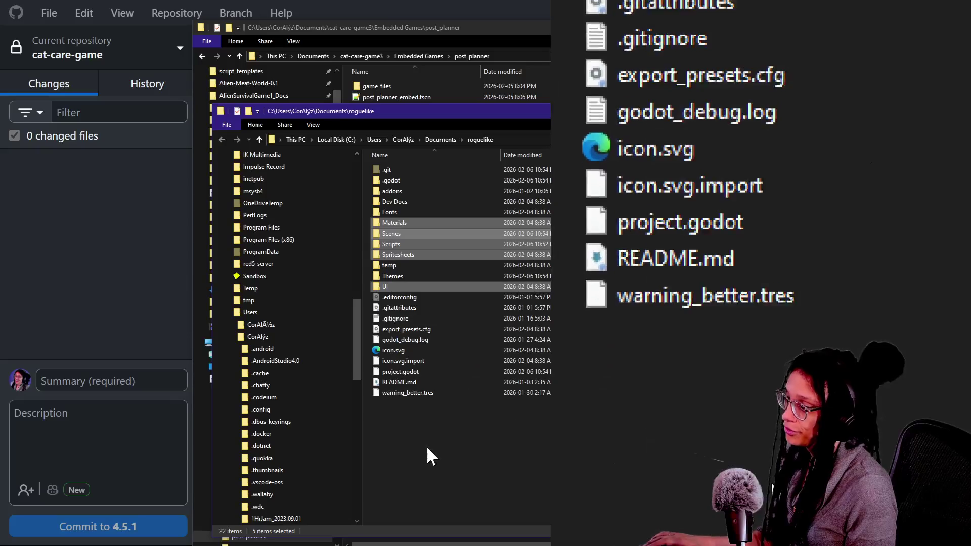
pyautogui.click(375, 87)
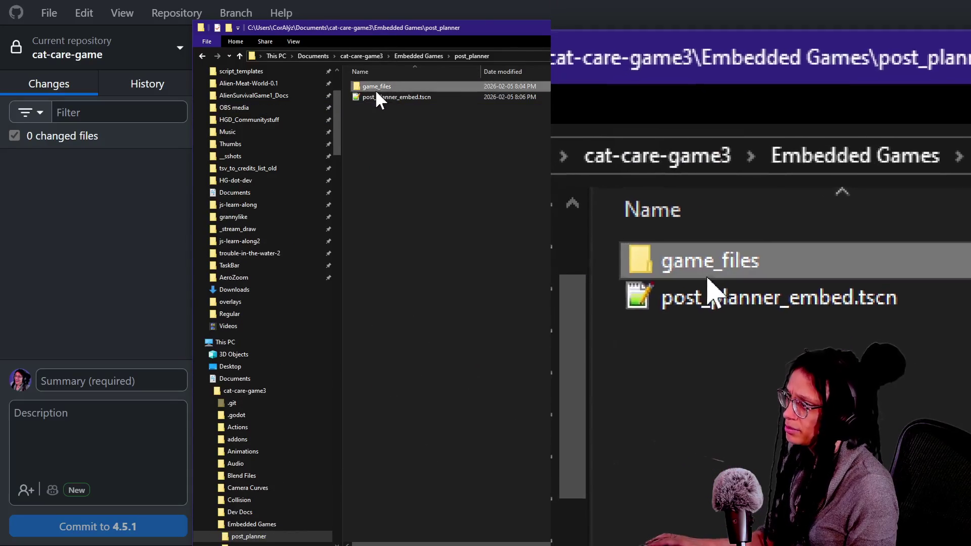
pyautogui.doubleClick(375, 90)
pyautogui.hotkey('ctrl', 'v')
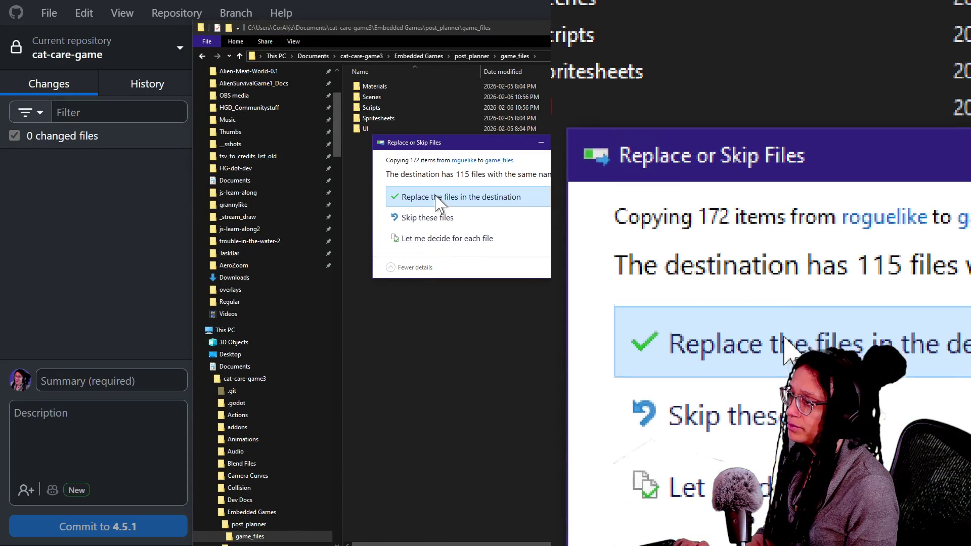
pyautogui.click(444, 199)
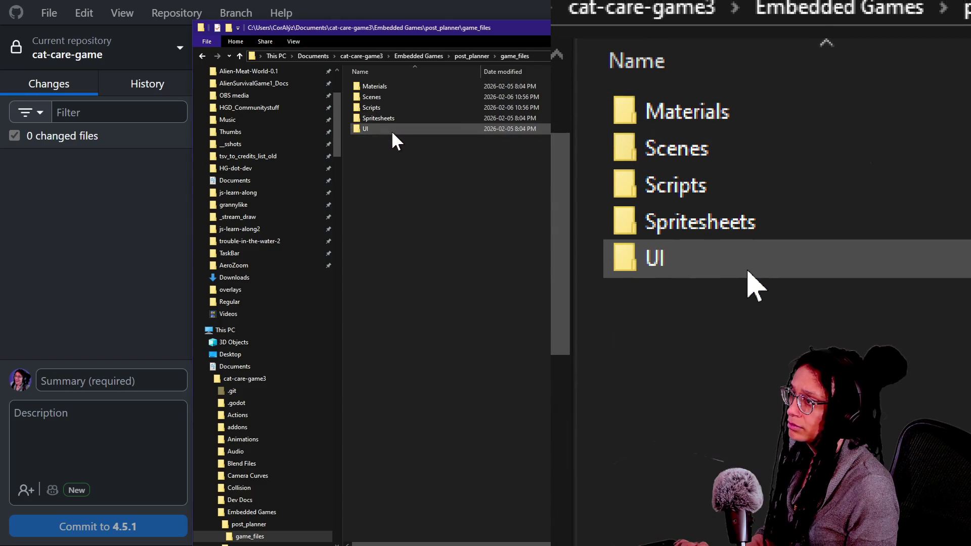
pyautogui.hotkey('ctrl', 'a')
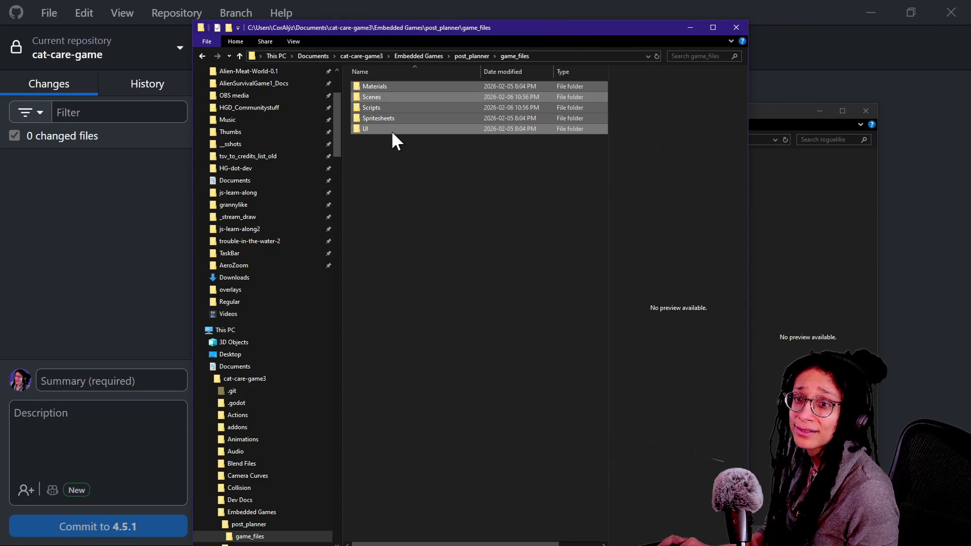
pyautogui.hotkey('alt', 'Tab')
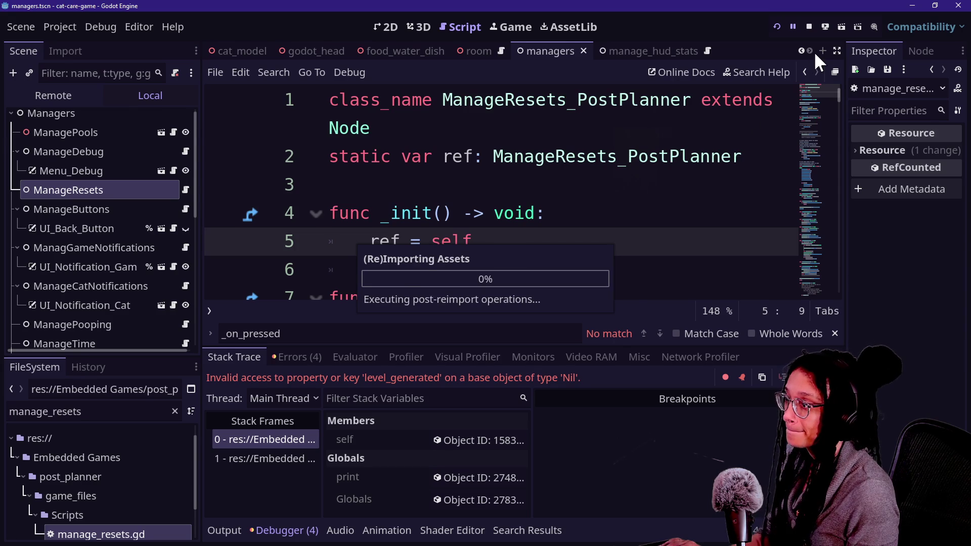
# Step: Stop the running game and detach the script from the ManageResets node
pyautogui.click(809, 26)
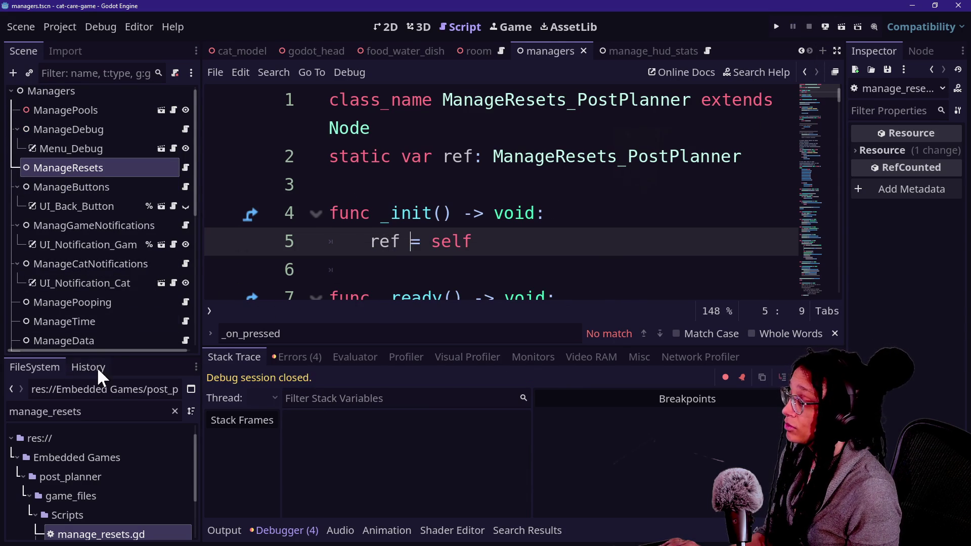
pyautogui.rightClick(119, 172)
pyautogui.click(114, 168)
pyautogui.click(186, 174)
pyautogui.rightClick(186, 172)
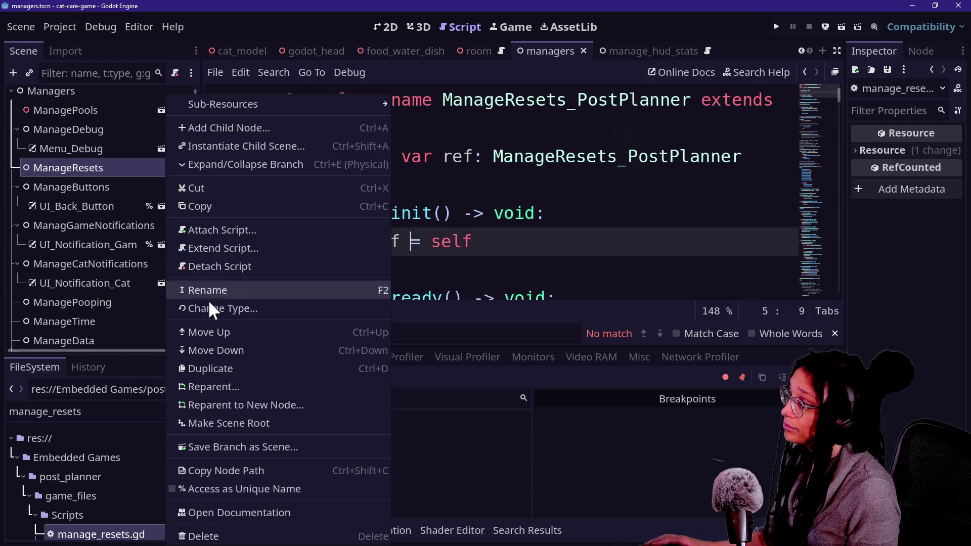
pyautogui.click(219, 266)
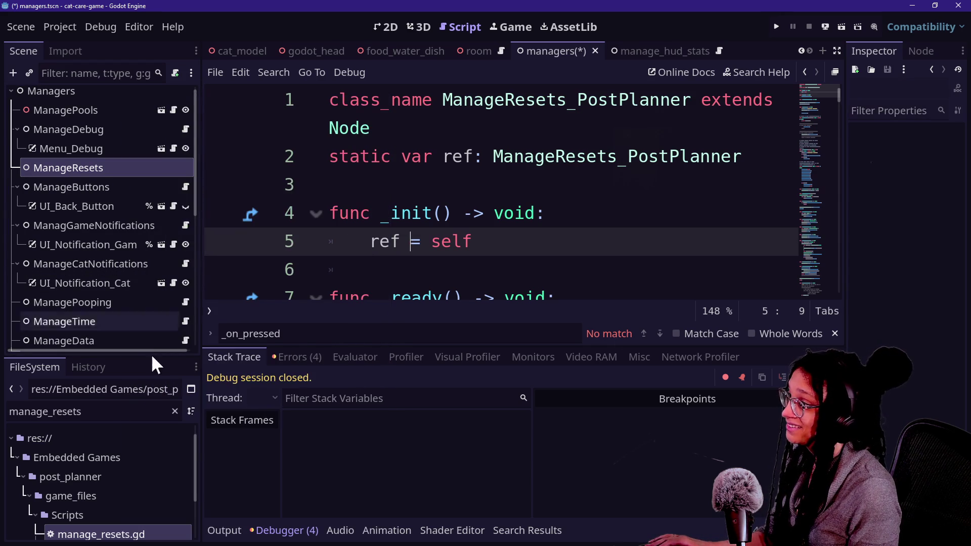
pyautogui.click(104, 407)
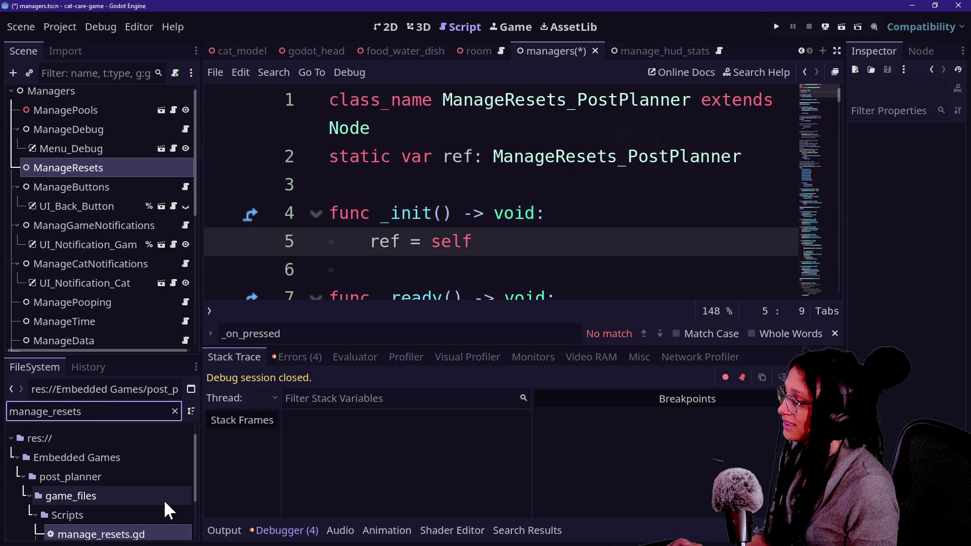
# Step: Inspect manage_resets_post_planner.gd, then cancel the quit to the project list
pyautogui.scroll(-2, 163, 500)
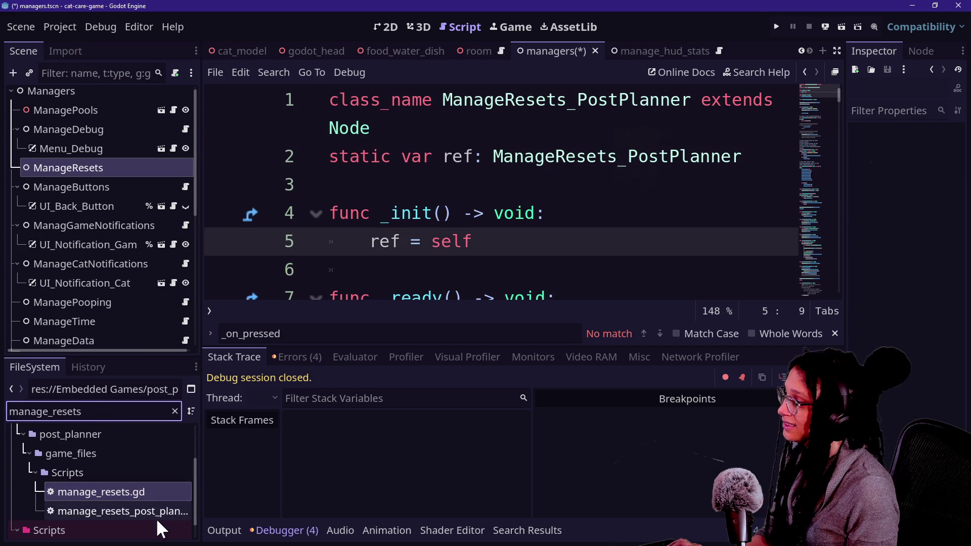
pyautogui.click(154, 515)
pyautogui.click(145, 494)
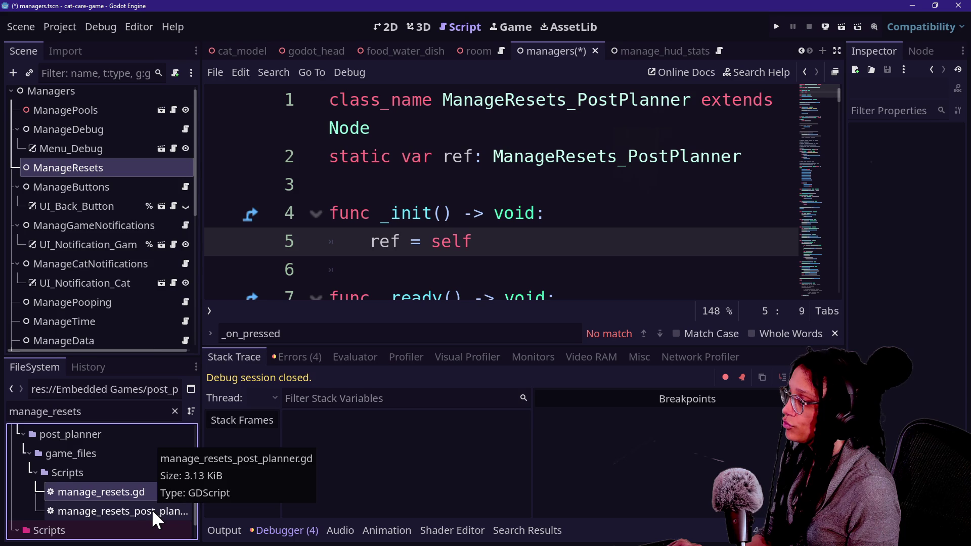
pyautogui.click(76, 34)
pyautogui.click(129, 234)
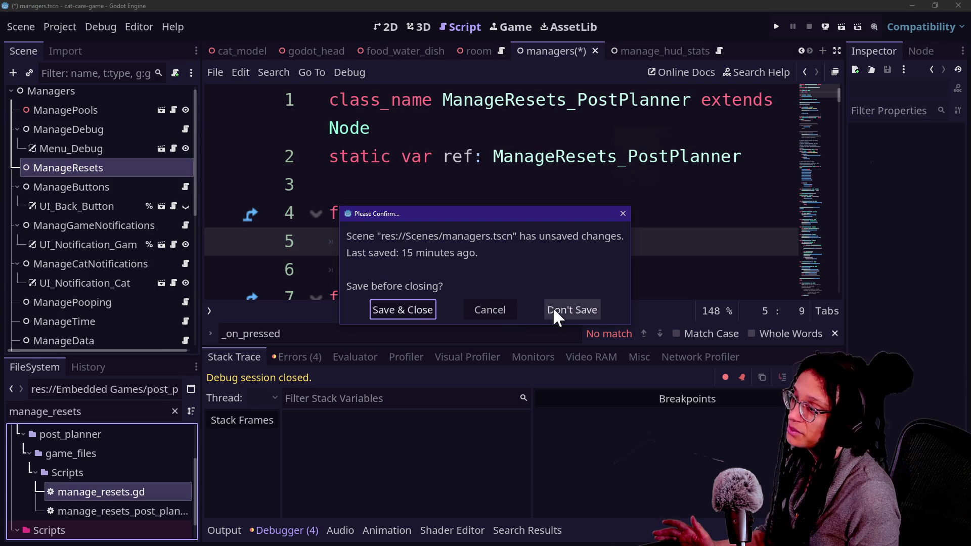
pyautogui.click(499, 309)
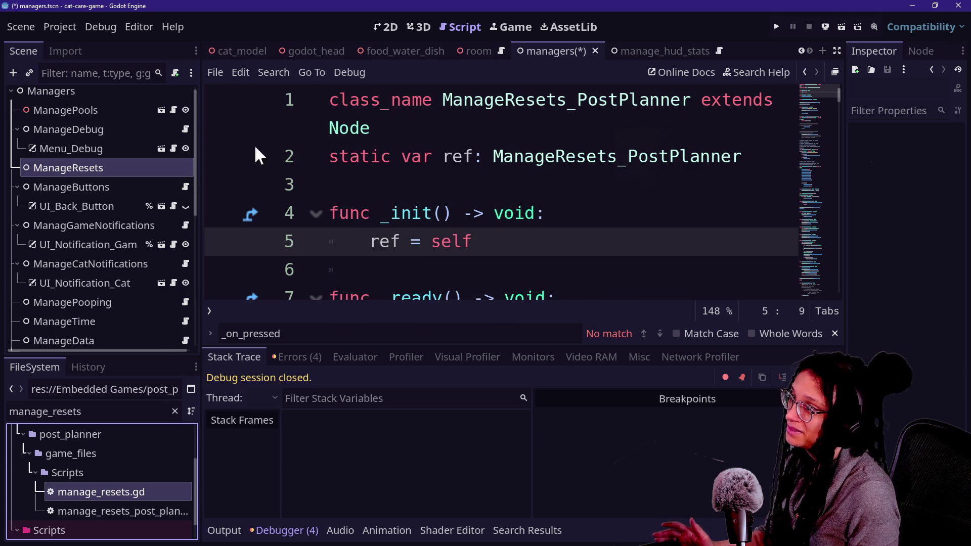
# Step: Save the managers scene and quit to the Project List
pyautogui.click(58, 150)
pyautogui.hotkey('ctrl', 's')
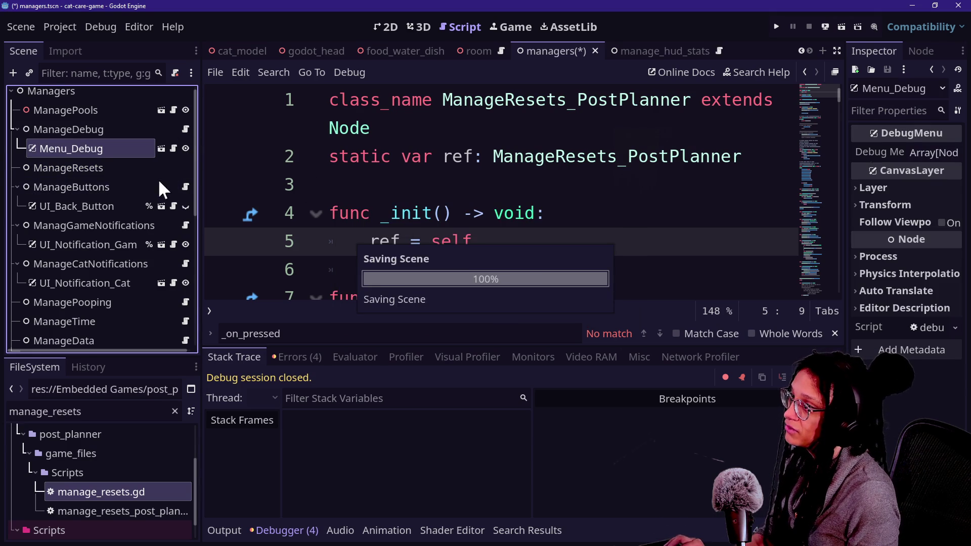
pyautogui.click(56, 31)
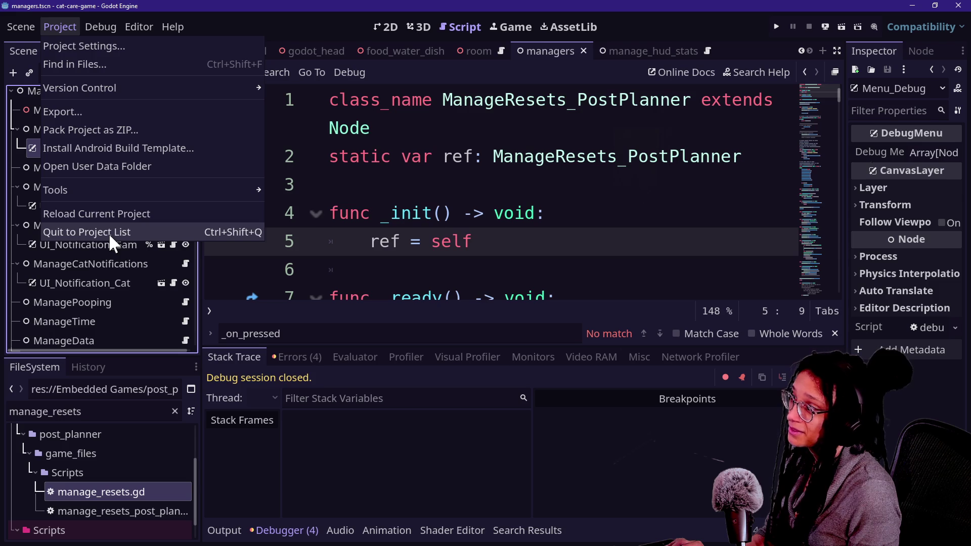
pyautogui.click(108, 233)
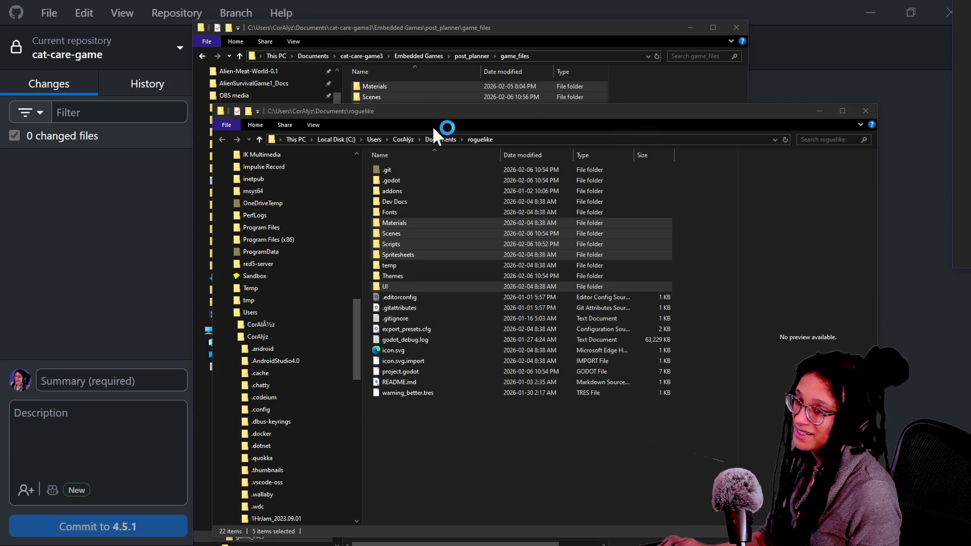
# Step: Delete the five old folders from game_files
pyautogui.click(438, 28)
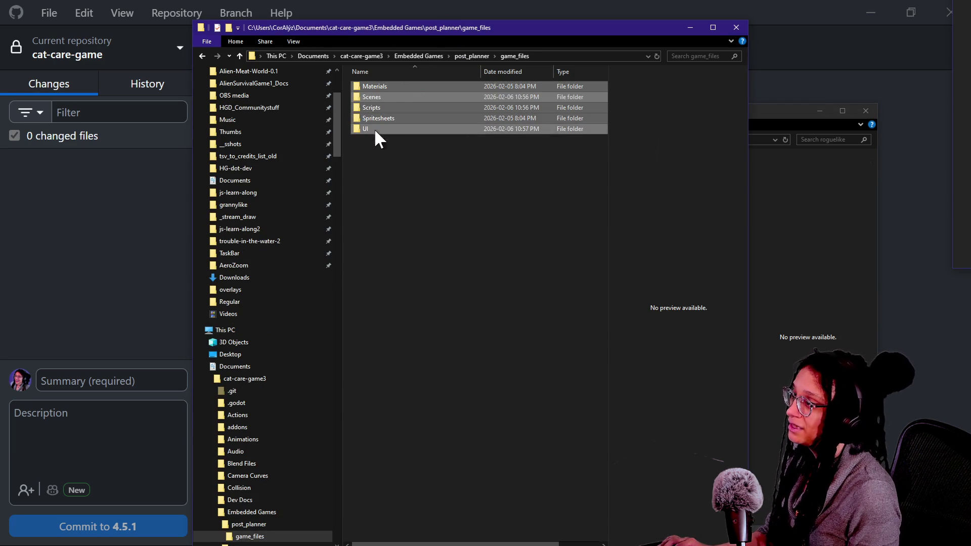
pyautogui.press('alt')
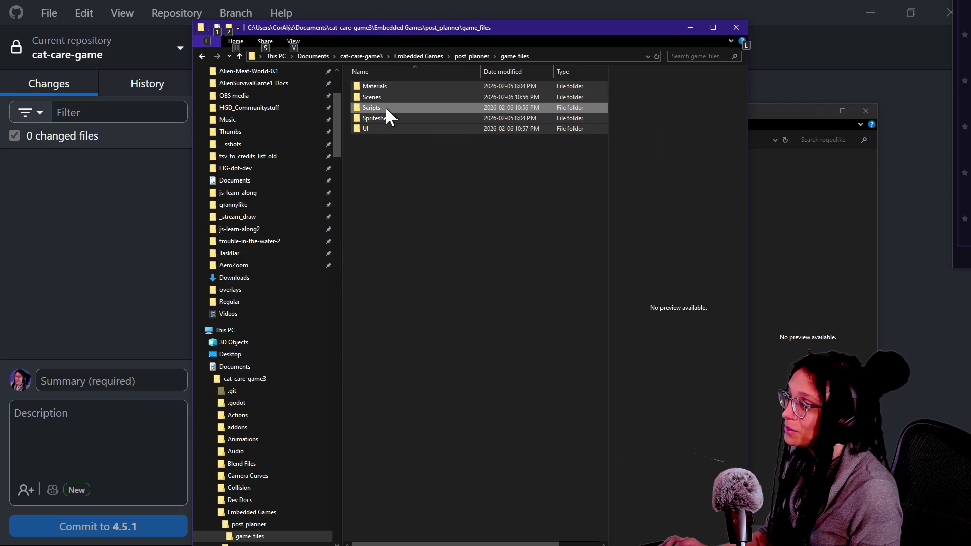
pyautogui.hotkey('ctrl', 'a')
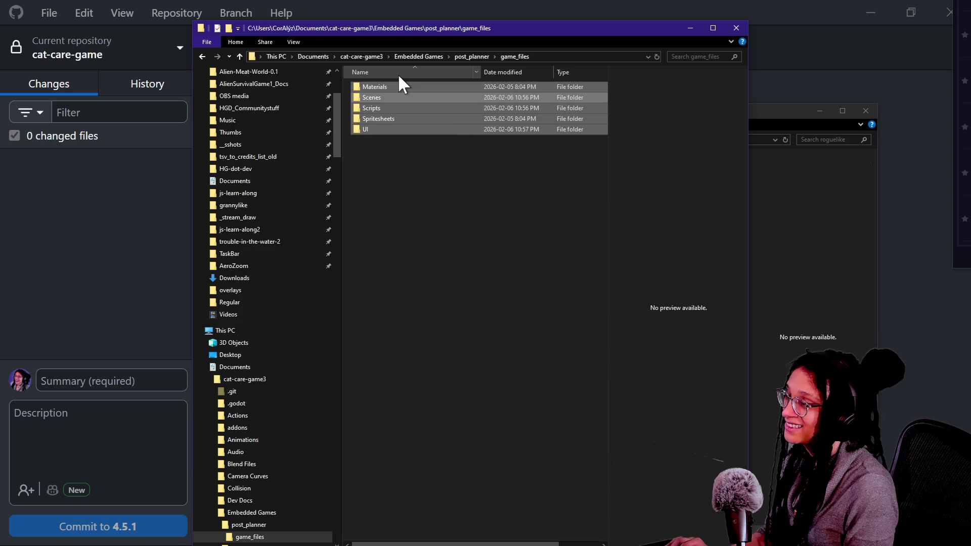
pyautogui.press('Delete')
# Step: Paste fresh copies of the five roguelike folders into game_files and bring the Project Manager forward
pyautogui.click(818, 221)
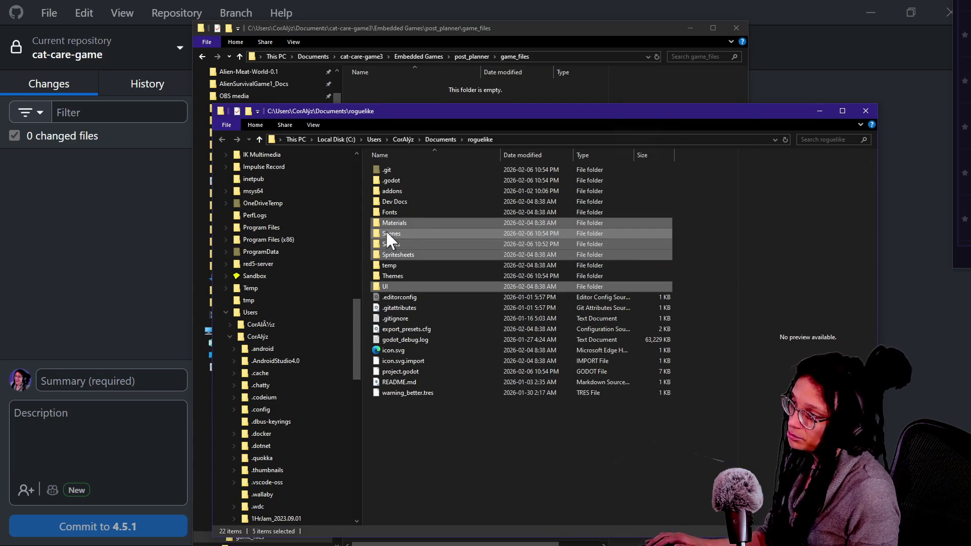
pyautogui.rightClick(399, 229)
pyautogui.click(439, 439)
pyautogui.click(375, 83)
pyautogui.hotkey('ctrl', 'v')
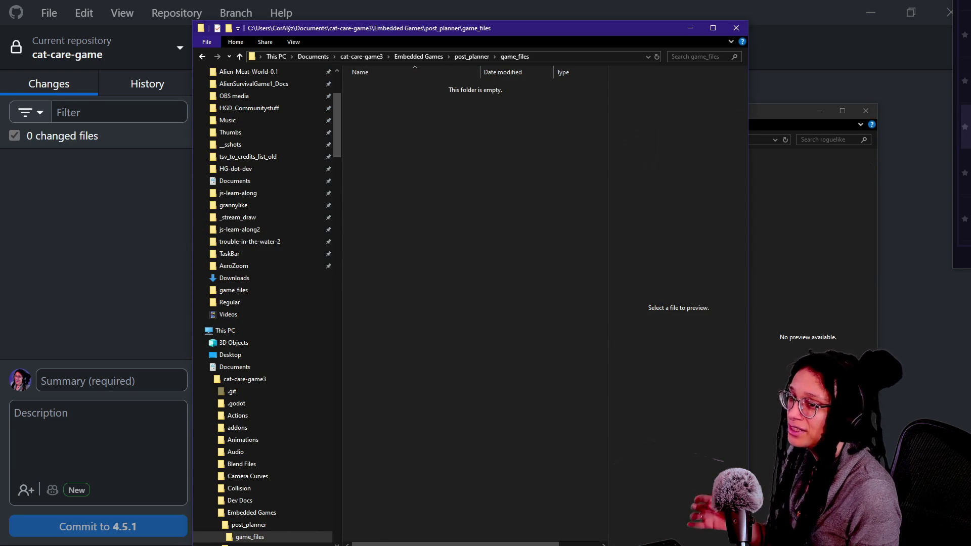
pyautogui.click(786, 231)
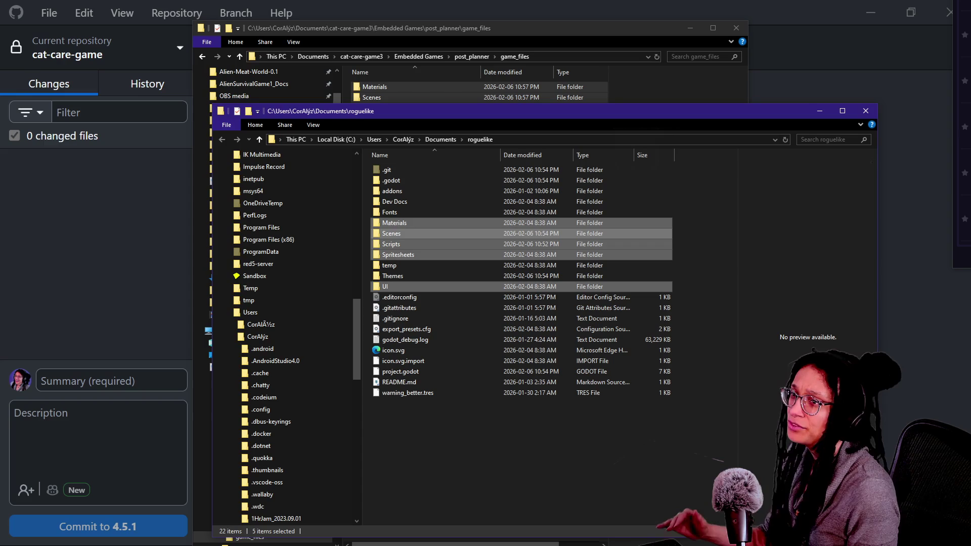
pyautogui.moveTo(961, 101)
pyautogui.mouseDown()
pyautogui.moveTo(860, 111)
pyautogui.moveTo(767, 158)
pyautogui.moveTo(518, 87)
pyautogui.mouseUp()
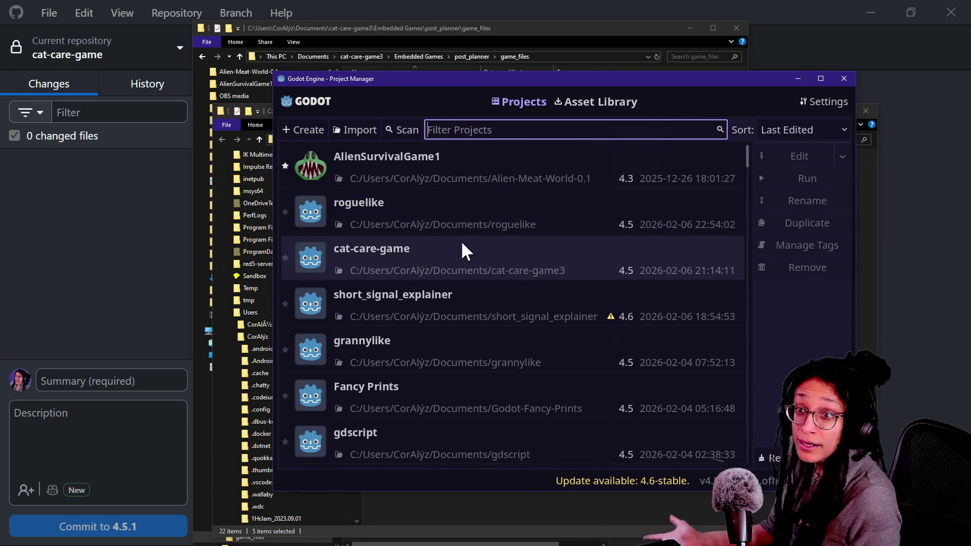
# Step: Open the cat-care-game project from the Project Manager list
pyautogui.click(451, 265)
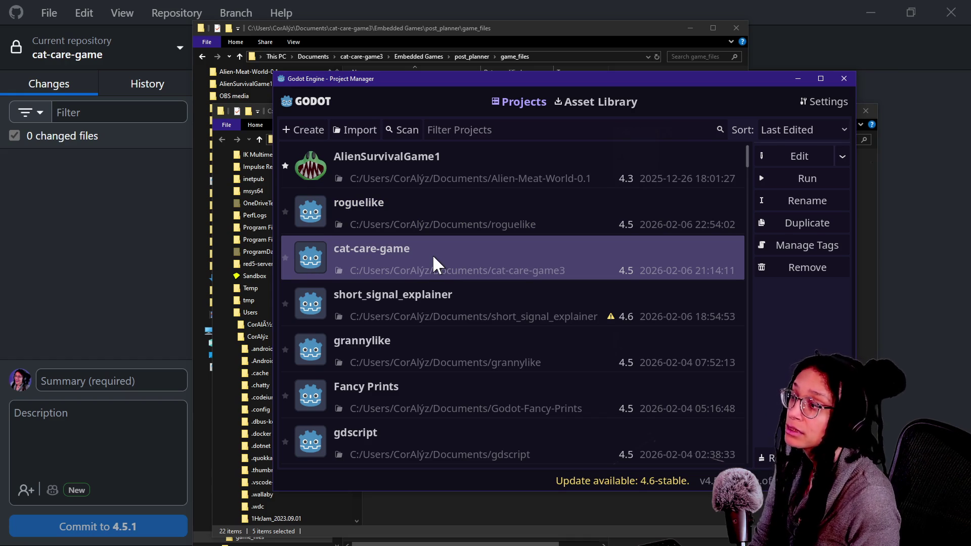
pyautogui.doubleClick(411, 268)
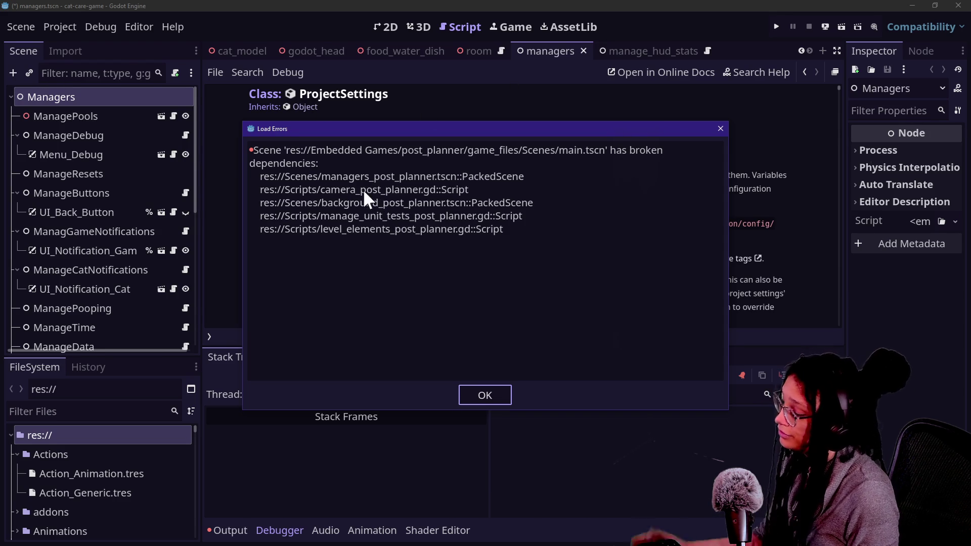
# Step: Screenshot the Load Errors message to the clipboard, dismiss it, and show the Output log
pyautogui.press('ctrl+Print')
pyautogui.moveTo(223, 128); pyautogui.dragTo(677, 299)
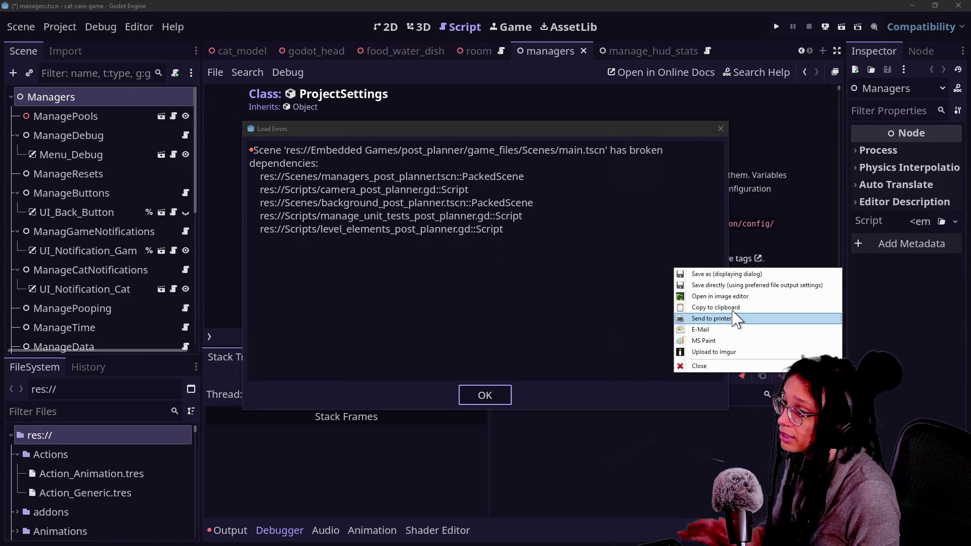
pyautogui.click(731, 307)
pyautogui.click(471, 390)
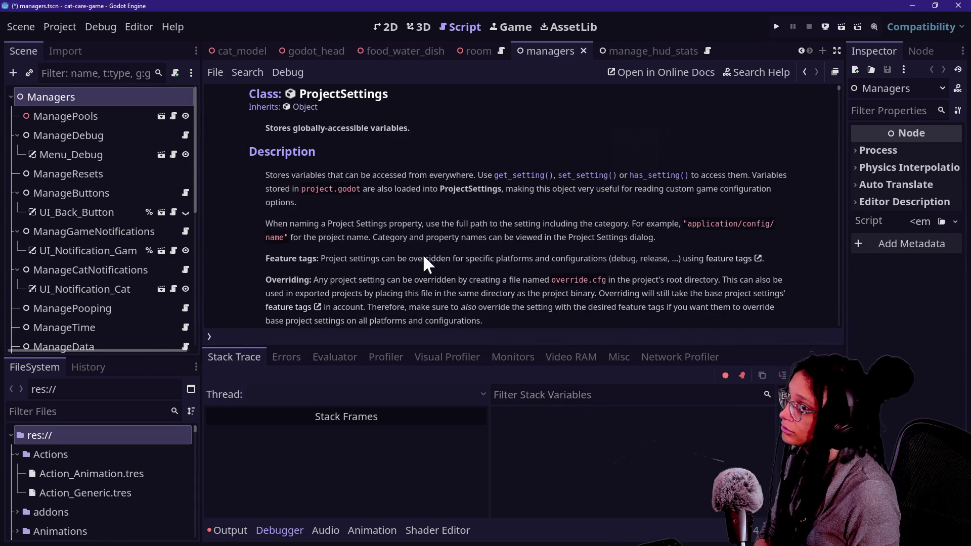
pyautogui.scroll(-2, 102, 459)
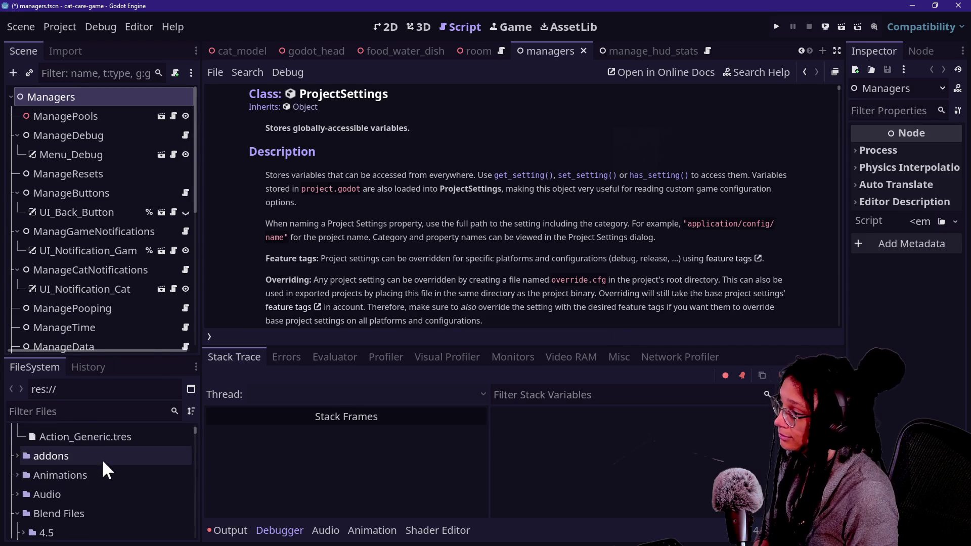
pyautogui.click(247, 521)
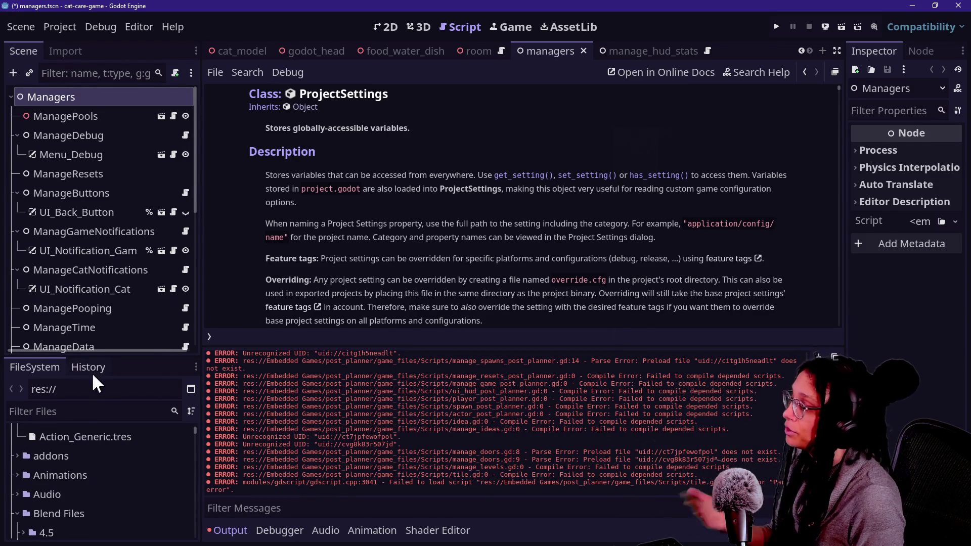
# Step: Reattach manage_resets.gd to the ManageResets node, found by filtering files for 'manage_re'
pyautogui.scroll(-1, 72, 490)
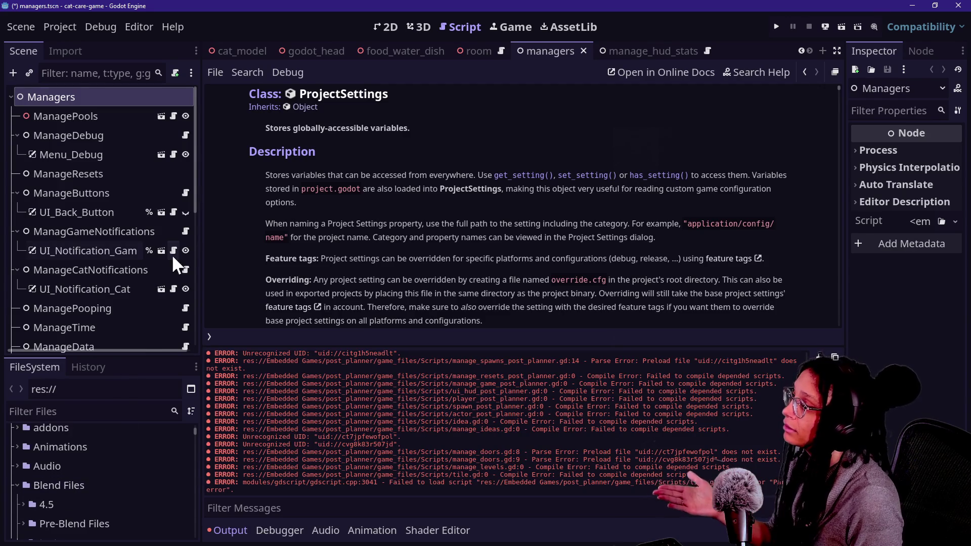
pyautogui.click(121, 174)
pyautogui.click(155, 405)
pyautogui.write('manage_re')
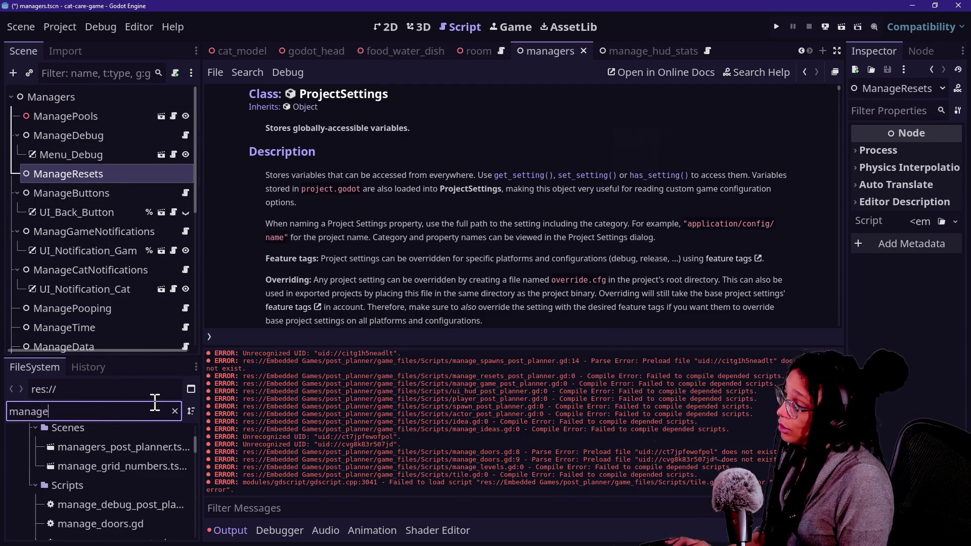
pyautogui.moveTo(101, 526); pyautogui.dragTo(108, 171)
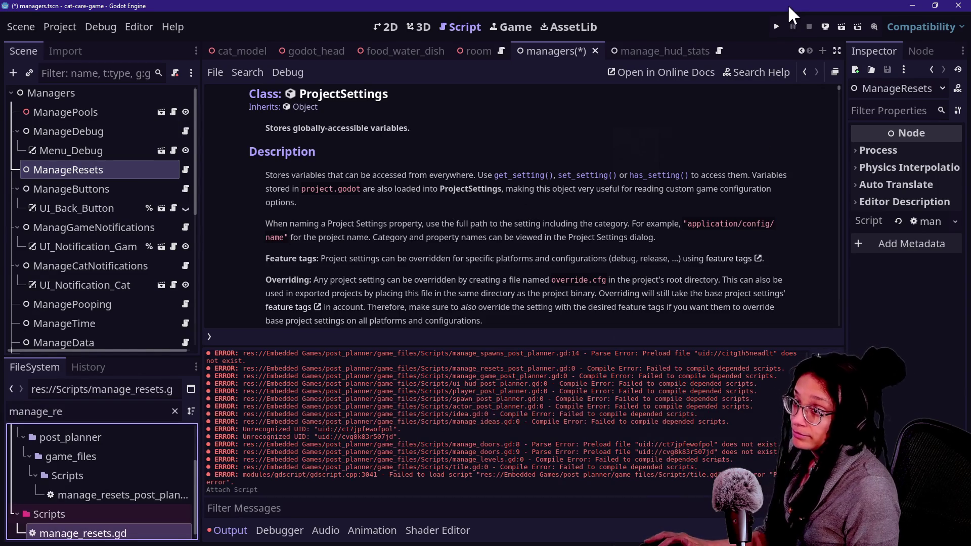
# Step: Save and run the game, then expand the missing camera script error in the Debugger's error list
pyautogui.click(778, 27)
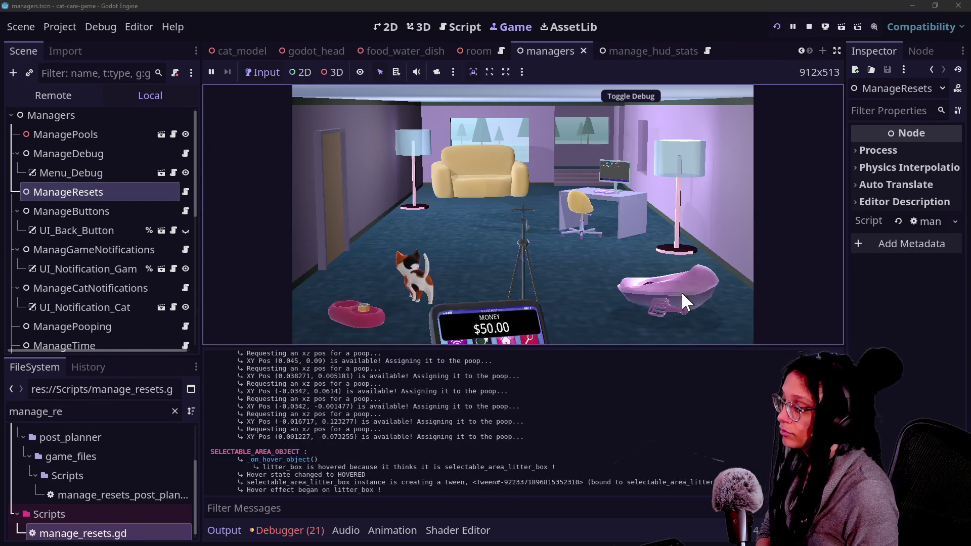
pyautogui.click(284, 530)
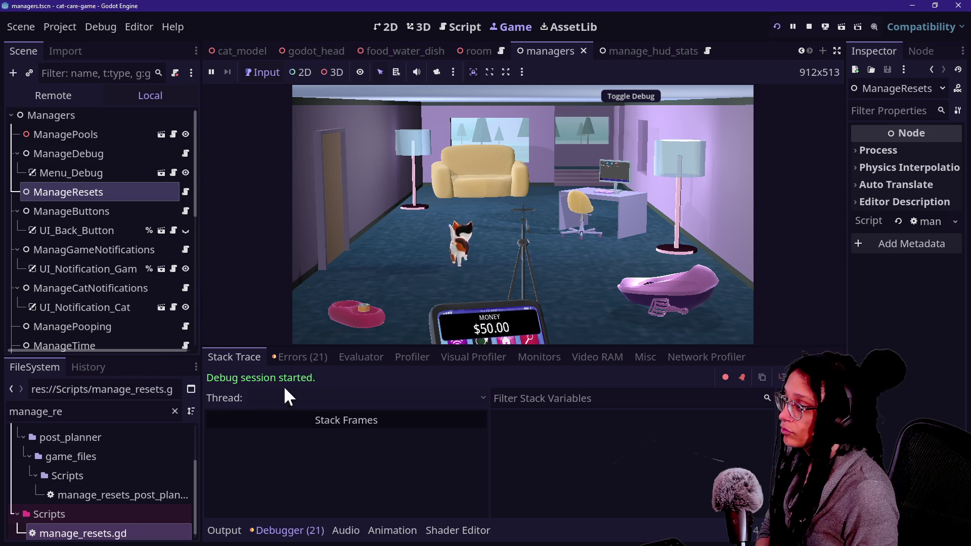
pyautogui.click(304, 358)
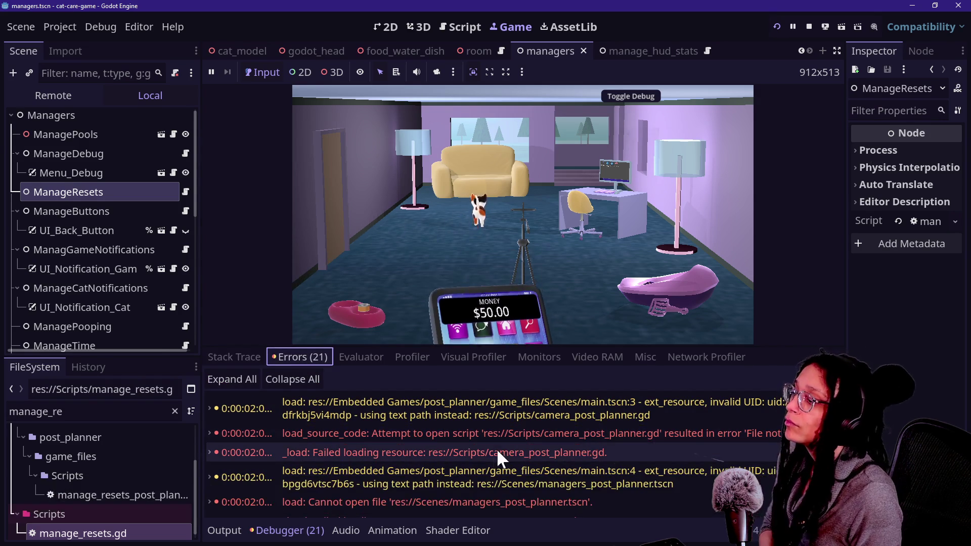
pyautogui.click(483, 434)
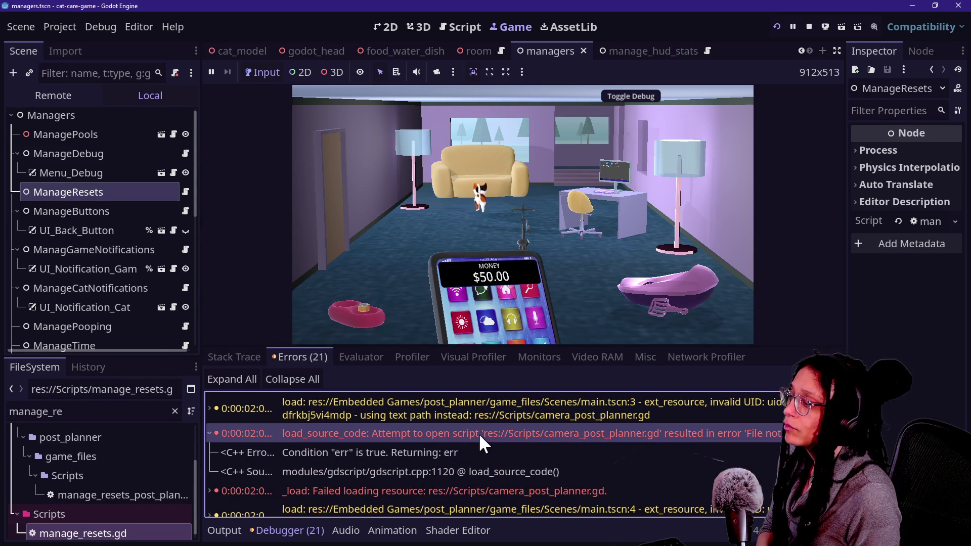
# Step: Filter FileSystem for 'camera_post_planner' and expand the failed resource loading error
pyautogui.doubleClick(88, 412)
pyautogui.write('c')
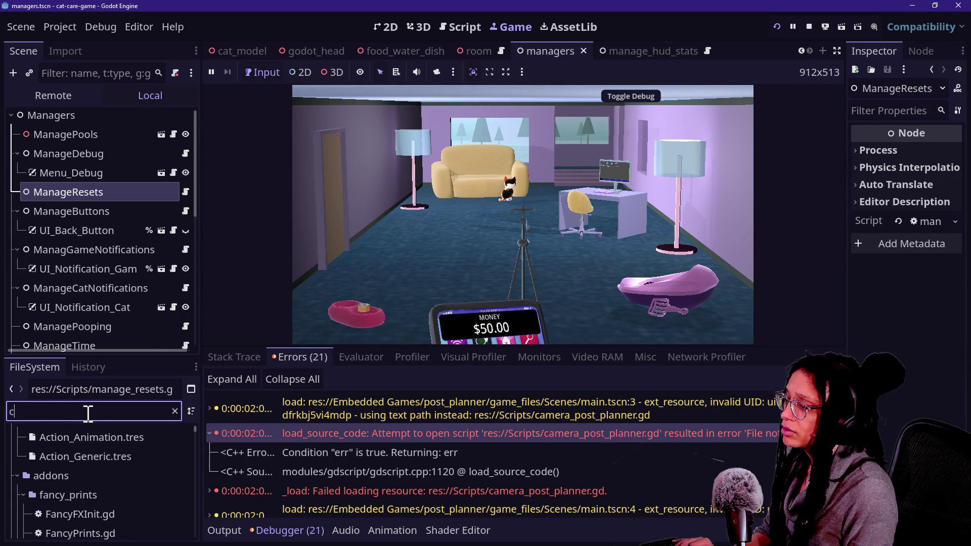
pyautogui.write('am')
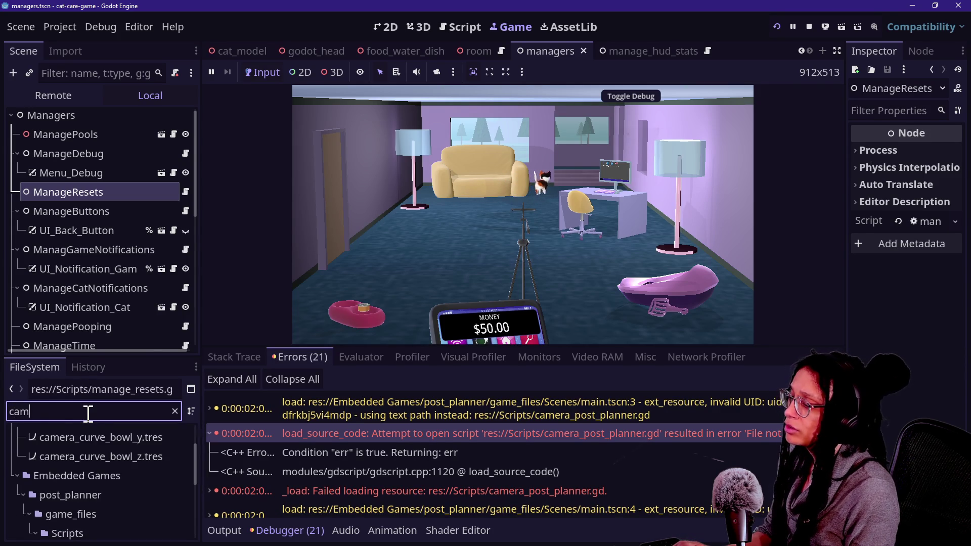
pyautogui.write('er_p')
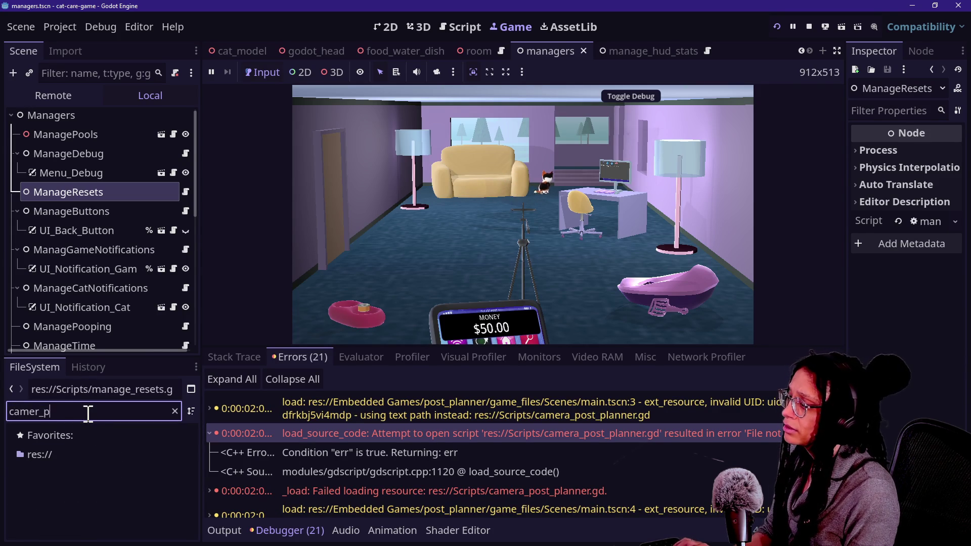
pyautogui.press('BackSpace')
pyautogui.press('BackSpace')
pyautogui.write('a_po')
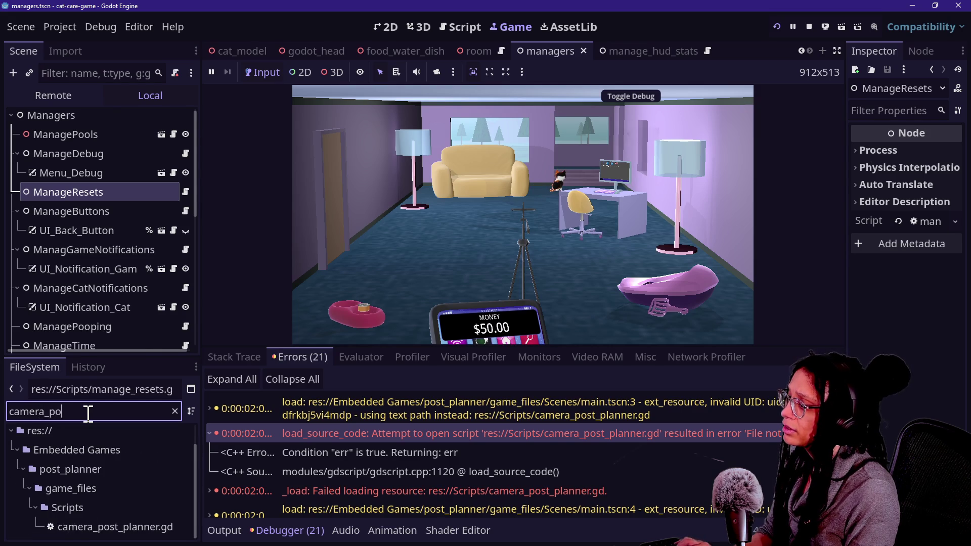
pyautogui.write('st_planner')
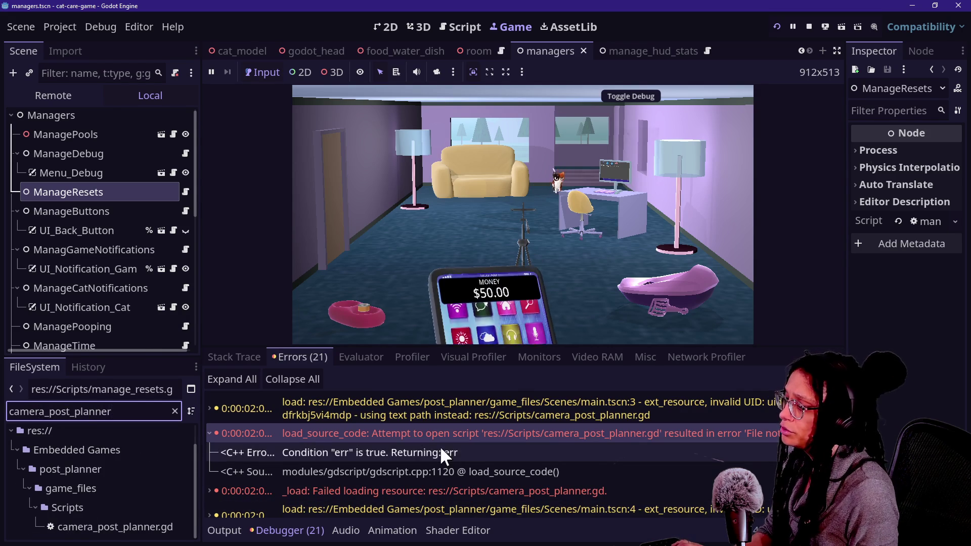
pyautogui.doubleClick(426, 493)
pyautogui.scroll(-2, 427, 493)
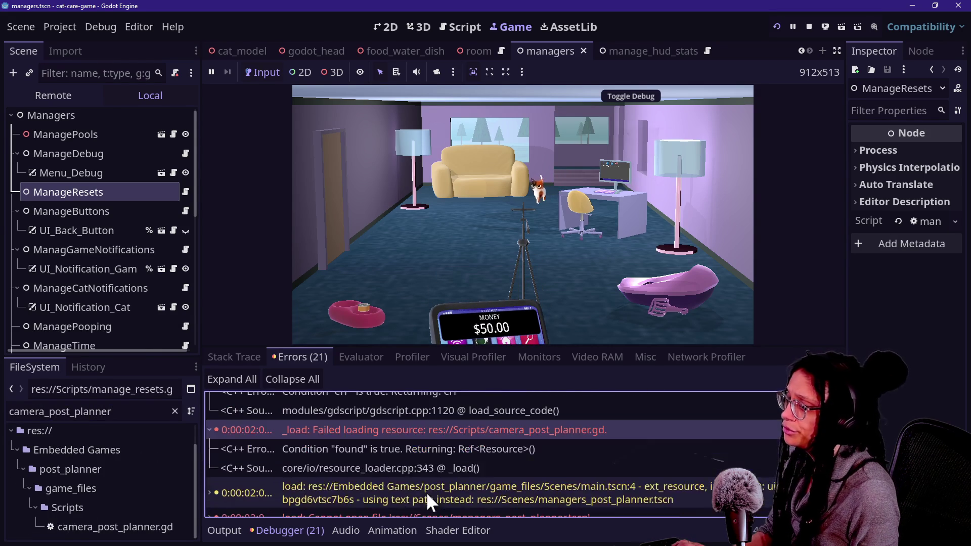
pyautogui.scroll(-3, 420, 457)
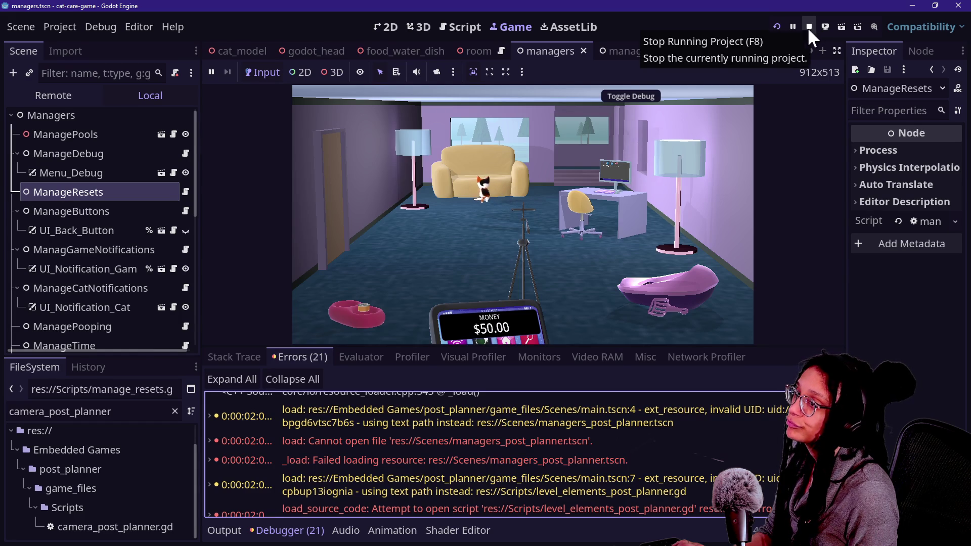
# Step: In the running game, open Post Planner on the desk computer, go back, and stop the game
pyautogui.click(651, 95)
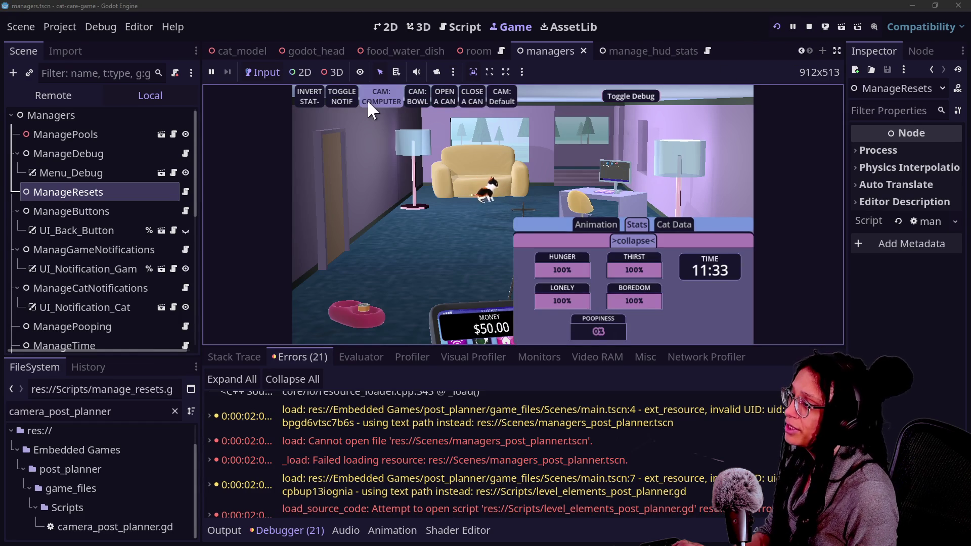
pyautogui.click(627, 95)
pyautogui.click(610, 211)
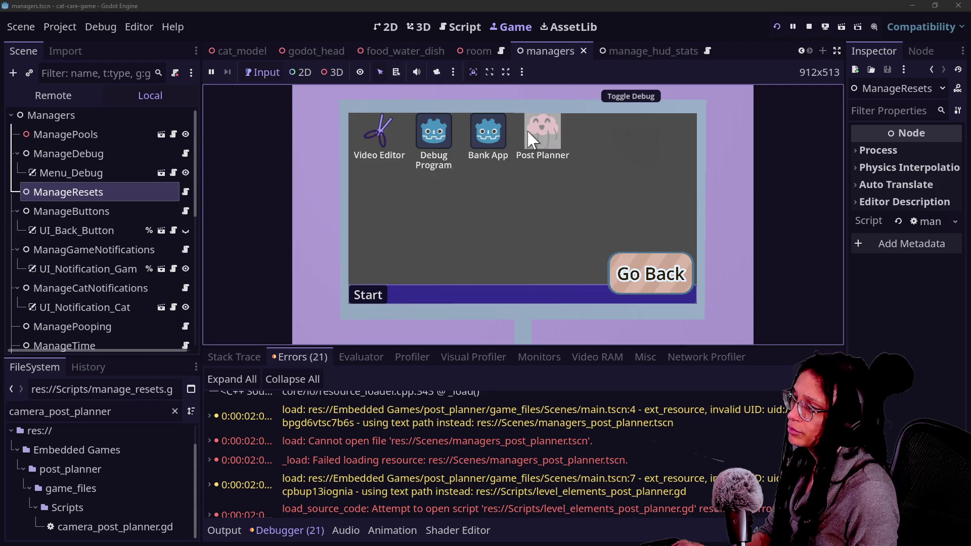
pyautogui.click(529, 133)
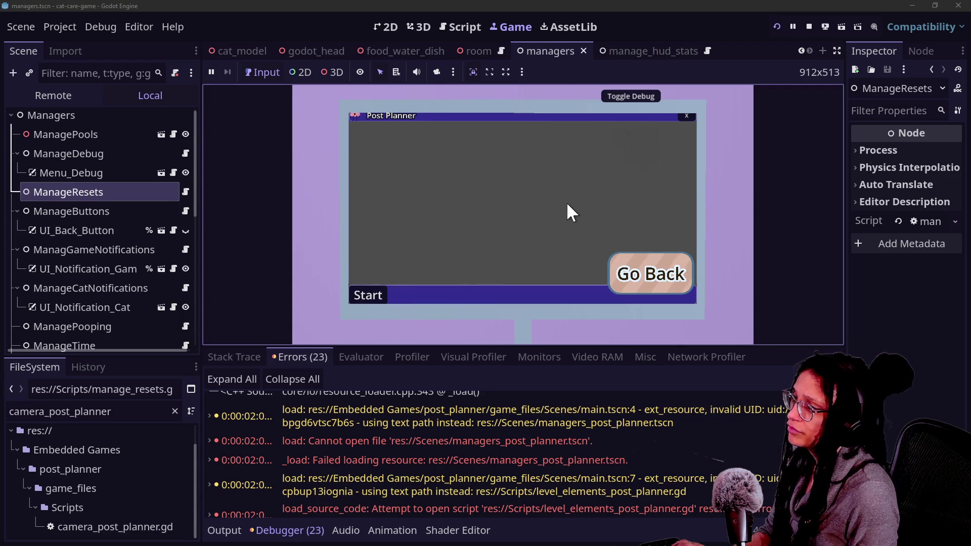
pyautogui.click(655, 276)
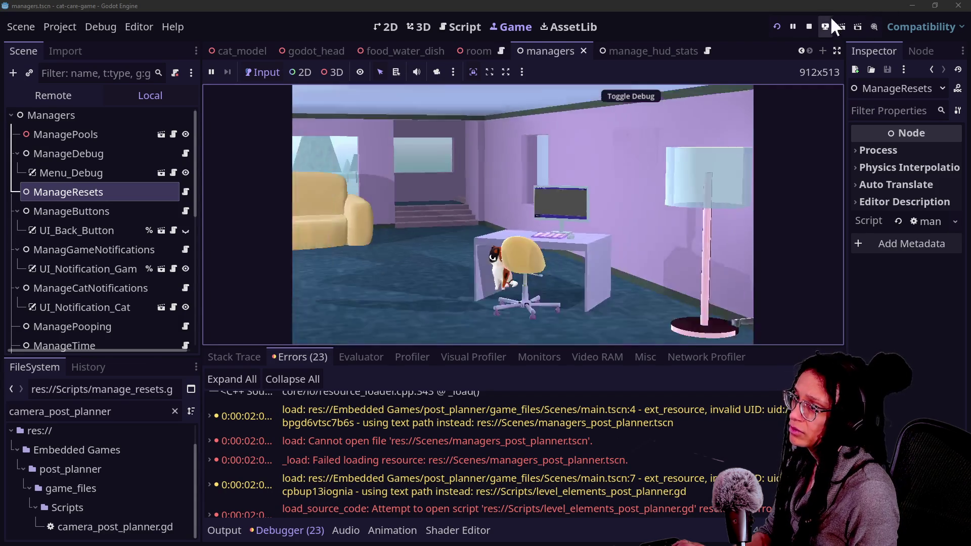
pyautogui.click(809, 27)
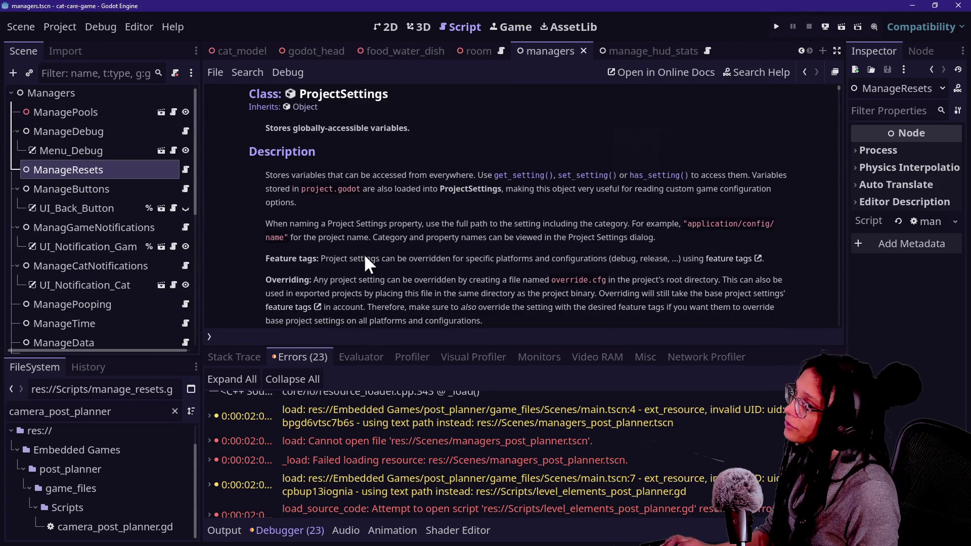
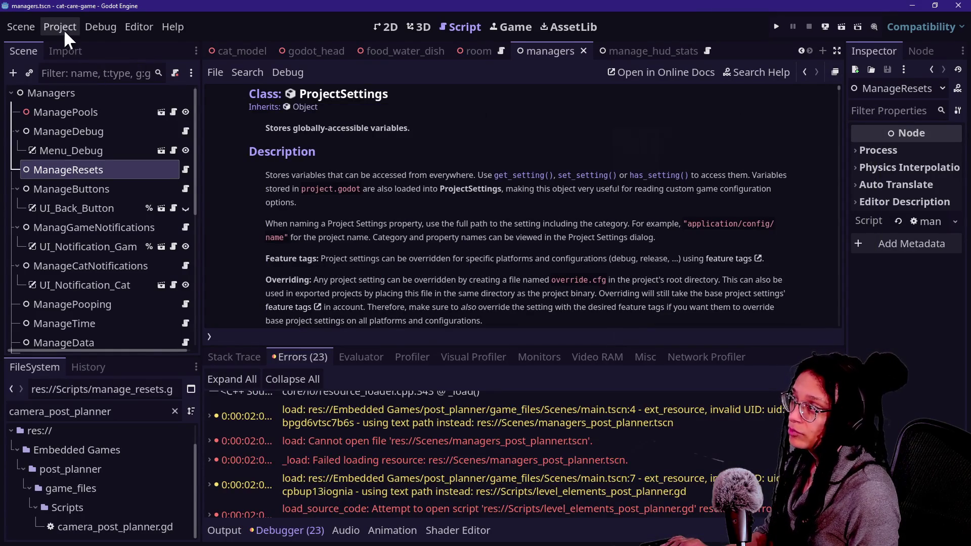
# Step: Use the Project menu's Quit to Project List to close cat-care-game
pyautogui.click(65, 30)
pyautogui.click(139, 230)
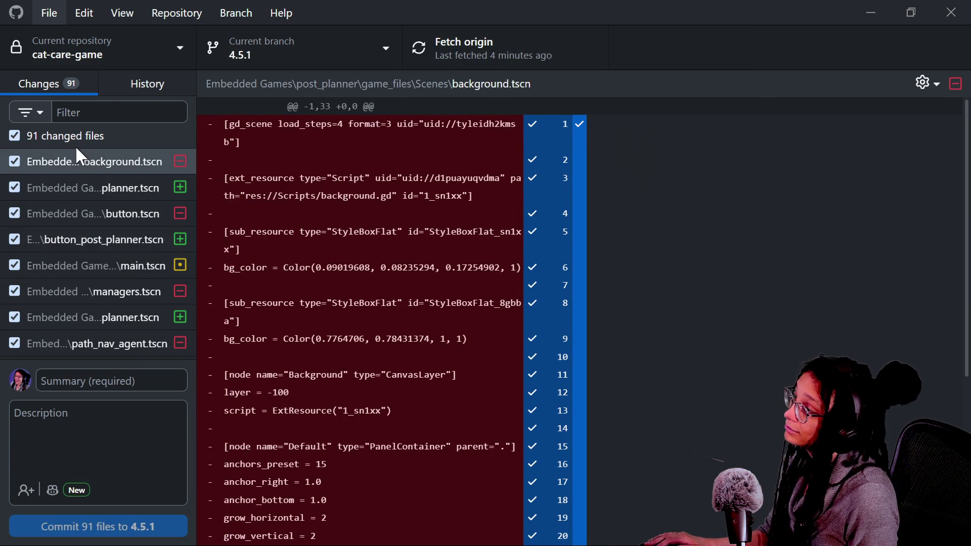
# Step: Review the diffs for managers.tscn, manage_resets.gd and manage_resets.gd.uid, filtering by 'resets'
pyautogui.click(109, 290)
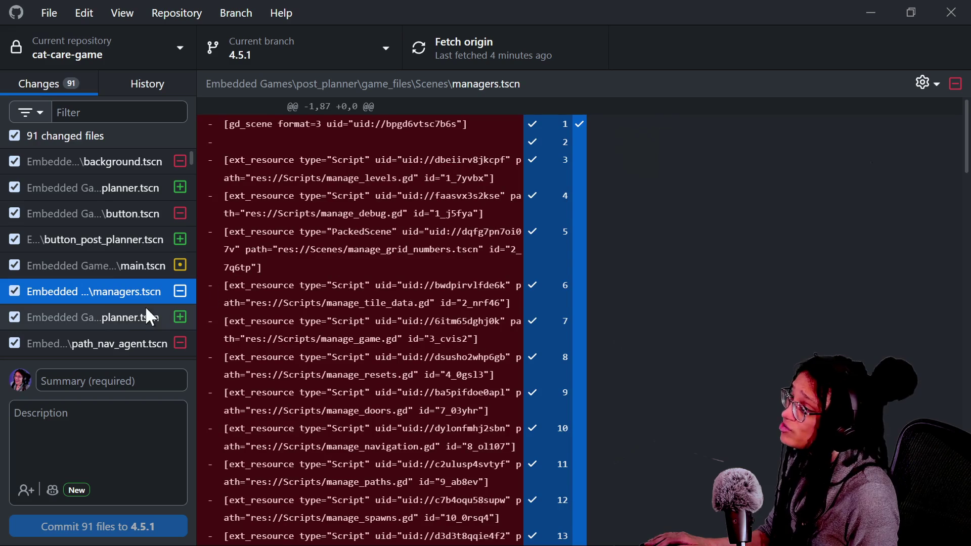
pyautogui.scroll(-10, 113, 256)
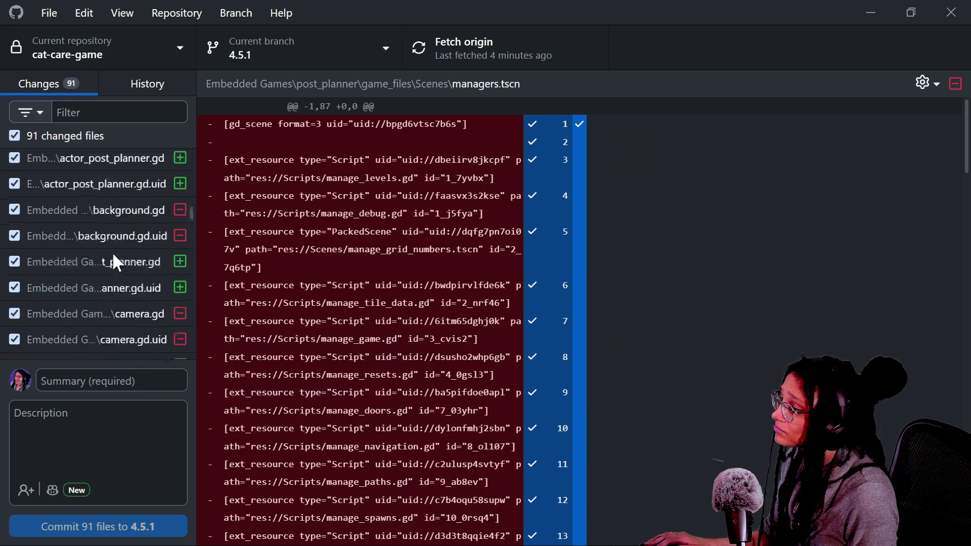
pyautogui.scroll(-3, 113, 252)
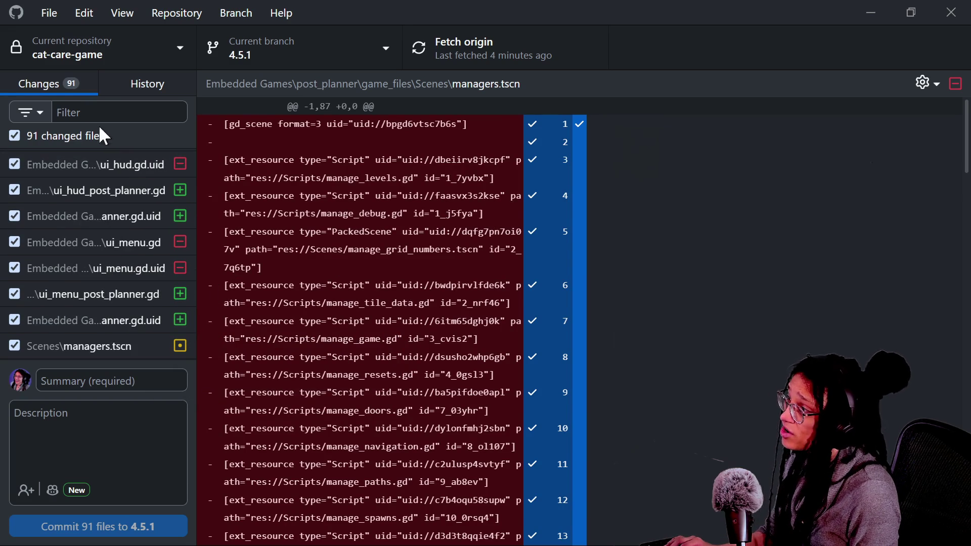
pyautogui.write('resets')
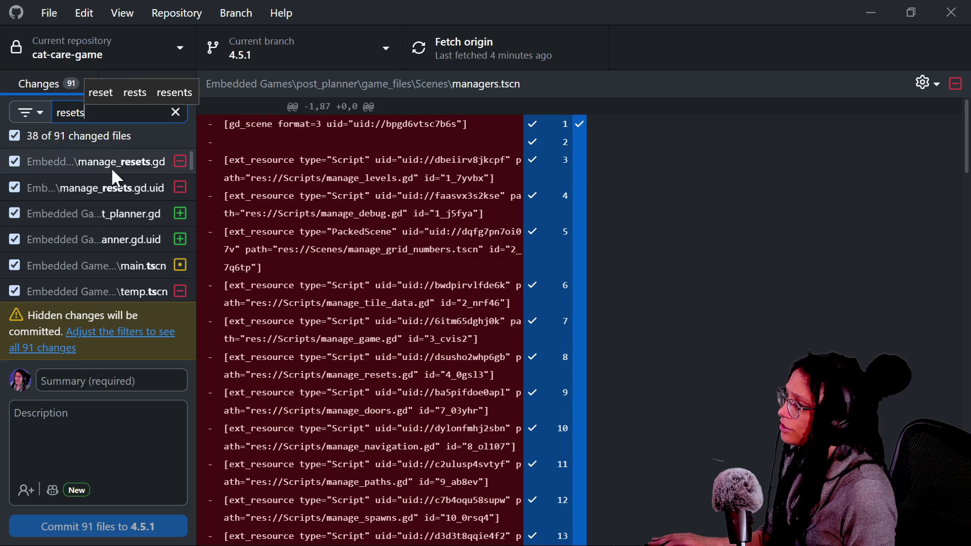
pyautogui.click(111, 158)
pyautogui.scroll(-15, 475, 239)
pyautogui.scroll(15, 475, 238)
pyautogui.click(137, 188)
pyautogui.scroll(-2, 153, 235)
pyautogui.scroll(3, 141, 268)
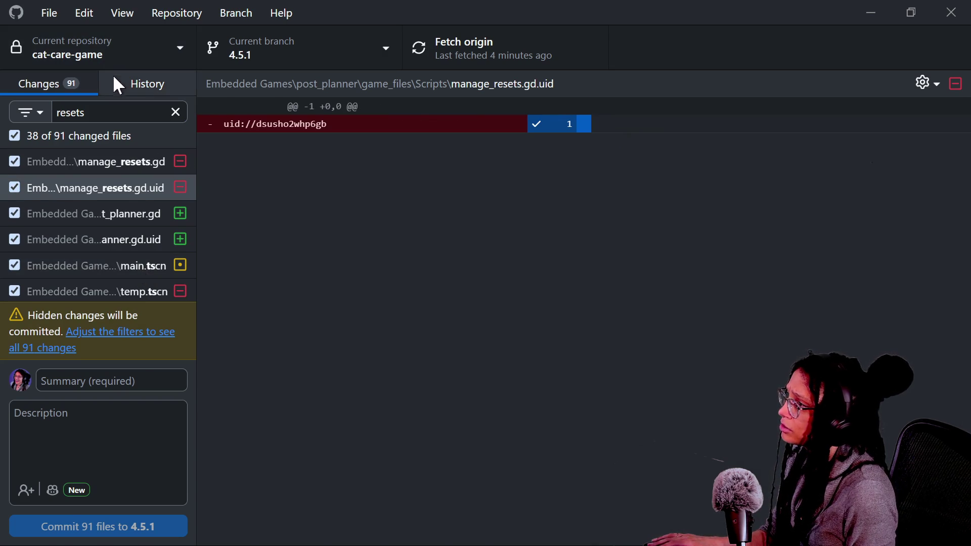
pyautogui.click(117, 83)
pyautogui.click(22, 87)
# Step: Discard all 91 changed files, clear the 'resets' filter, and open the repository in Explorer
pyautogui.rightClick(66, 135)
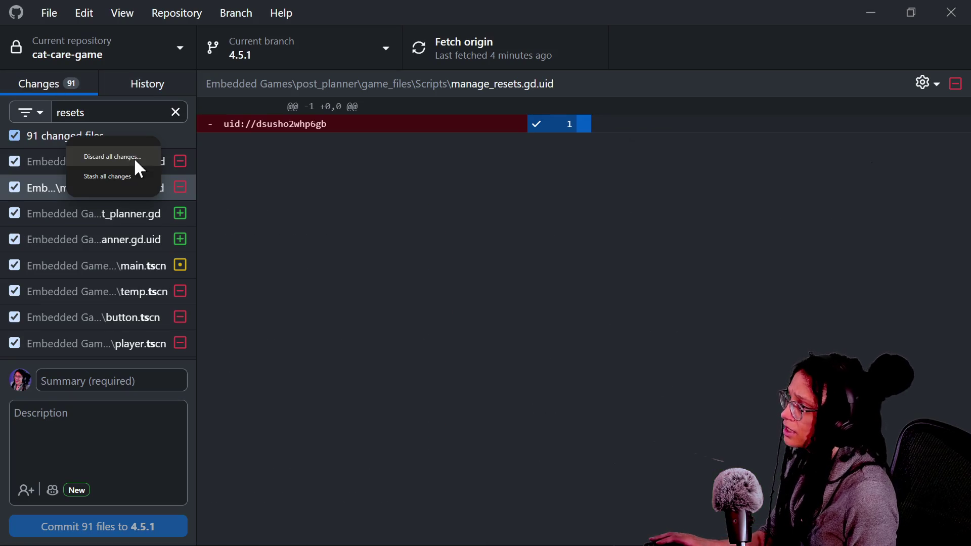
pyautogui.click(120, 159)
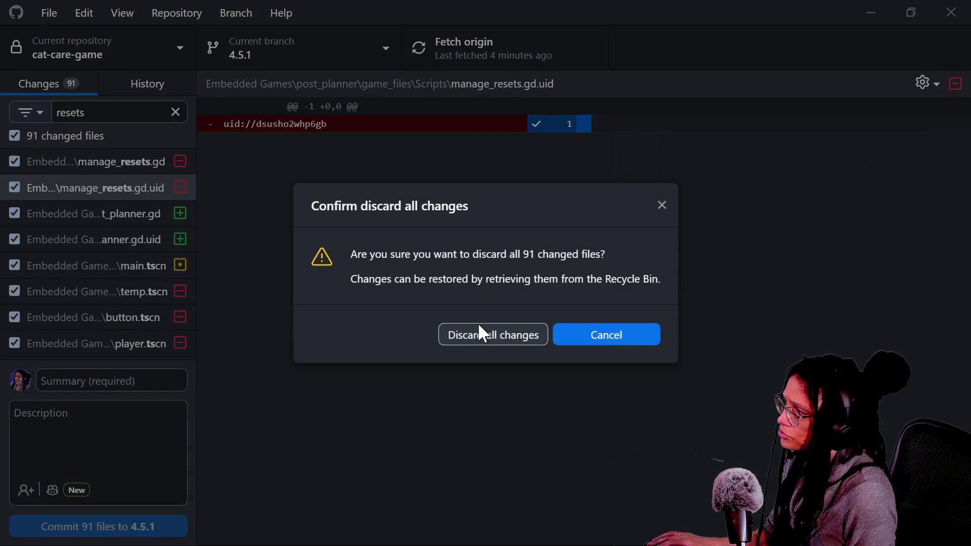
pyautogui.click(480, 329)
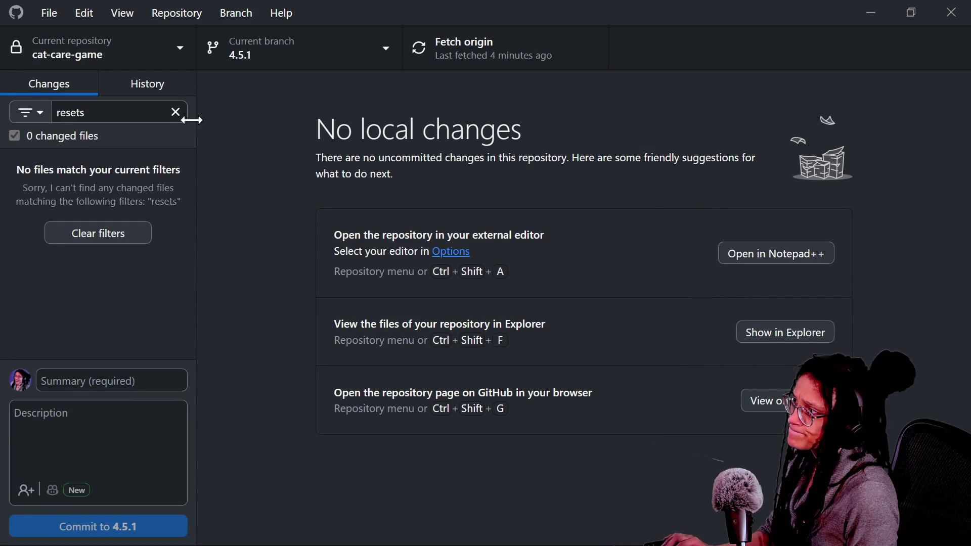
pyautogui.click(176, 112)
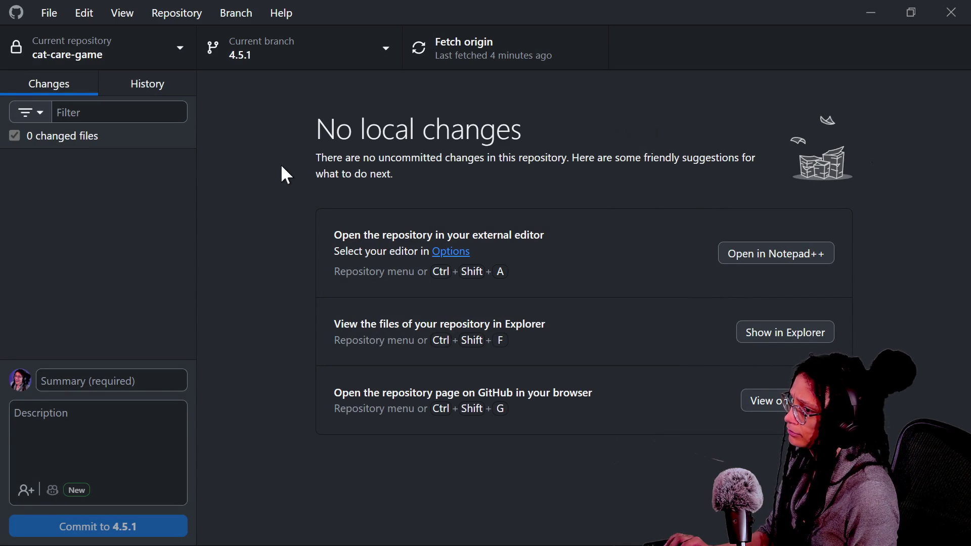
pyautogui.hotkey('ctrl', 'shift', 'f')
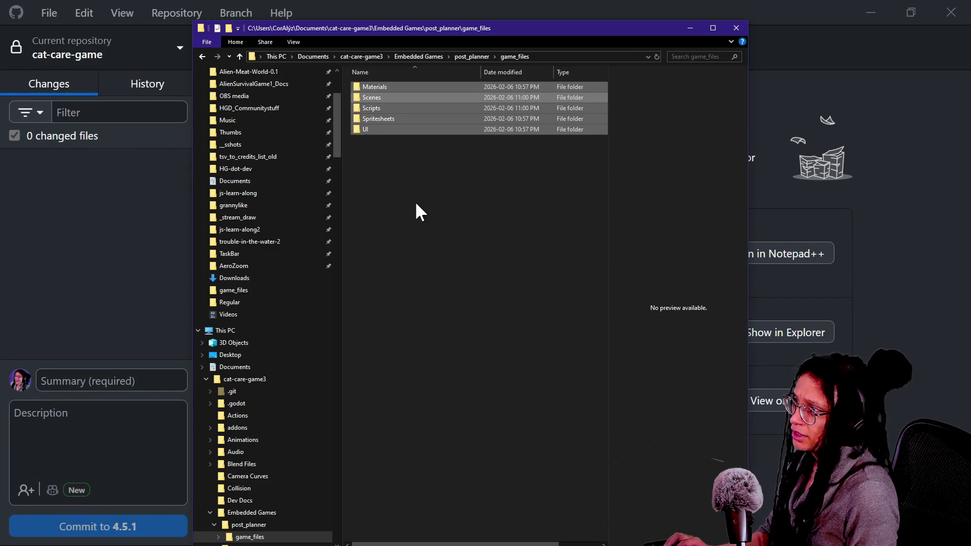
# Step: Check the Scripts folder, then delete all five old folders in game_files
pyautogui.doubleClick(362, 107)
pyautogui.scroll(-8, 401, 156)
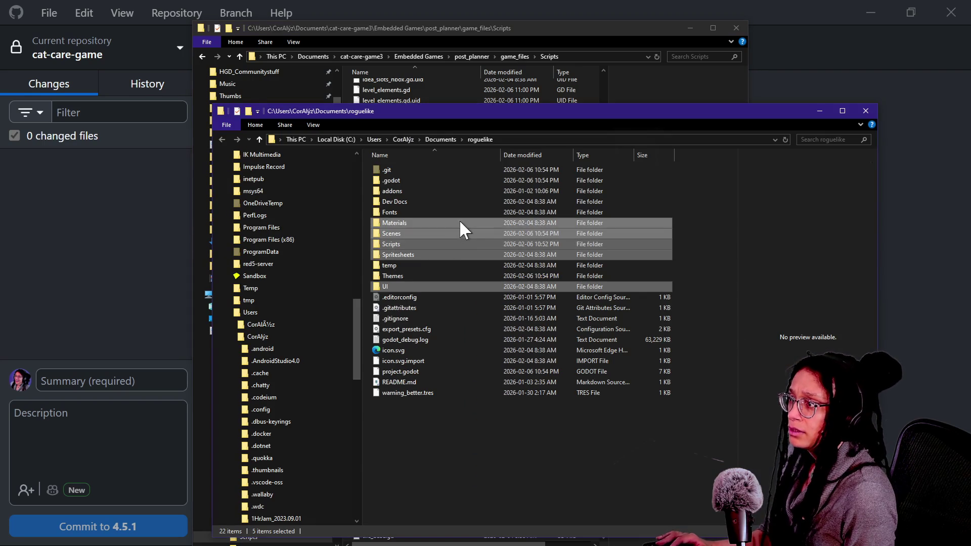
pyautogui.click(240, 56)
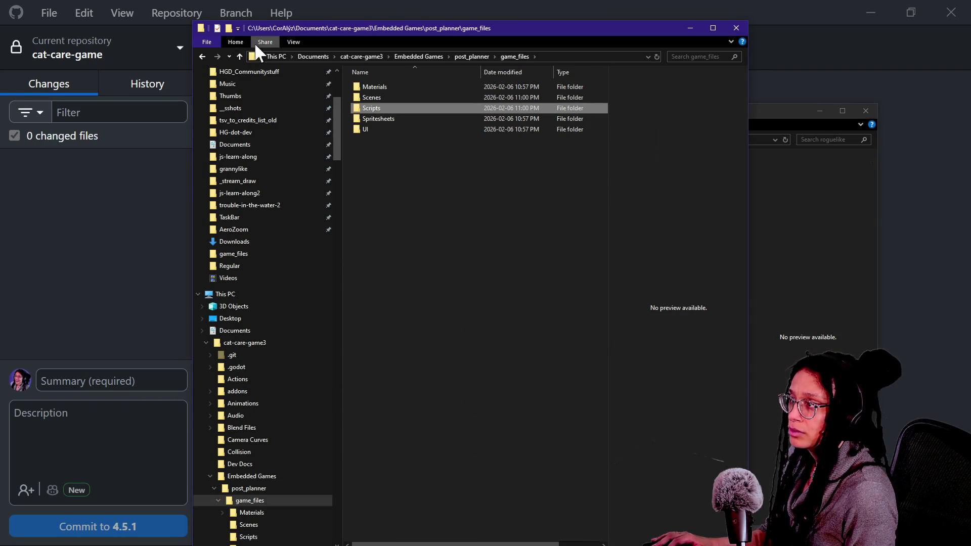
pyautogui.click(770, 224)
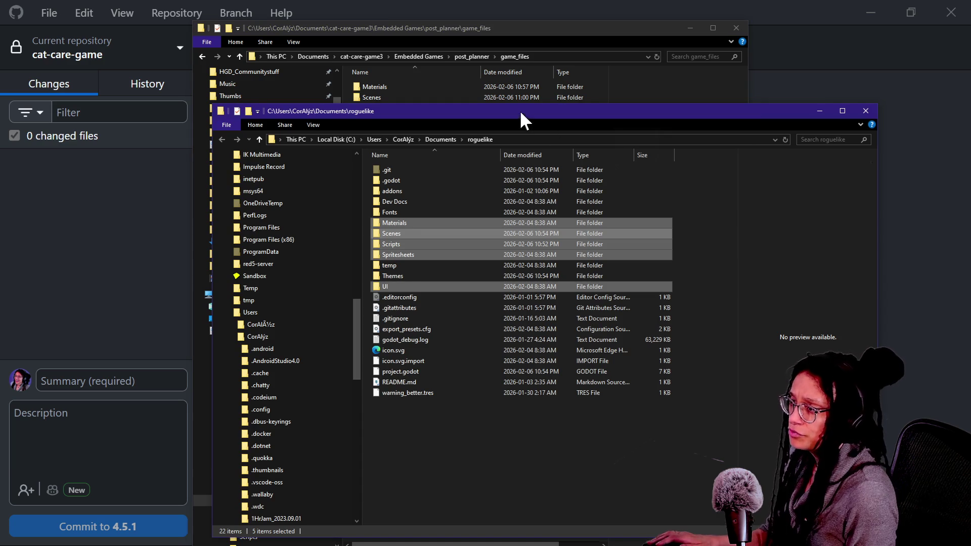
pyautogui.click(451, 454)
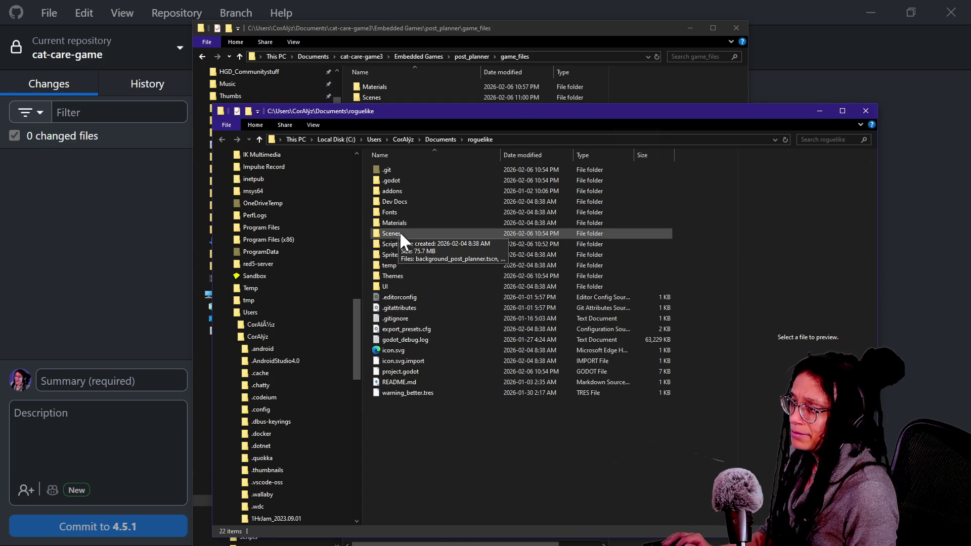
pyautogui.click(408, 87)
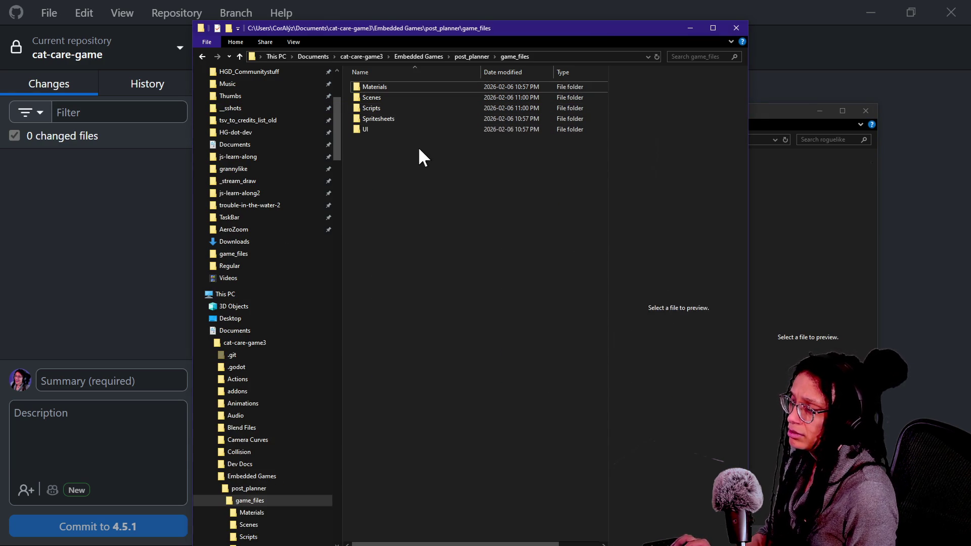
pyautogui.hotkey('ctrl', 'a')
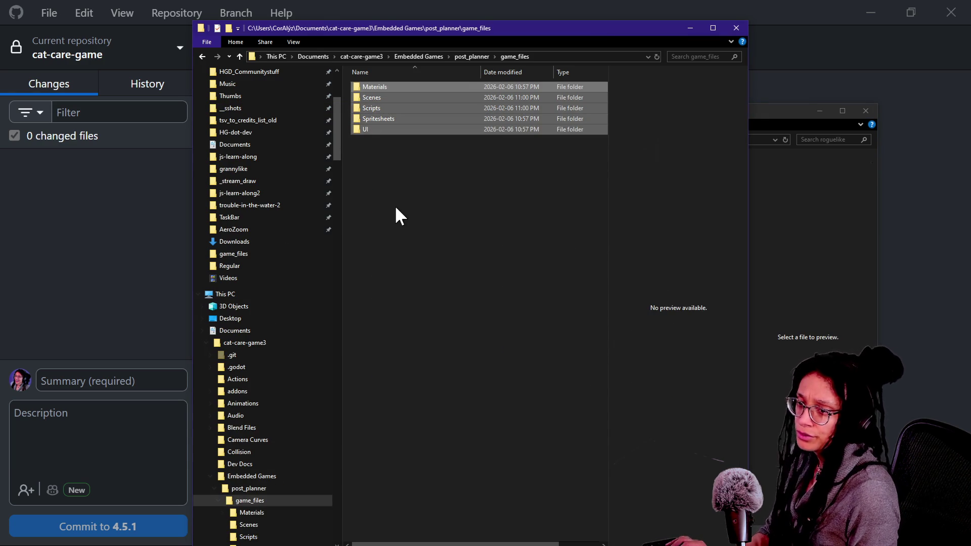
pyautogui.press('Delete')
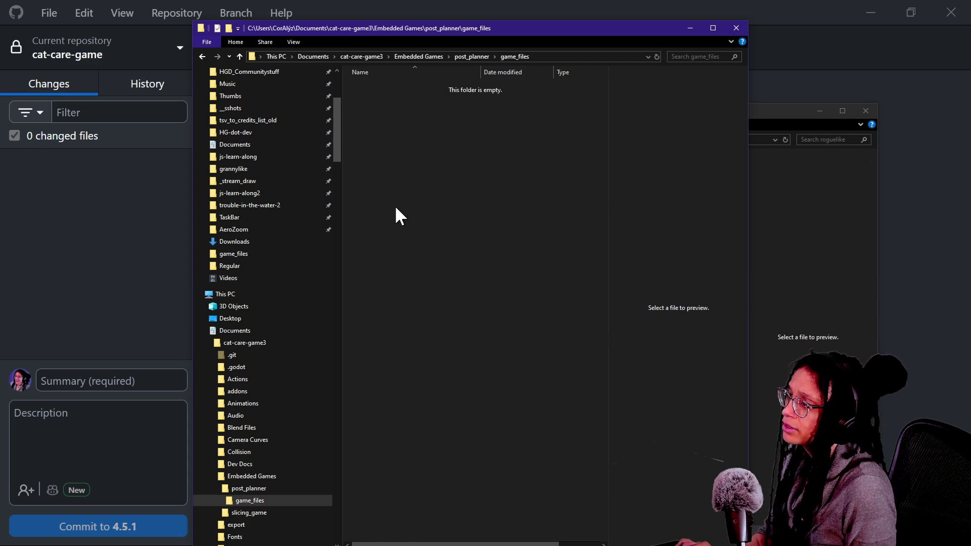
# Step: Paste the roguelike project folders, including Materials, Scenes and Scripts, into game_files
pyautogui.click(864, 253)
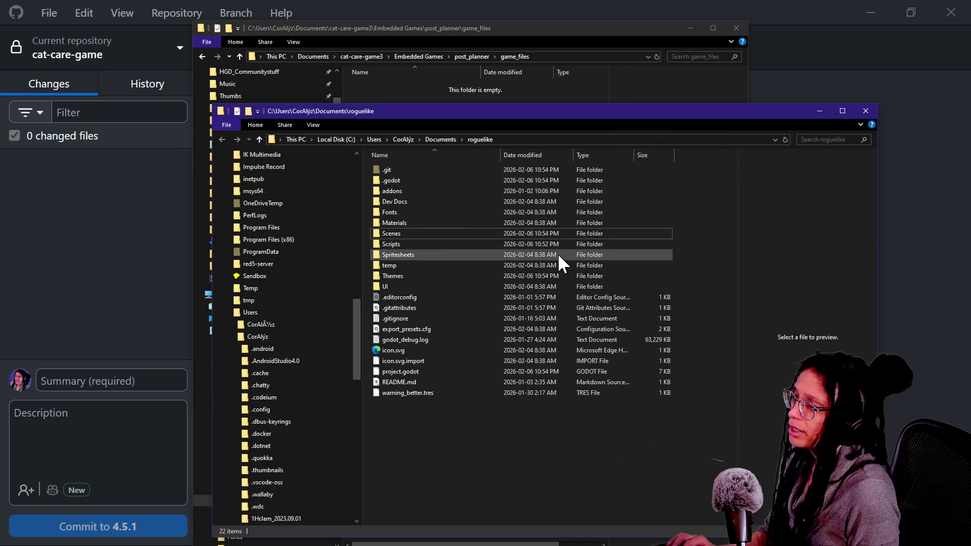
pyautogui.click(390, 223)
pyautogui.keyDown('ctrl'); pyautogui.click(395, 233); pyautogui.keyUp('ctrl')
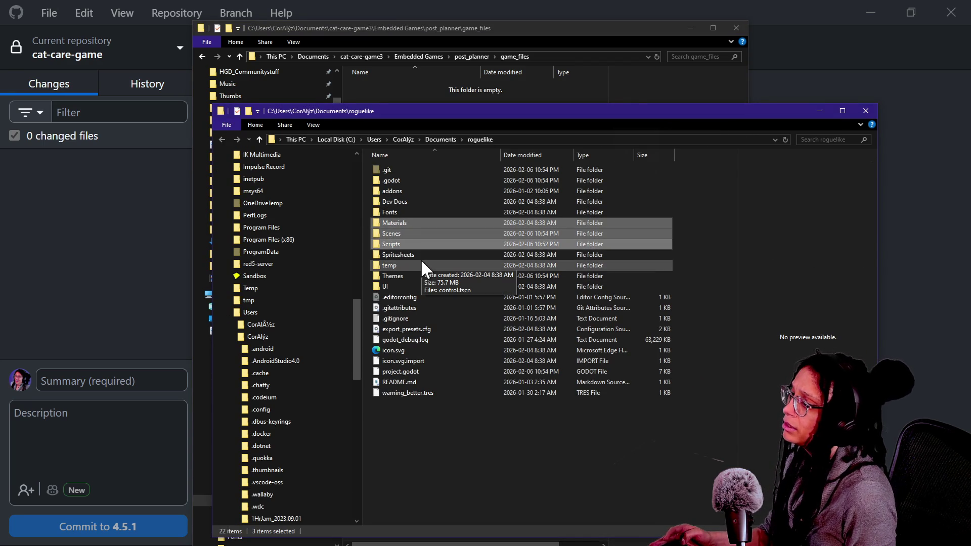
pyautogui.keyDown('ctrl'); pyautogui.click(412, 242); pyautogui.keyUp('ctrl')
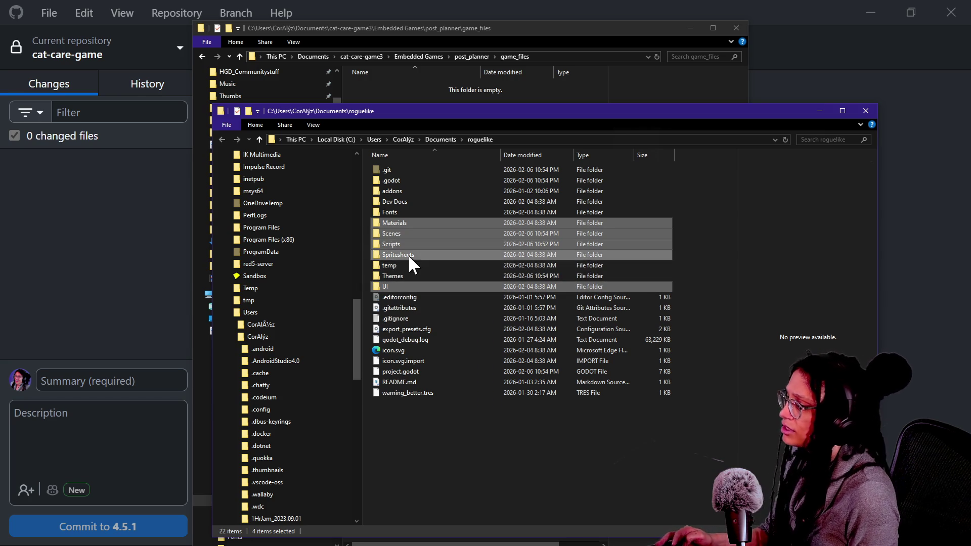
pyautogui.click(427, 92)
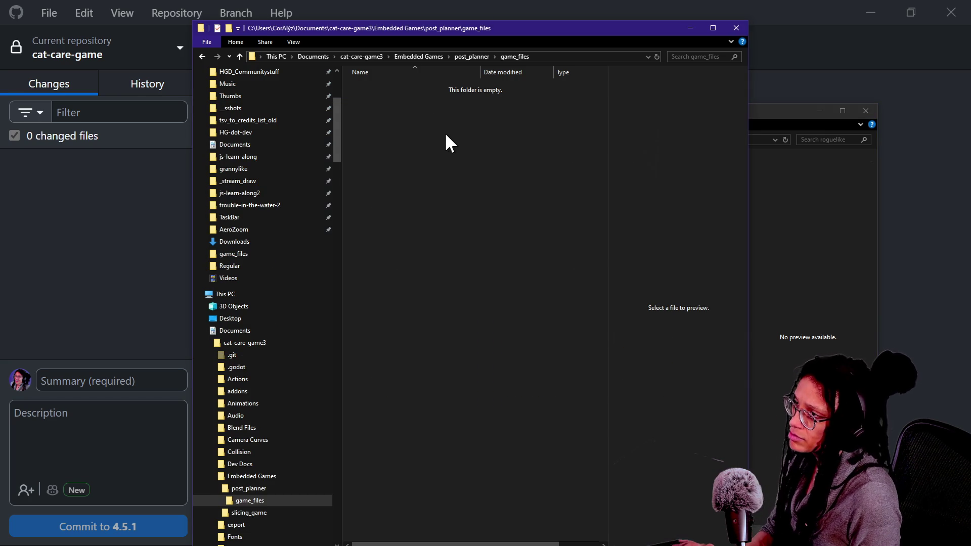
pyautogui.hotkey('ctrl', 'v')
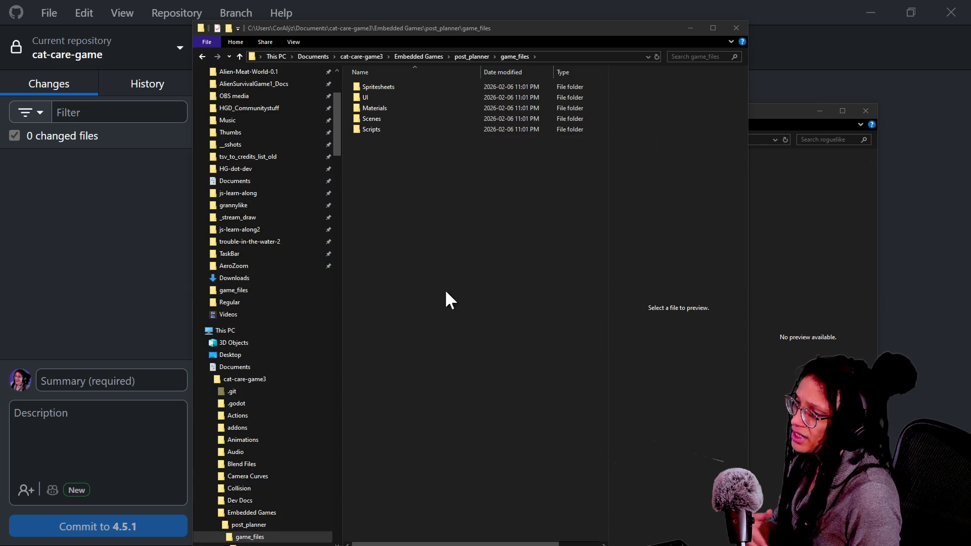
pyautogui.click(830, 299)
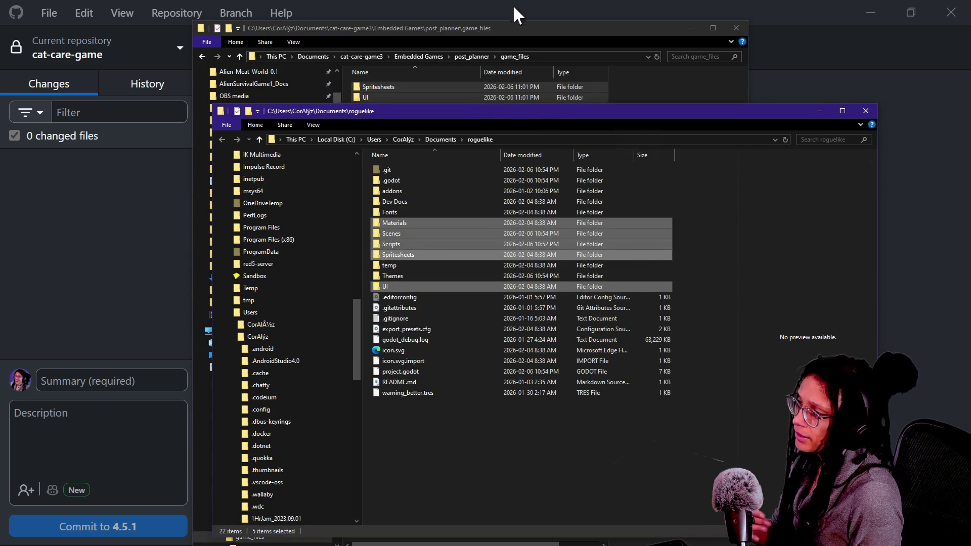
pyautogui.click(459, 41)
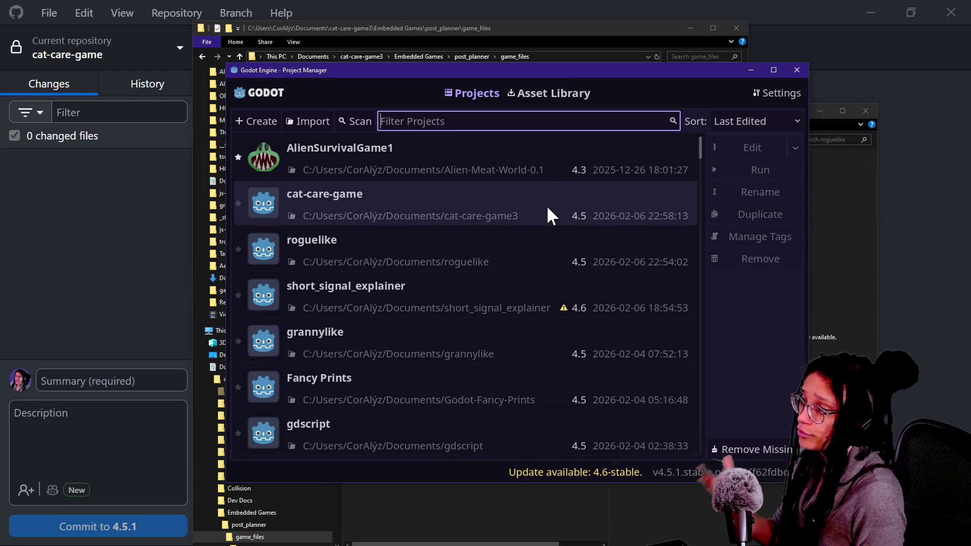
# Step: Open cat-care-game from the Project Manager in the Godot editor
pyautogui.click(546, 205)
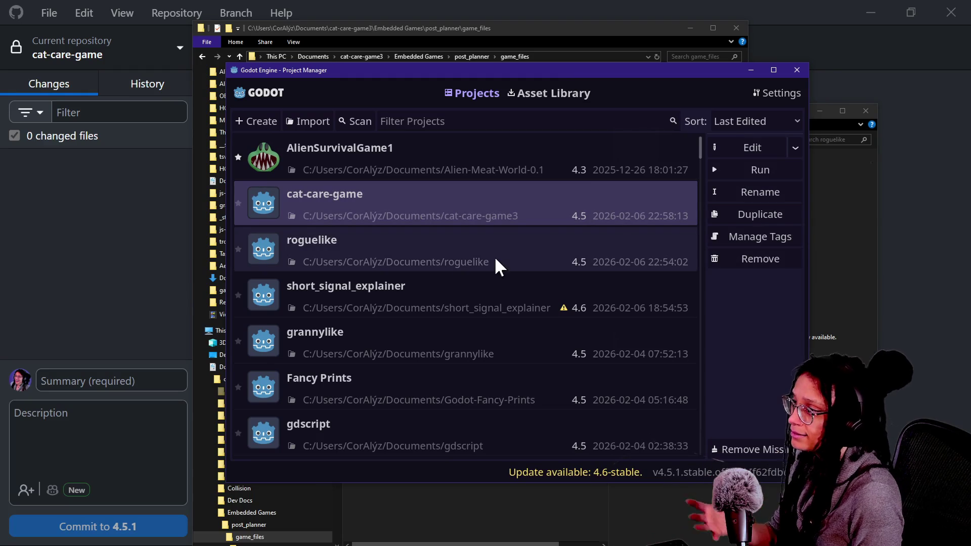
pyautogui.doubleClick(490, 219)
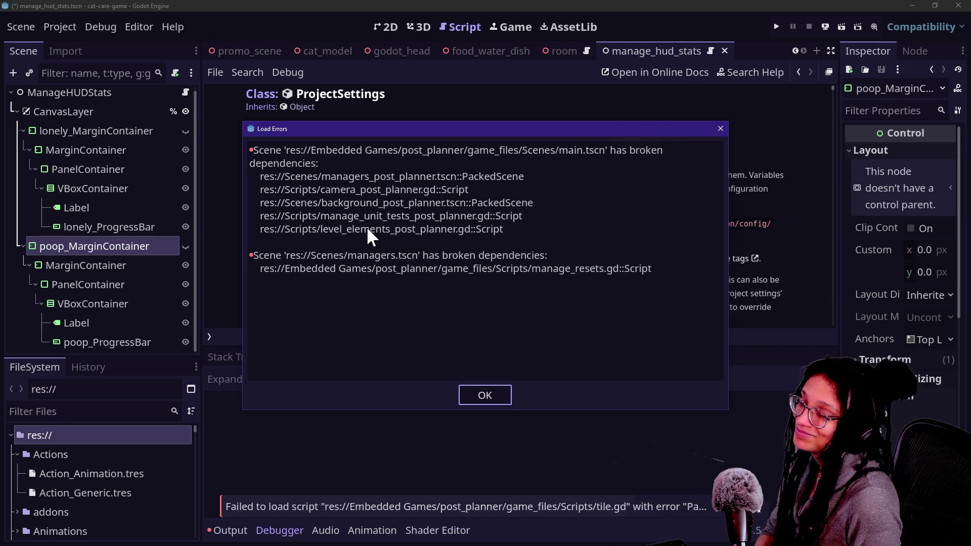
# Step: Replace the broken manage_resets.gd dependency with manage_resets_post_planner.gd
pyautogui.click(475, 402)
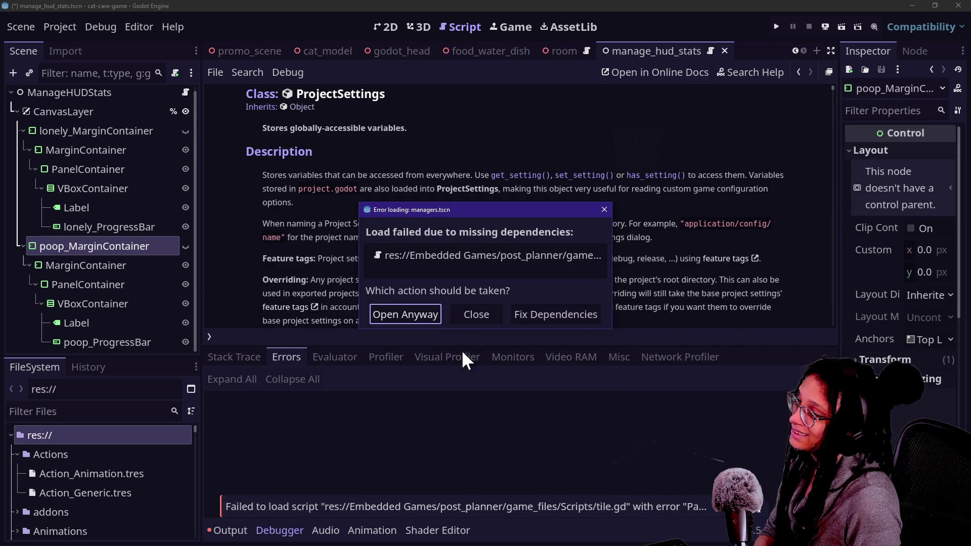
pyautogui.click(561, 319)
pyautogui.click(458, 334)
pyautogui.scroll(-1, 623, 335)
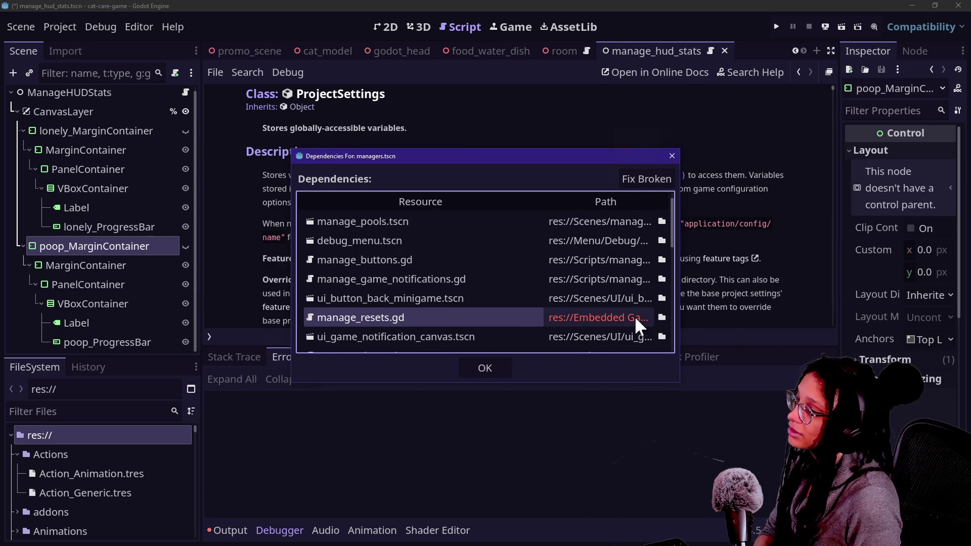
pyautogui.click(662, 317)
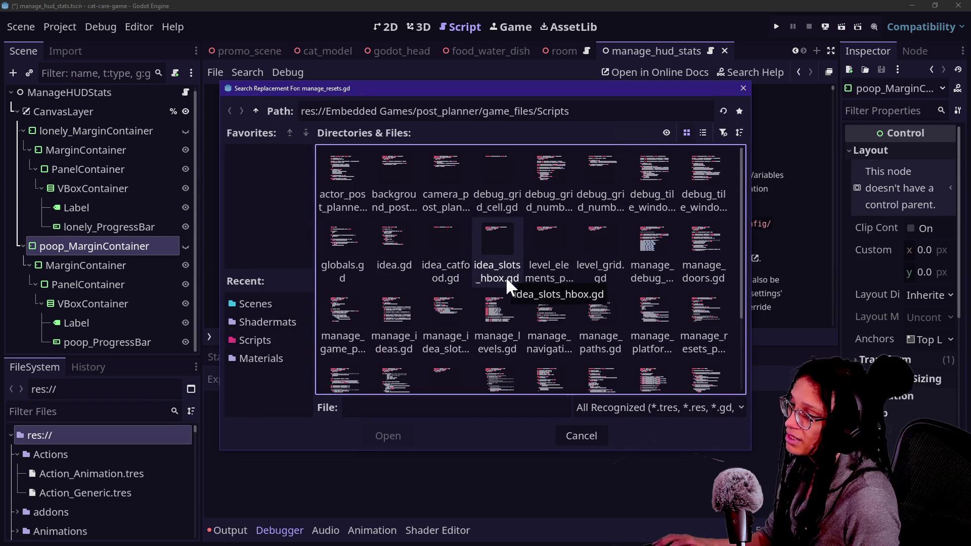
pyautogui.click(550, 309)
pyautogui.click(446, 311)
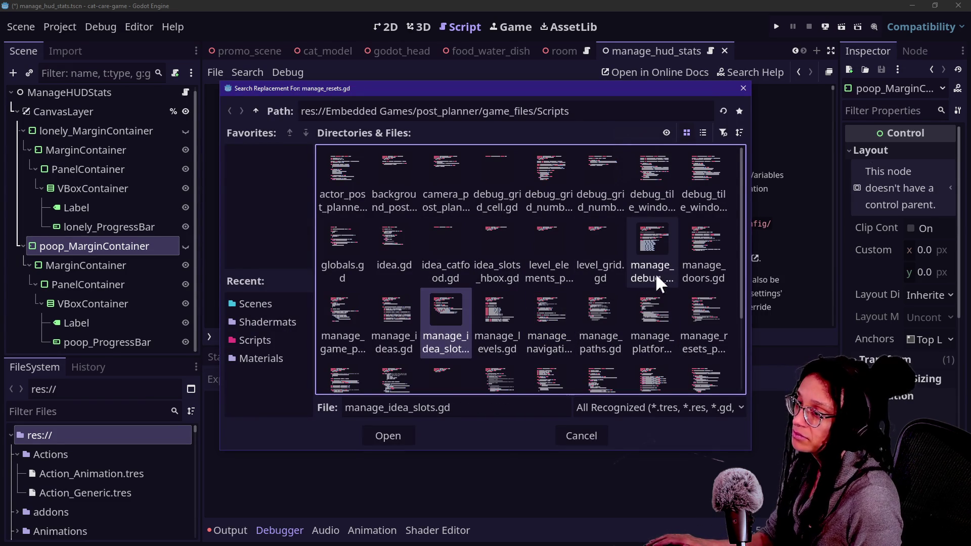
pyautogui.click(691, 263)
pyautogui.click(587, 326)
pyautogui.click(680, 327)
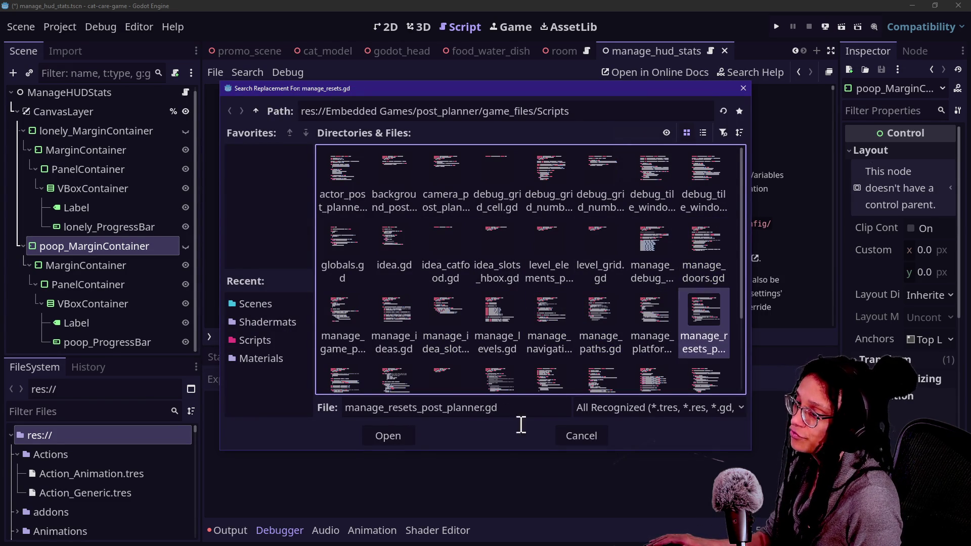
pyautogui.click(399, 444)
# Step: Apply the dependency fix, then open managers.tscn anyway
pyautogui.scroll(-3, 495, 285)
pyautogui.scroll(4, 496, 303)
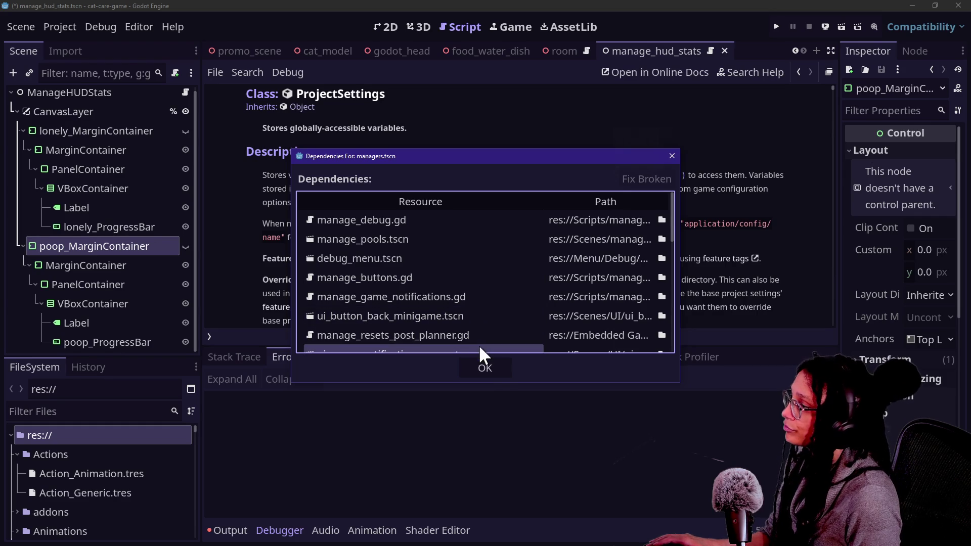
pyautogui.click(477, 358)
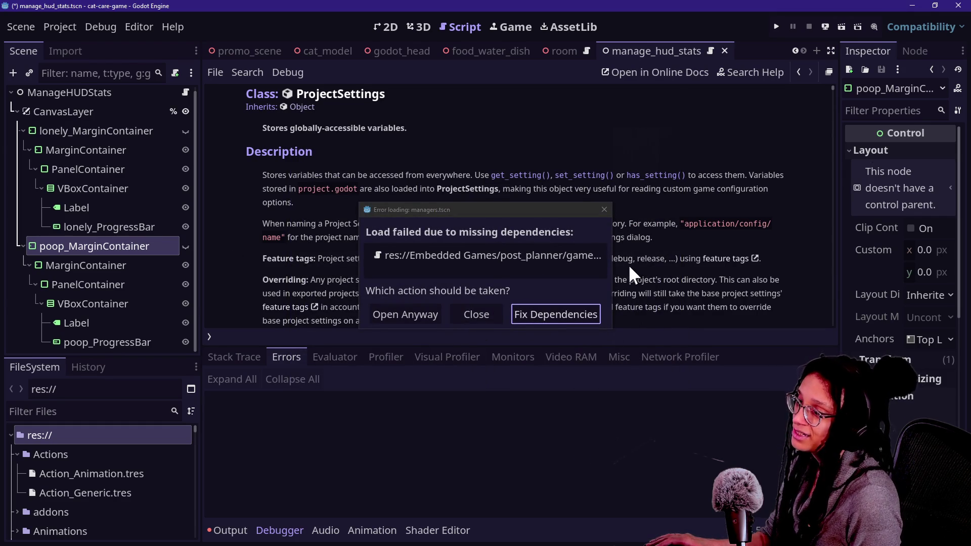
pyautogui.moveTo(611, 261); pyautogui.dragTo(776, 261)
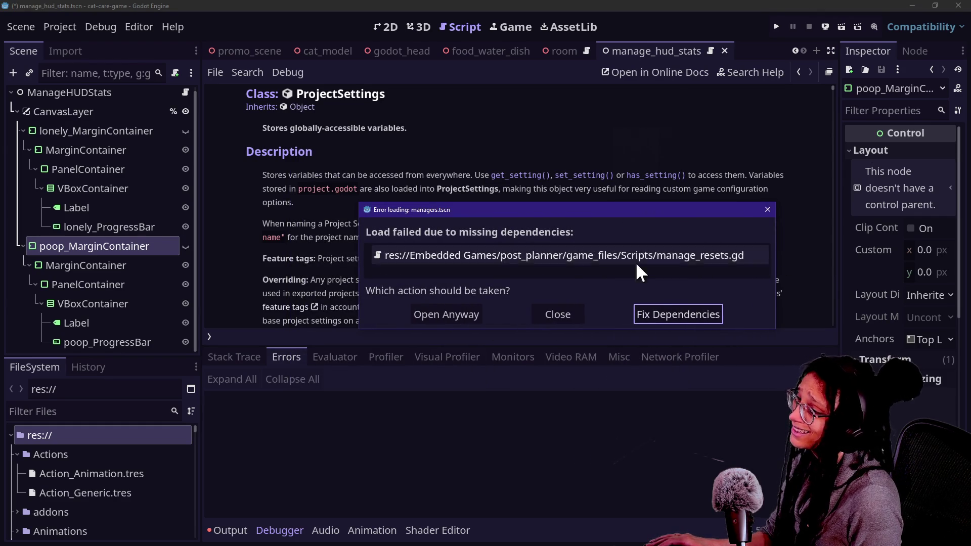
pyautogui.click(477, 311)
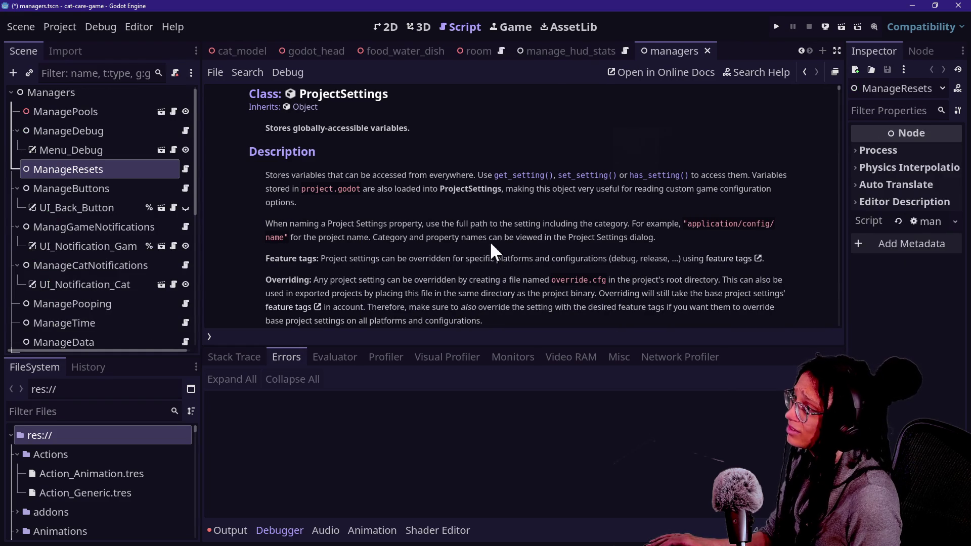
# Step: Inspect the ManageResets node's options, show the Output log, and run the project
pyautogui.rightClick(134, 171)
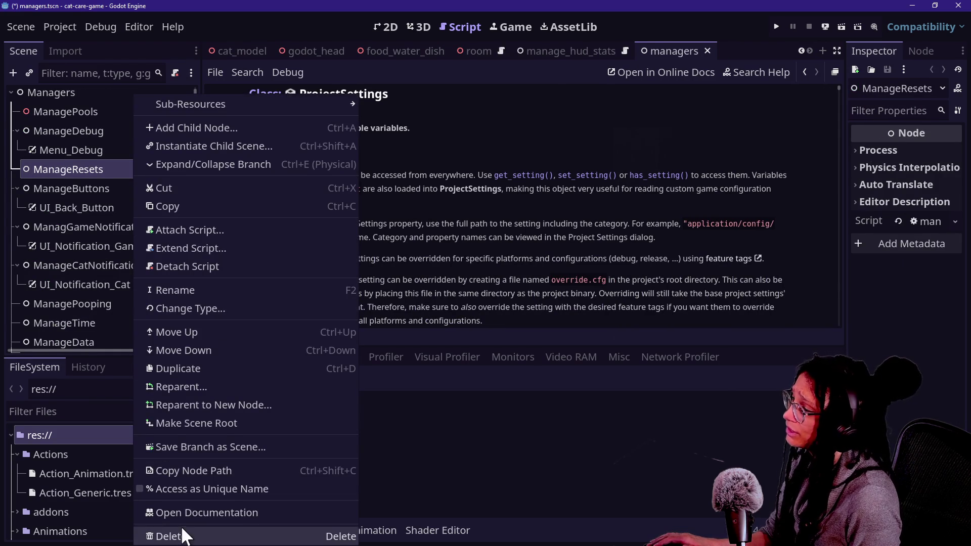
pyautogui.press('Escape')
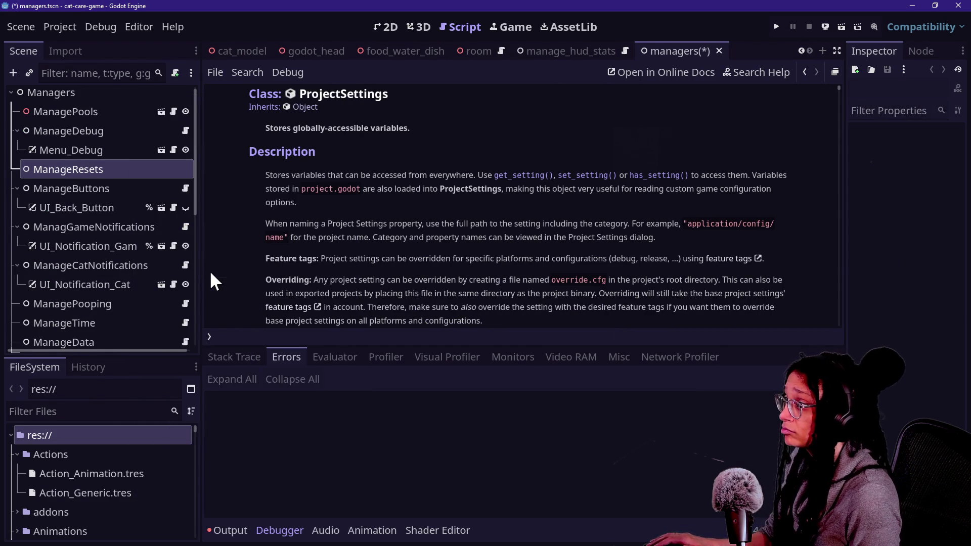
pyautogui.rightClick(116, 170)
pyautogui.press('Escape')
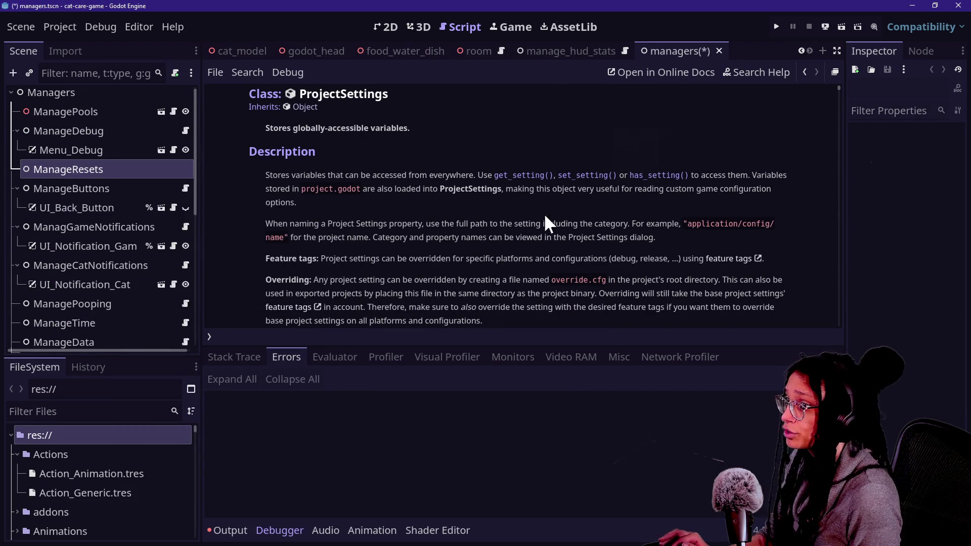
pyautogui.click(229, 530)
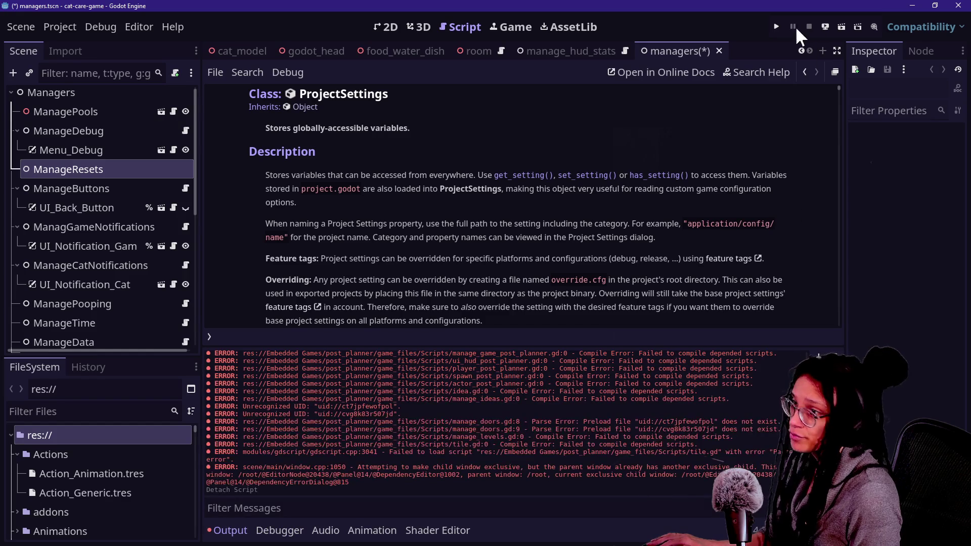
pyautogui.click(777, 27)
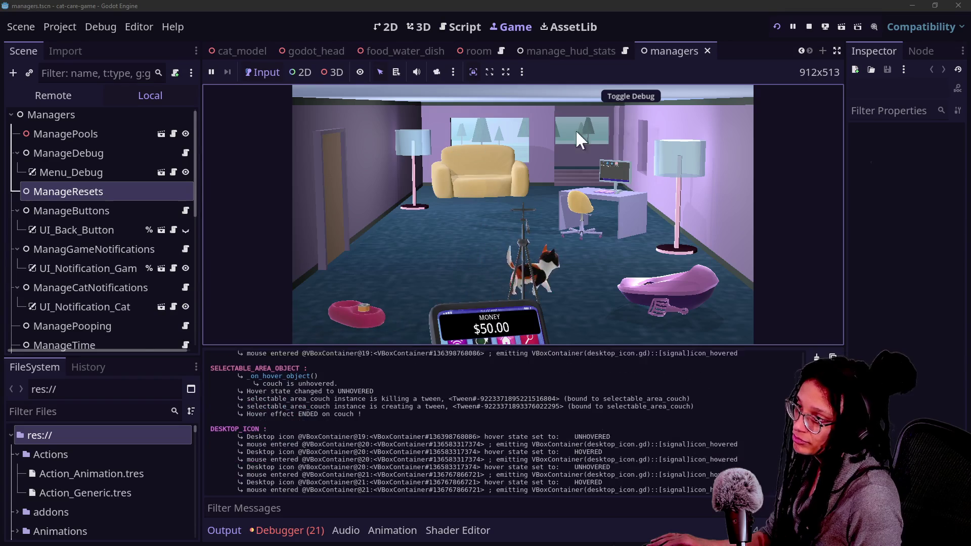
# Step: In the running game, zoom to the computer desk, open Post Planner, then stop
pyautogui.click(621, 149)
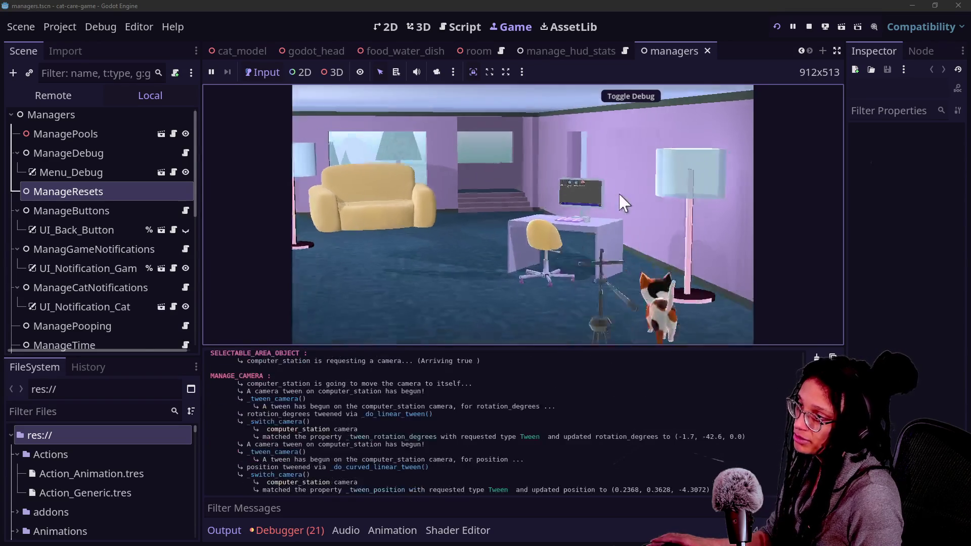
pyautogui.click(539, 126)
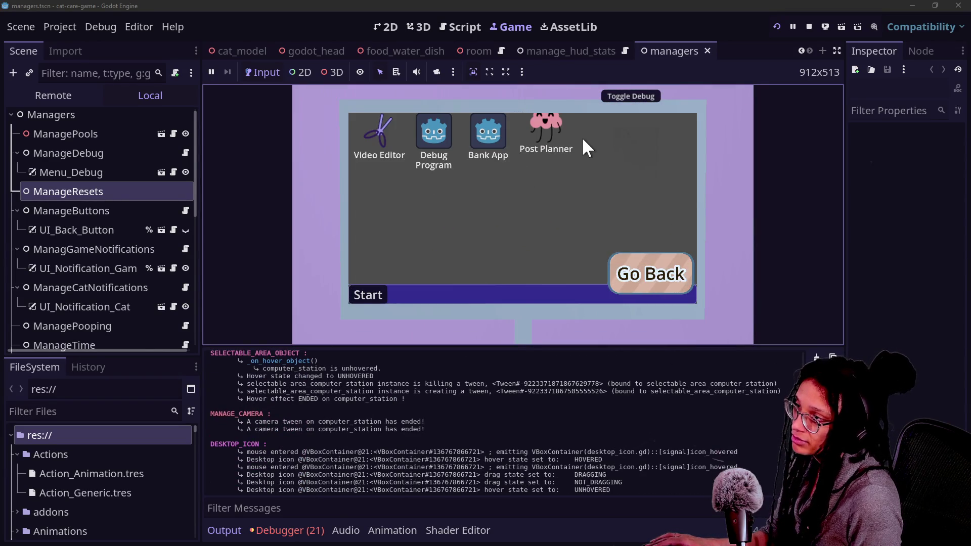
pyautogui.doubleClick(564, 130)
pyautogui.click(809, 26)
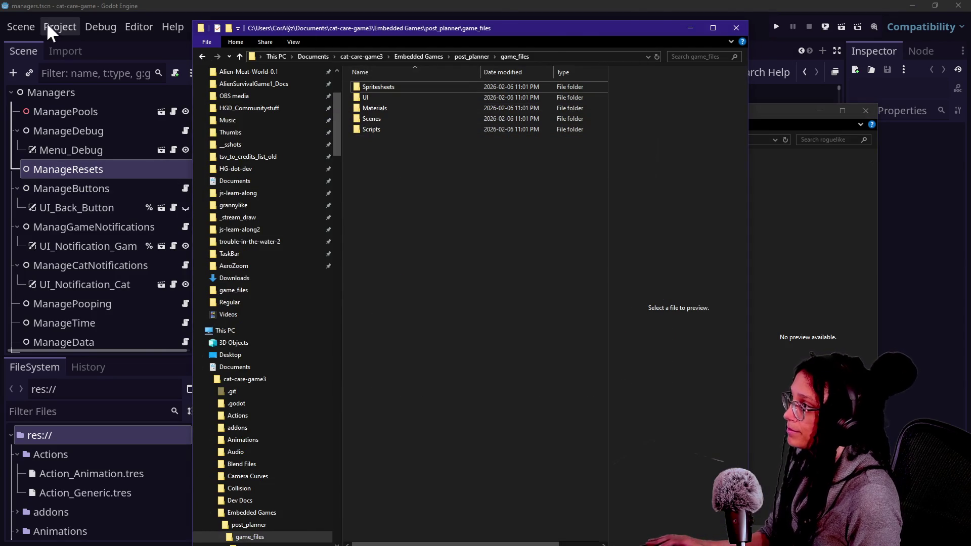
# Step: Open and close the Project menu without quitting, then switch to GitHub Desktop
pyautogui.click(49, 25)
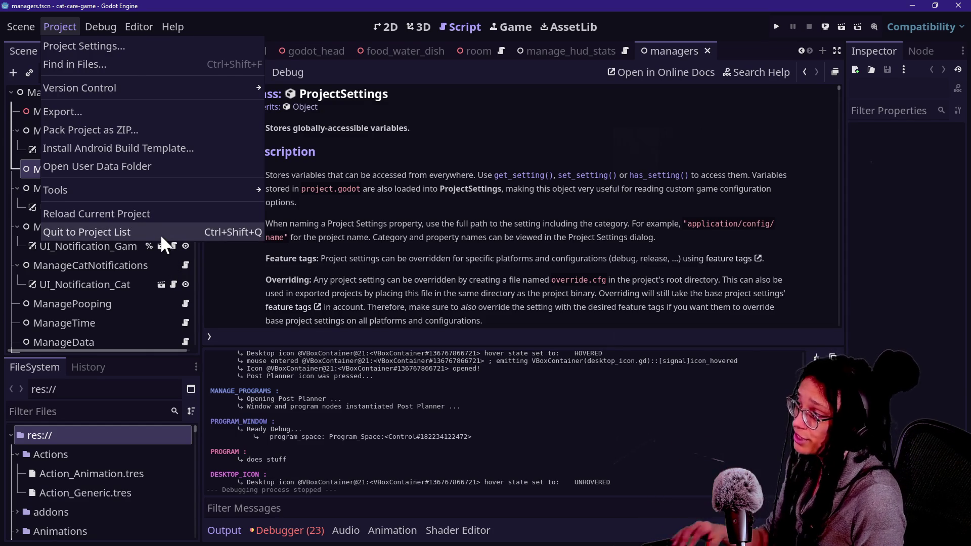
pyautogui.click(373, 247)
pyautogui.hotkey('alt', 'Tab')
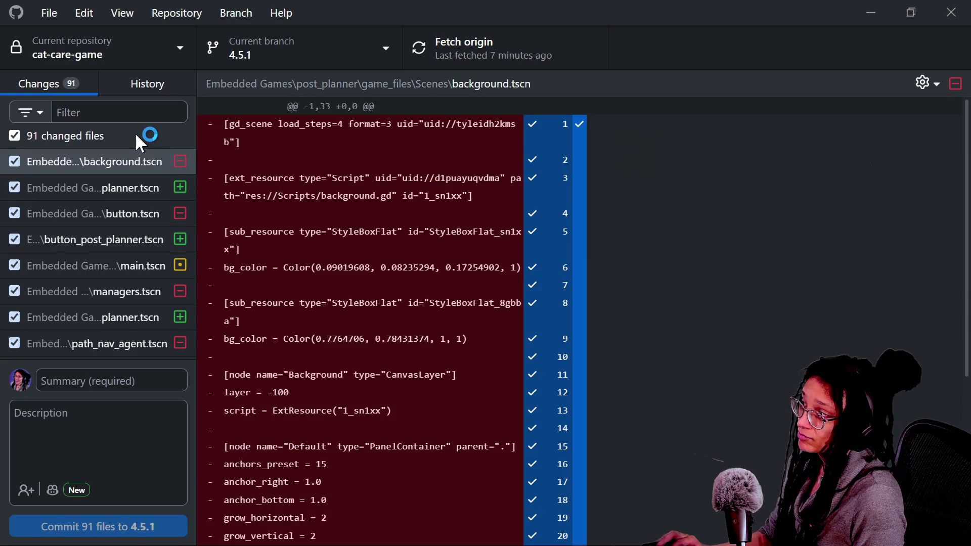
# Step: Discard all 91 changed files and move the Godot Project Manager to the screen centre
pyautogui.rightClick(135, 133)
pyautogui.click(172, 154)
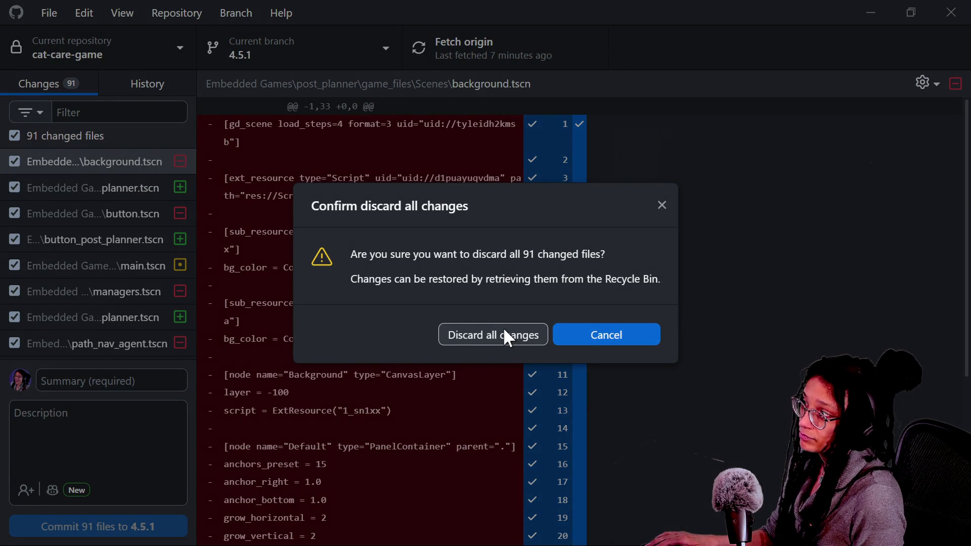
pyautogui.click(504, 331)
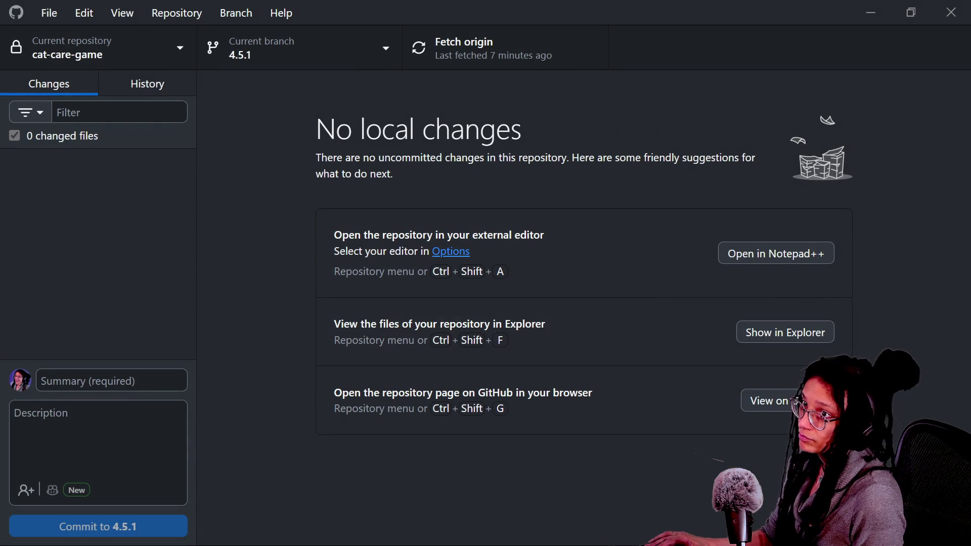
pyautogui.moveTo(722, 152)
pyautogui.mouseDown()
pyautogui.moveTo(235, 144)
pyautogui.moveTo(467, 70)
pyautogui.moveTo(436, 90)
pyautogui.mouseUp()
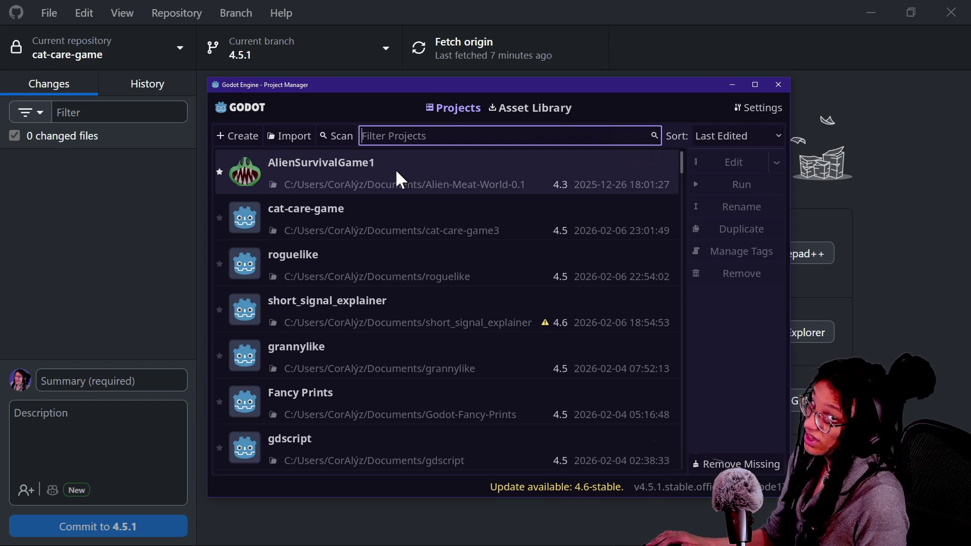
# Step: Arrange the Explorer windows, check Scripts, then delete all five folders in game_files
pyautogui.click(316, 226)
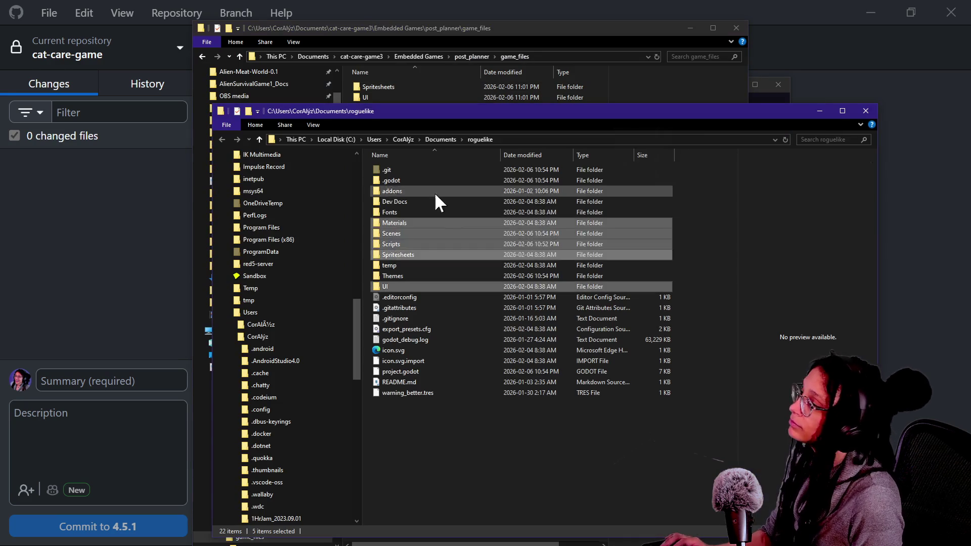
pyautogui.moveTo(425, 138)
pyautogui.mouseDown()
pyautogui.moveTo(406, 210)
pyautogui.moveTo(399, 165)
pyautogui.moveTo(377, 159)
pyautogui.mouseUp()
pyautogui.click(404, 150)
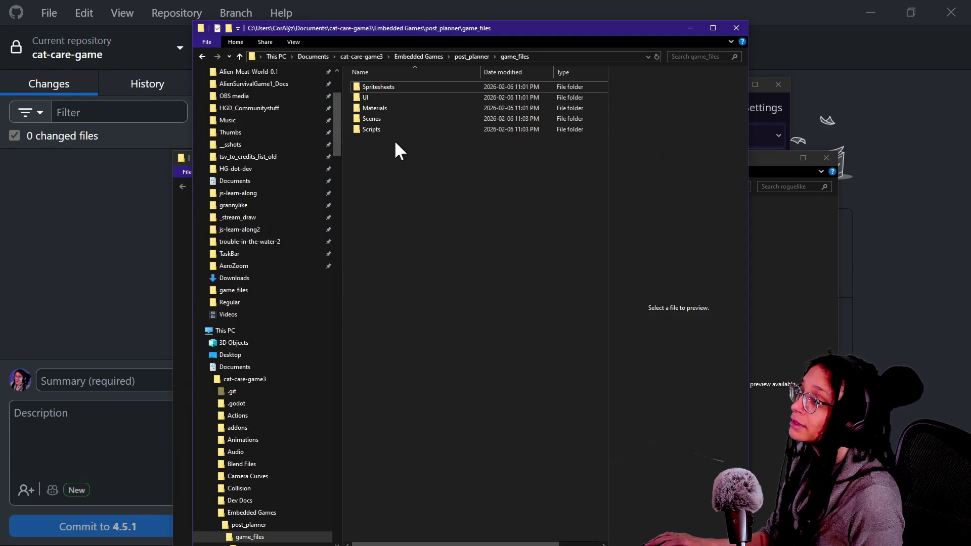
pyautogui.moveTo(423, 218); pyautogui.dragTo(499, 210)
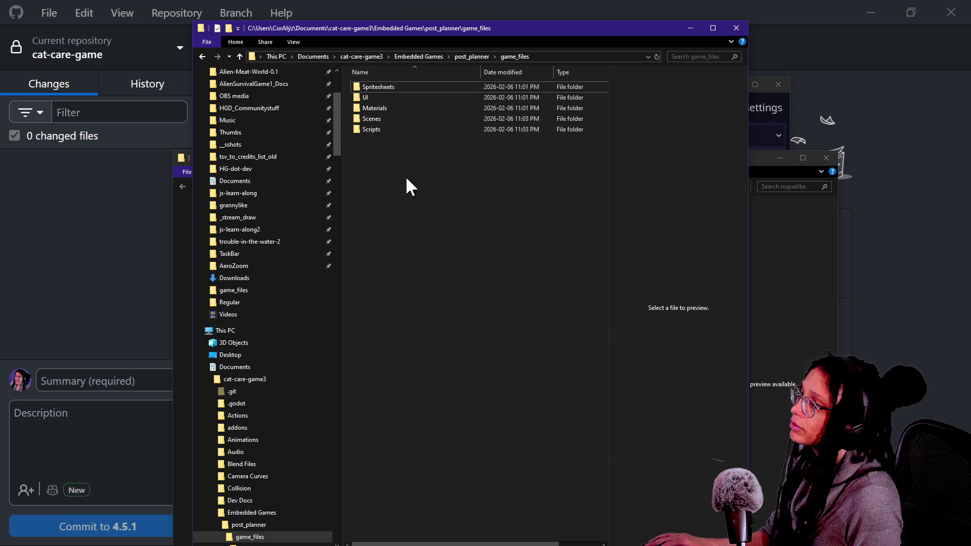
pyautogui.doubleClick(384, 128)
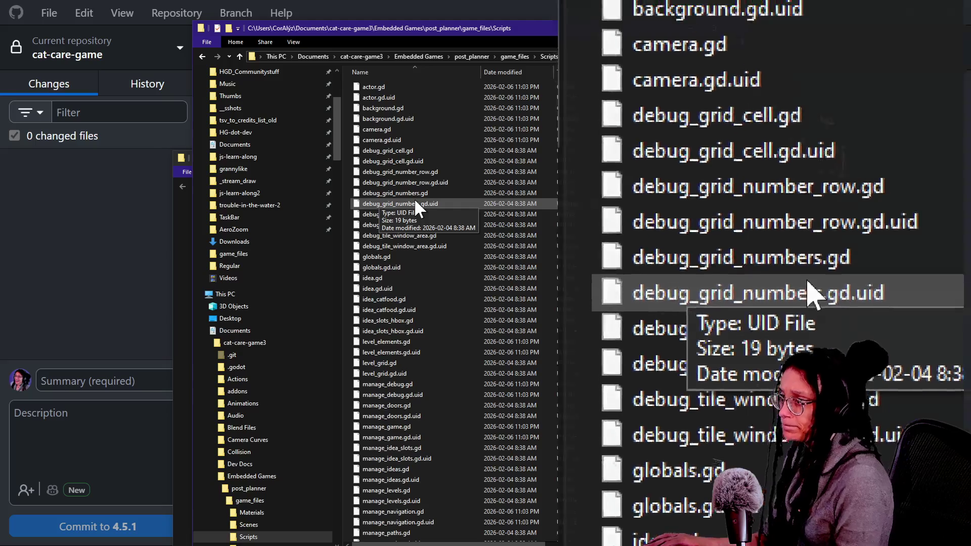
pyautogui.press('super+Escape')
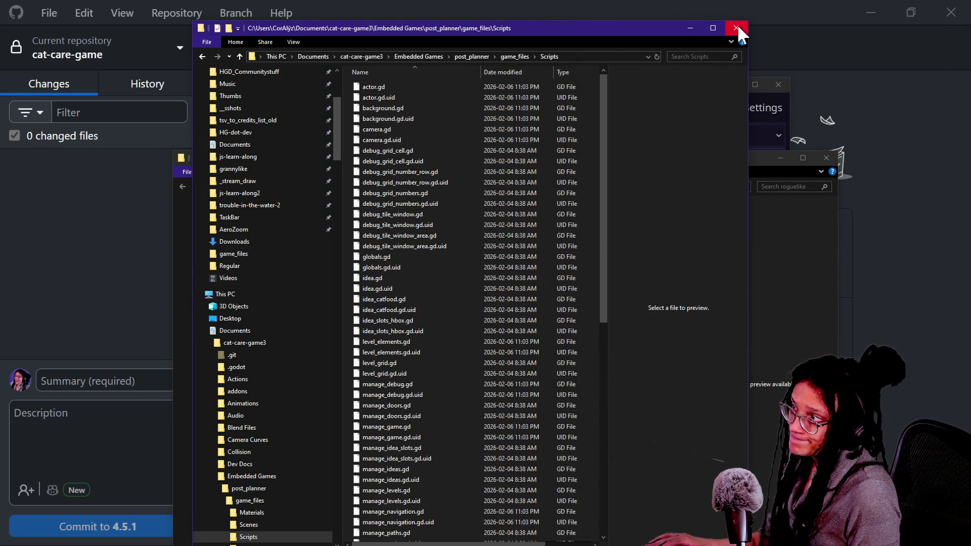
pyautogui.moveTo(276, 32)
pyautogui.mouseDown()
pyautogui.moveTo(289, 33)
pyautogui.moveTo(345, 289)
pyautogui.moveTo(319, 86)
pyautogui.mouseUp()
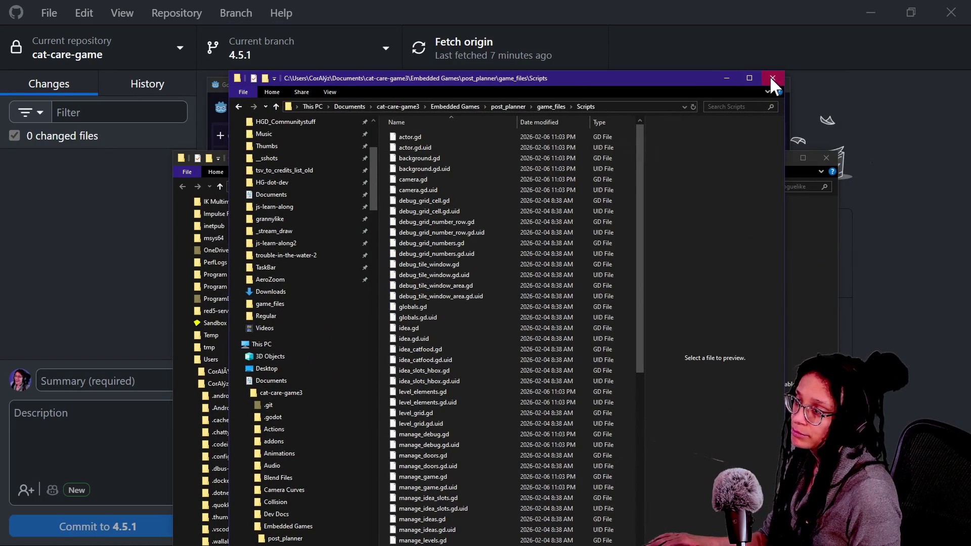
pyautogui.click(788, 230)
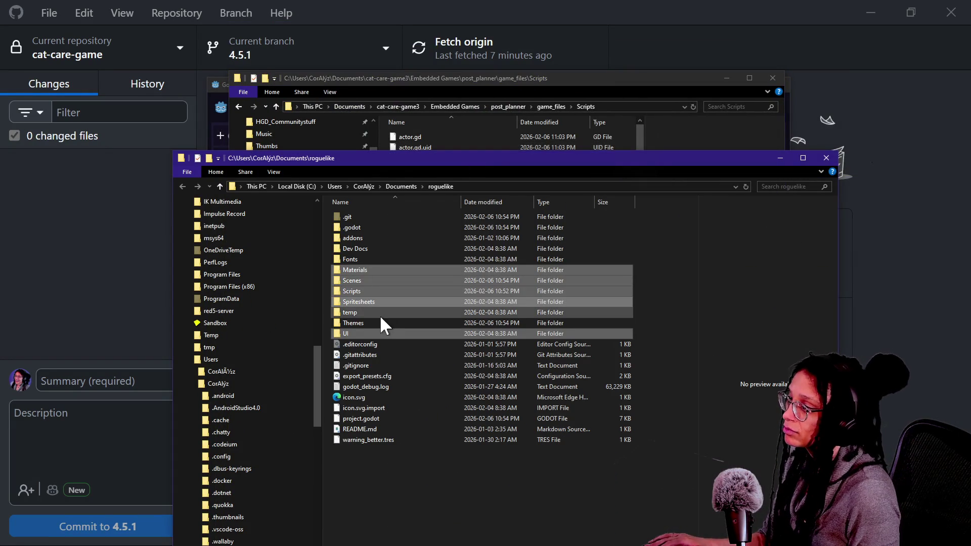
pyautogui.click(276, 106)
pyautogui.moveTo(450, 209); pyautogui.dragTo(375, 118)
pyautogui.press('Delete')
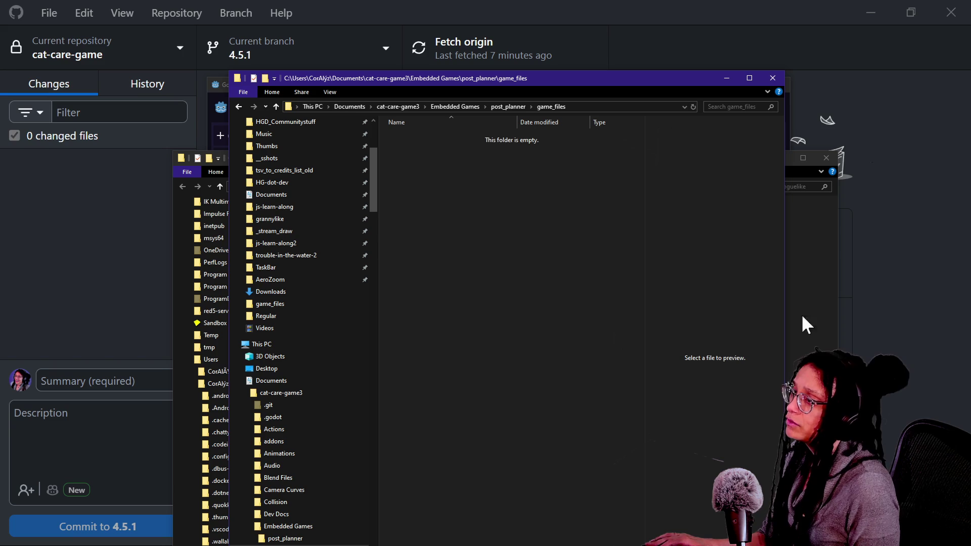
# Step: Copy the selected roguelike folders into game_files, then go up to cat-care-game3
pyautogui.click(792, 295)
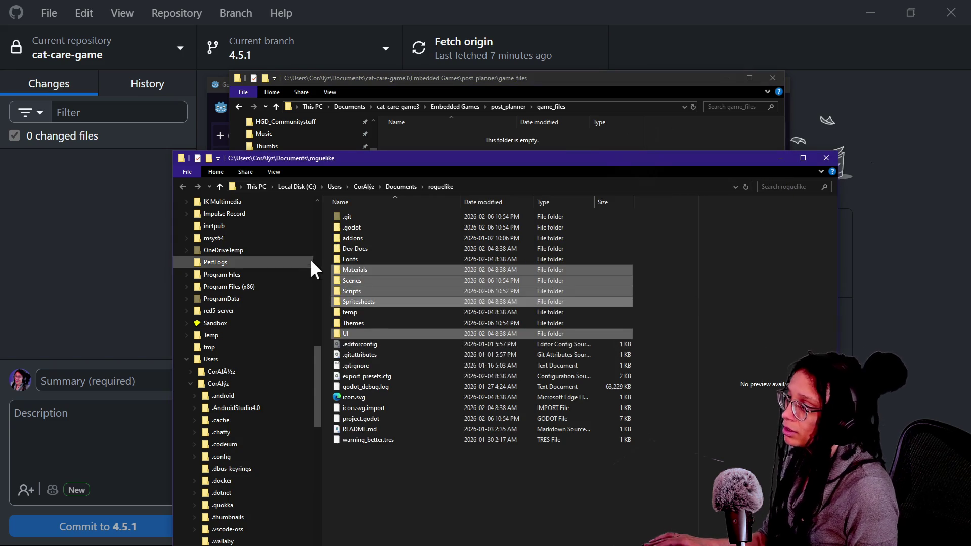
pyautogui.rightClick(339, 279)
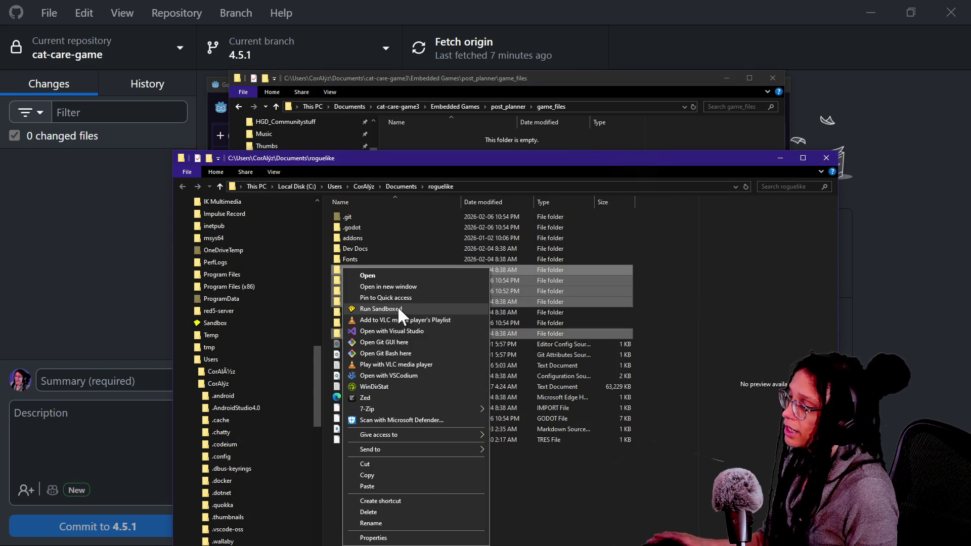
pyautogui.click(420, 478)
pyautogui.click(433, 143)
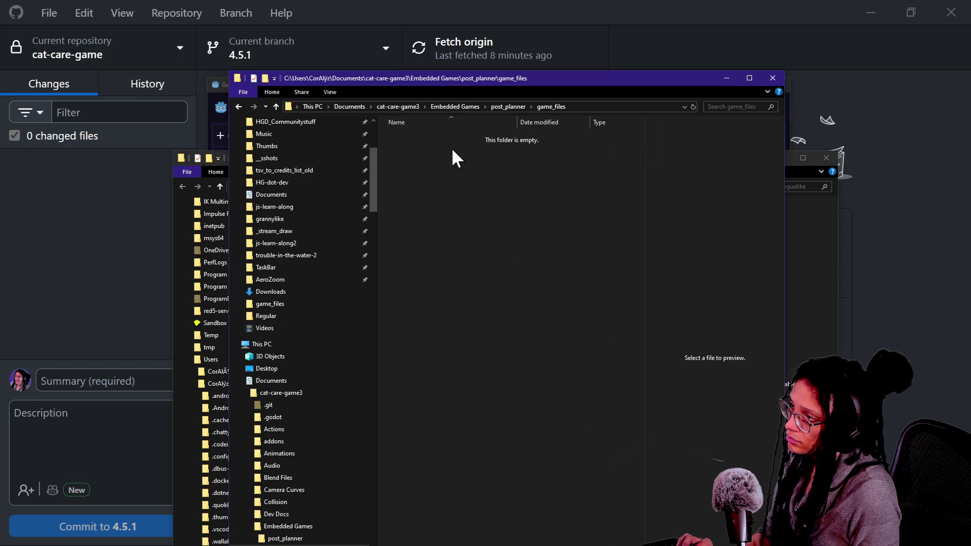
pyautogui.hotkey('ctrl', 'v')
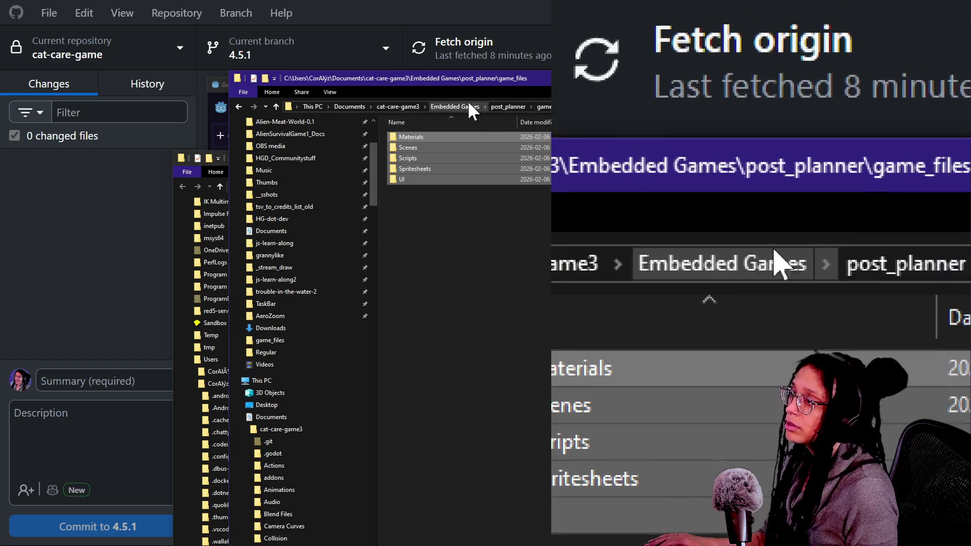
pyautogui.click(400, 106)
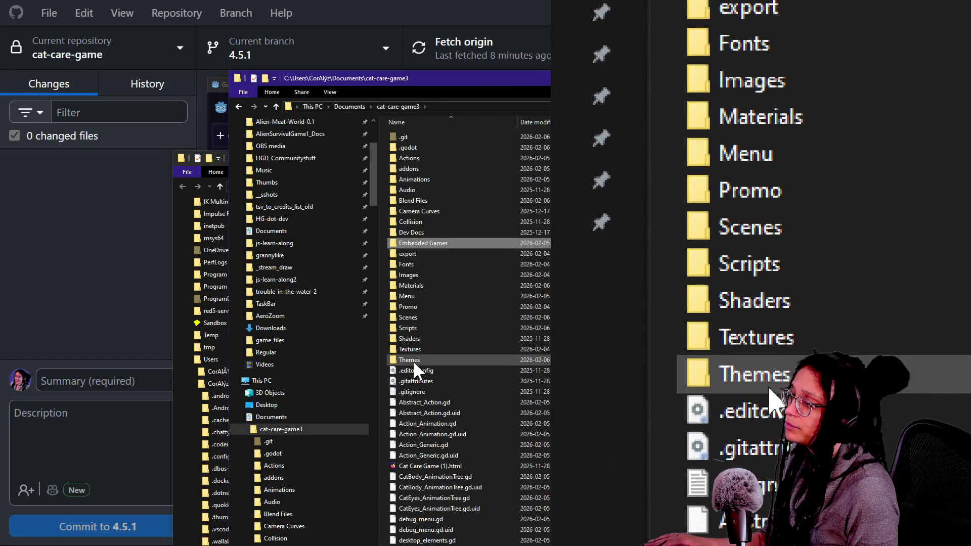
# Step: Delete cat-care-game3's .godot cache folder and select cat-care-game in the Godot project list
pyautogui.doubleClick(412, 147)
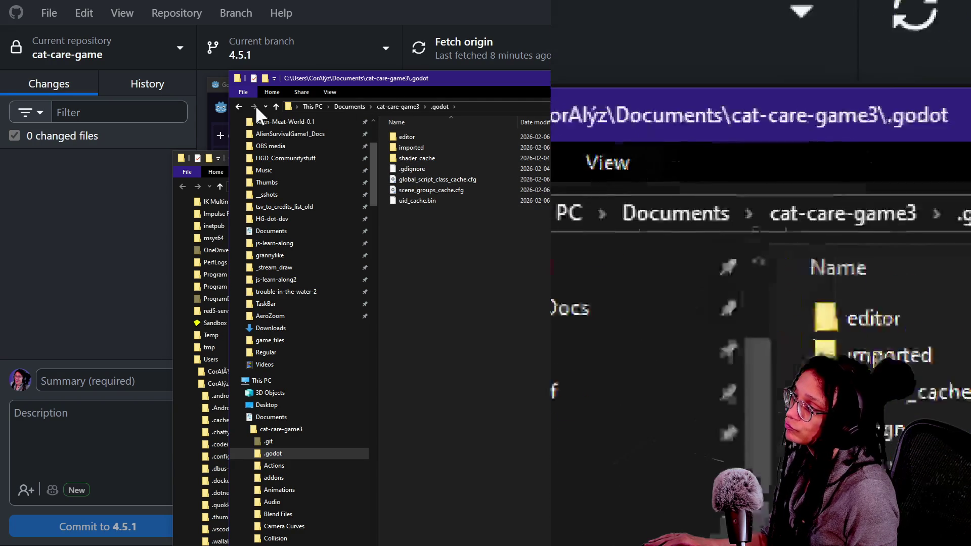
pyautogui.click(277, 106)
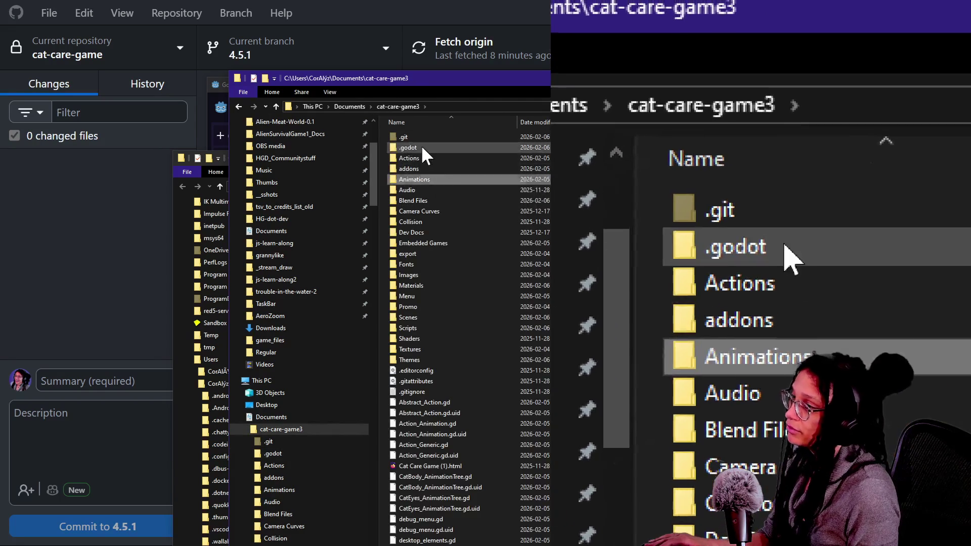
pyautogui.press('Delete')
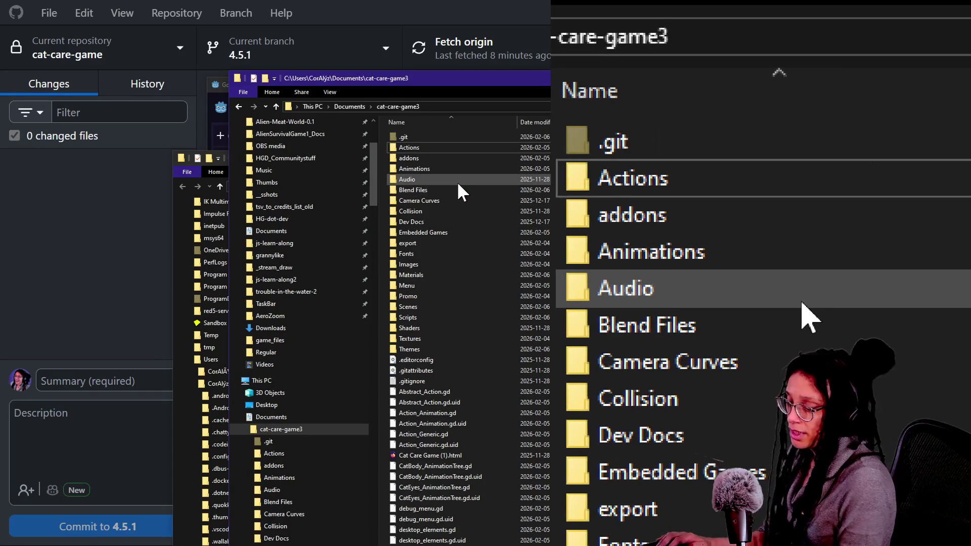
pyautogui.click(627, 152)
pyautogui.click(422, 229)
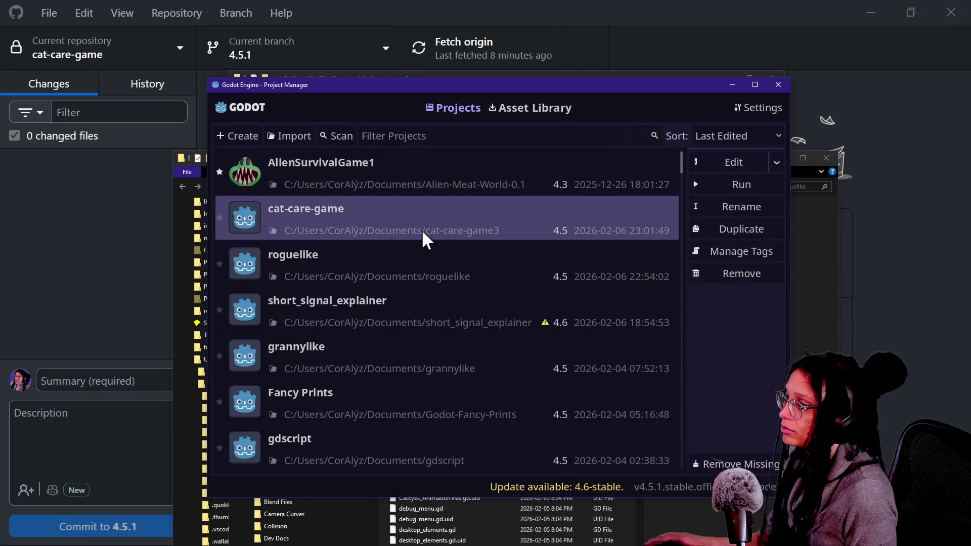
# Step: Open cat-care-game, let its .blend assets reimport, then switch to the Chrome notes page
pyautogui.click(422, 230)
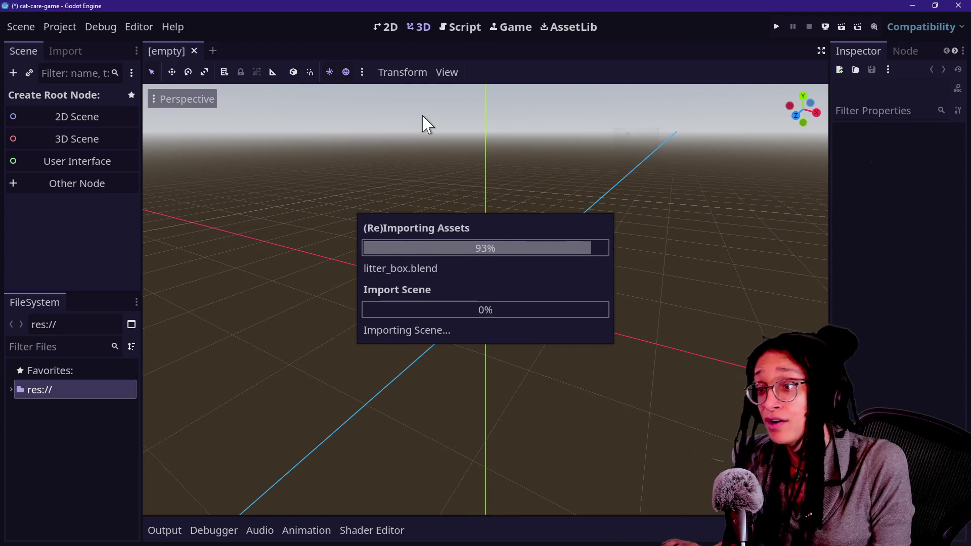
pyautogui.hotkey('alt', 'Tab')
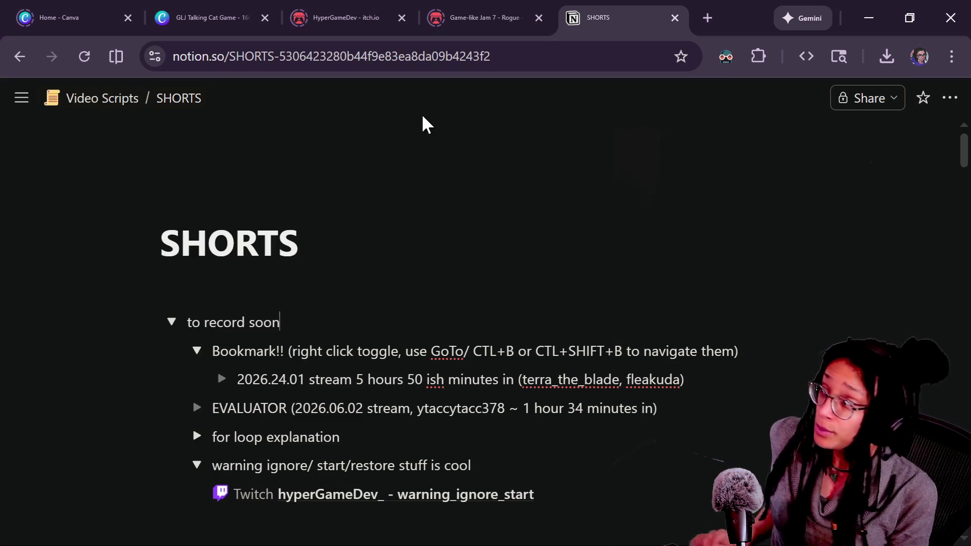
# Step: Open the Game-like Jam 7 - Rogue submissions page and copy its URL
pyautogui.click(494, 8)
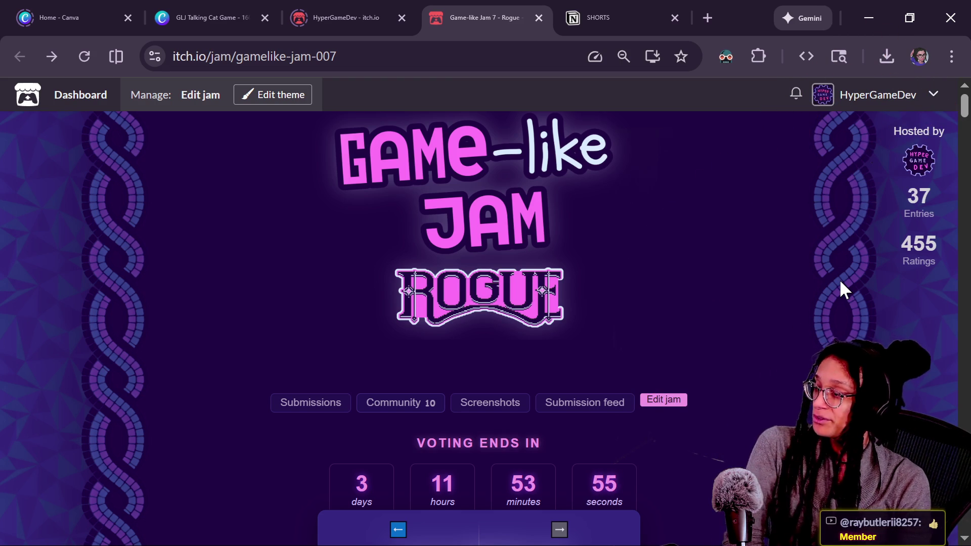
pyautogui.scroll(-3, 723, 324)
pyautogui.scroll(-3, 732, 324)
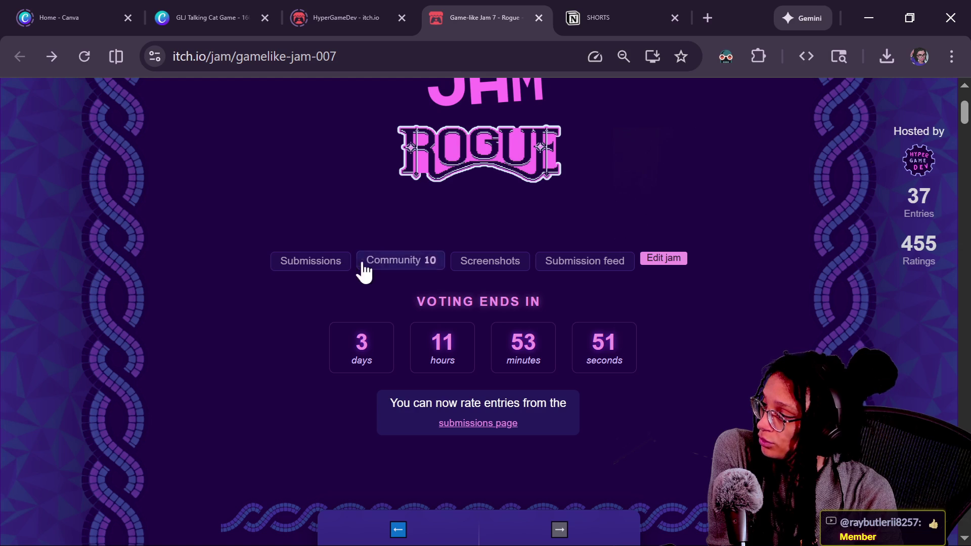
pyautogui.click(340, 264)
pyautogui.click(366, 65)
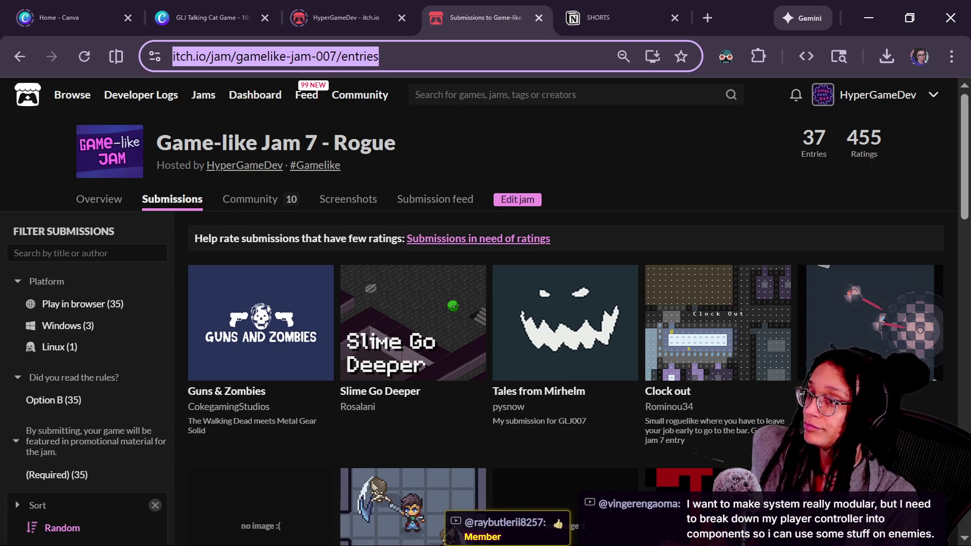
# Step: Post the jam submissions link as a message in the Twitch chat
pyautogui.moveTo(779, 362)
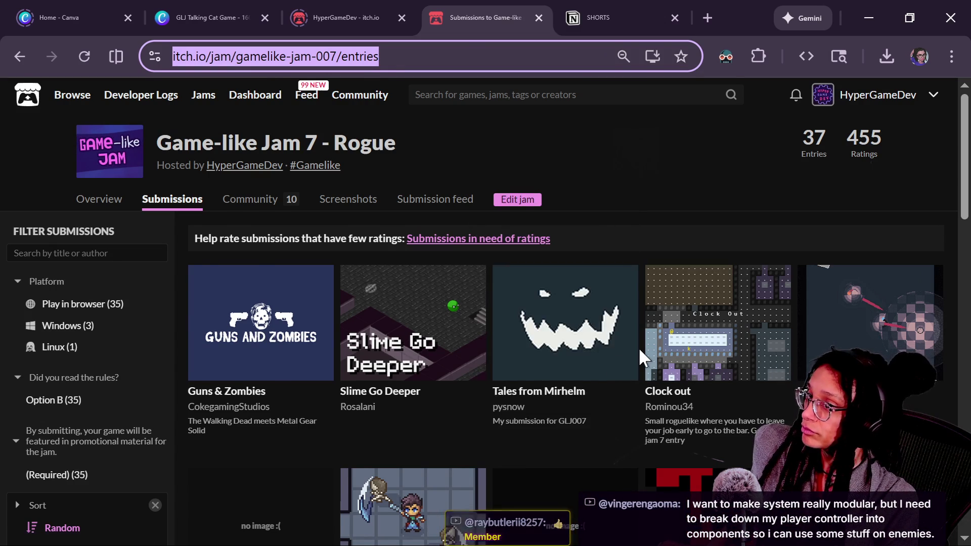
pyautogui.hotkey('alt', 'Tab')
pyautogui.click(158, 473)
pyautogui.write('https://itch.io/jam/gamelike-jam-007/entries')
pyautogui.press('Return')
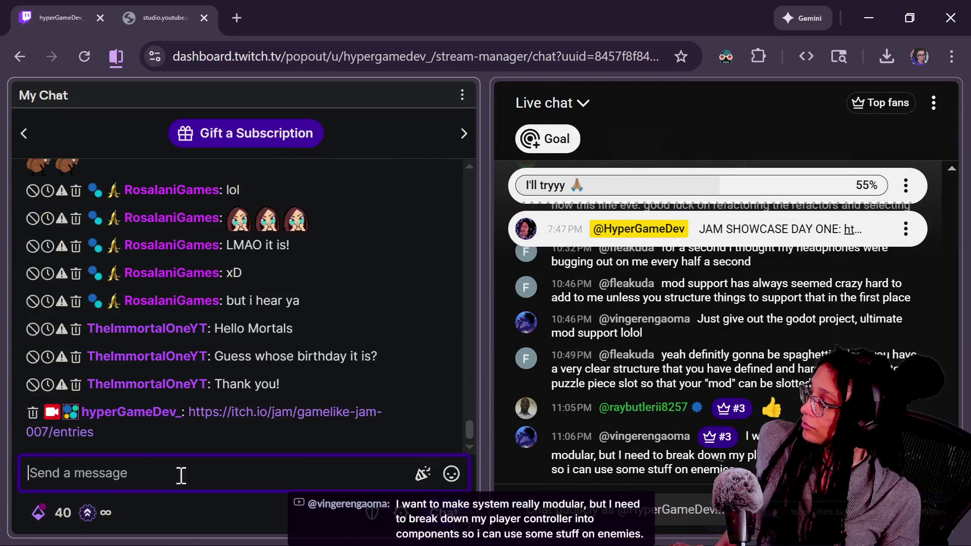
# Step: Send the itch.io jam submissions link in the YouTube live chat too
pyautogui.click(670, 527)
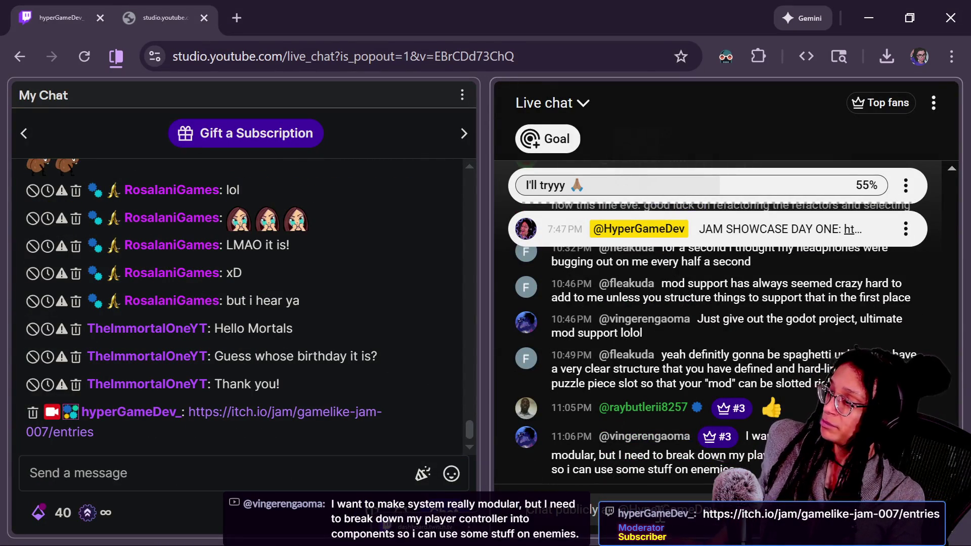
pyautogui.press('Return')
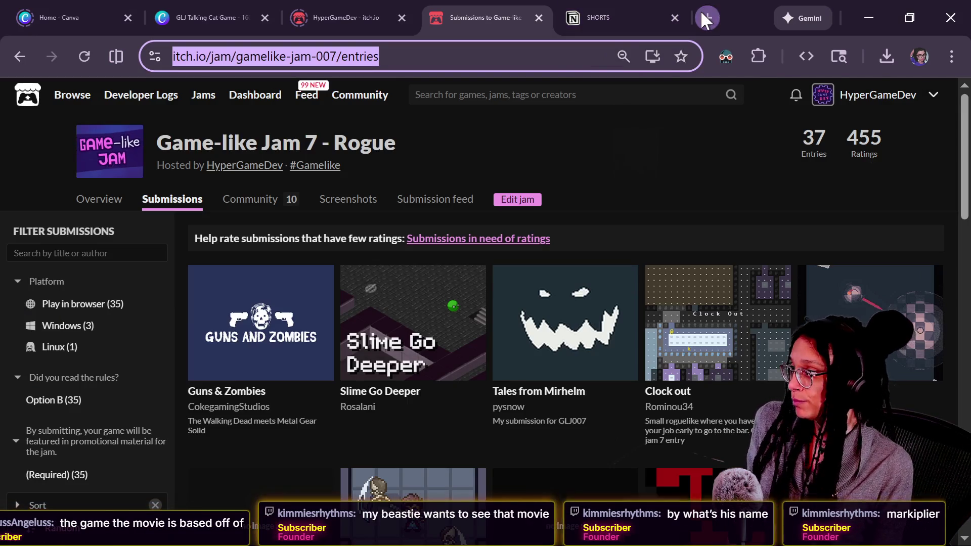
# Step: Search 'iron lung game steam' on Startpage in Tor Browser
pyautogui.click(703, 17)
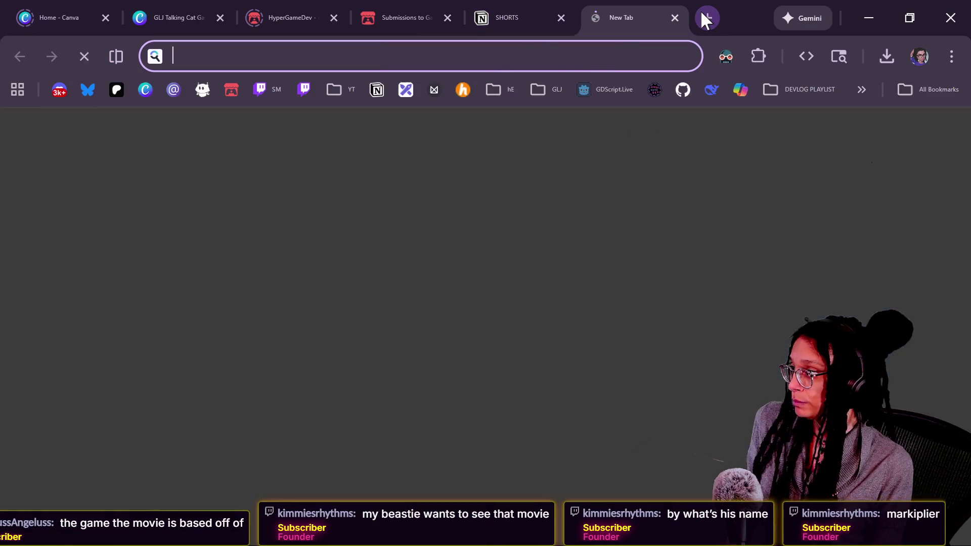
pyautogui.write('iron')
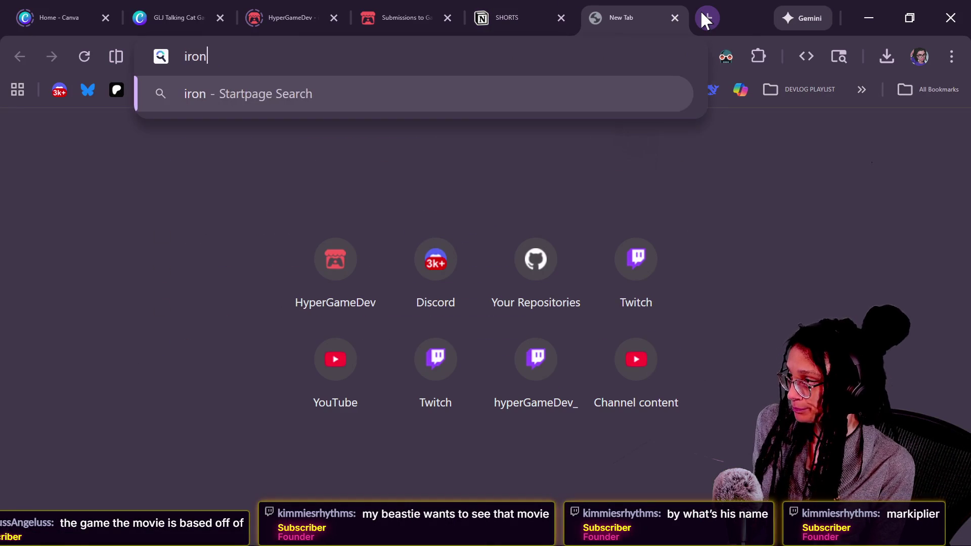
pyautogui.write(' lung game steam')
pyautogui.press('Escape')
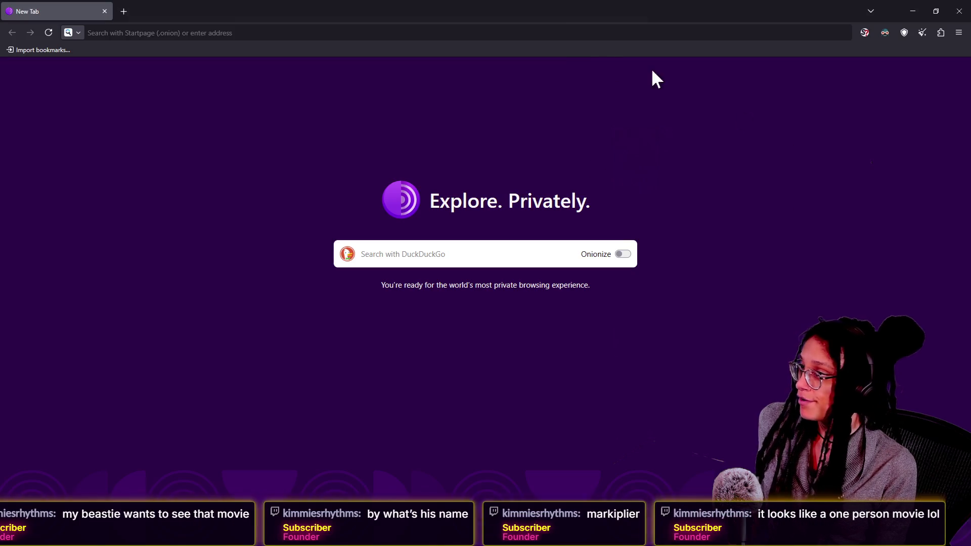
pyautogui.click(526, 36)
pyautogui.write('iron lung game steam')
pyautogui.press('Return')
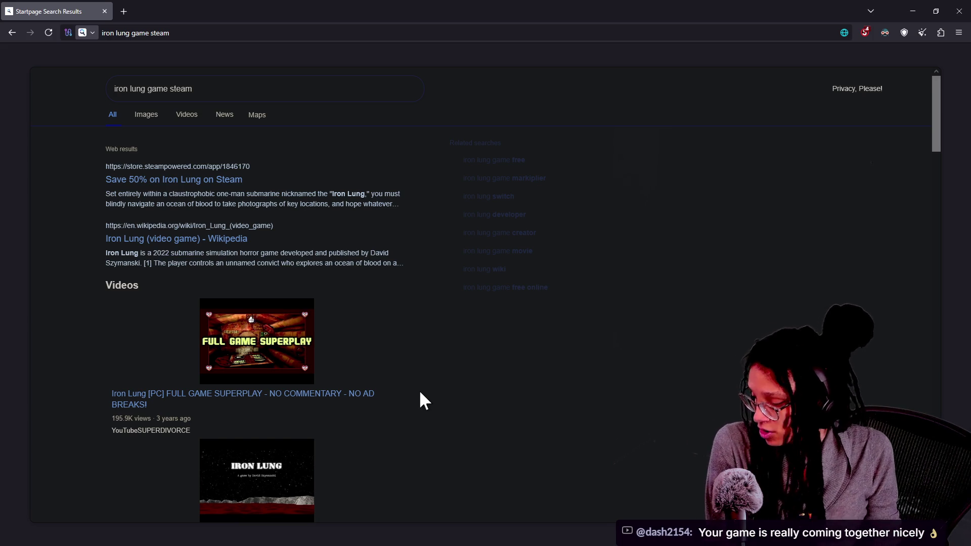
# Step: Zoom in and review the results for Iron Lung's Steam page and Wikipedia article
pyautogui.hotkey('ctrl', '+')
pyautogui.hotkey('ctrl', '+')
pyautogui.hotkey('ctrl', '+')
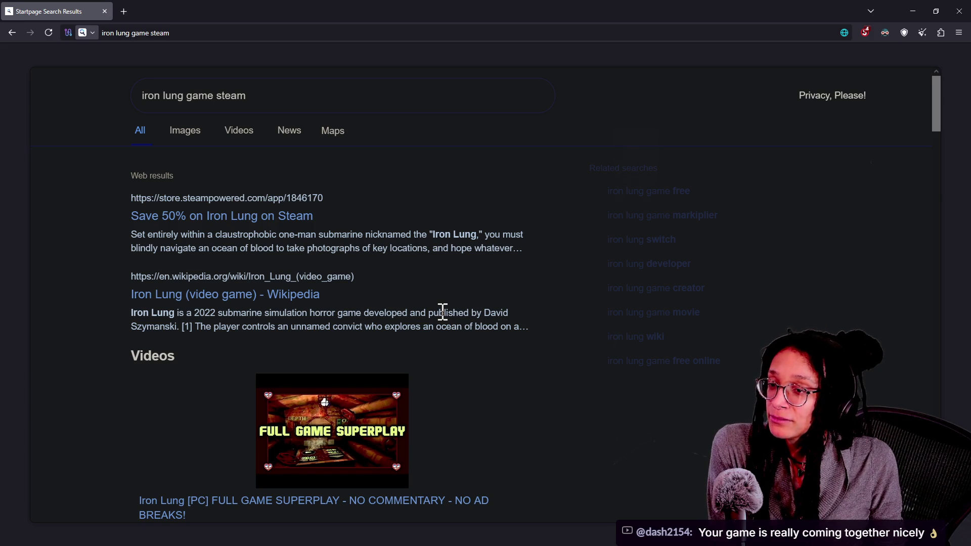
pyautogui.scroll(-3, 443, 312)
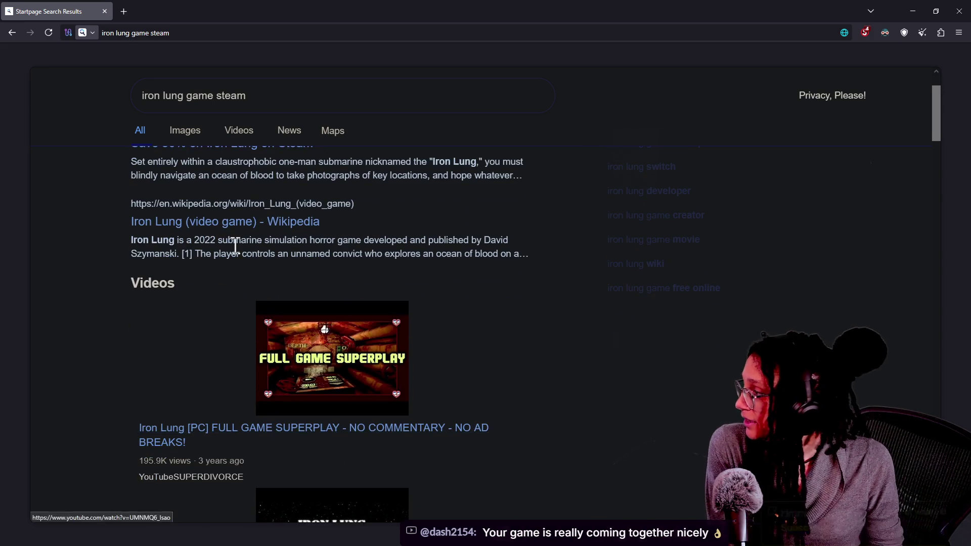
pyautogui.scroll(3, 235, 245)
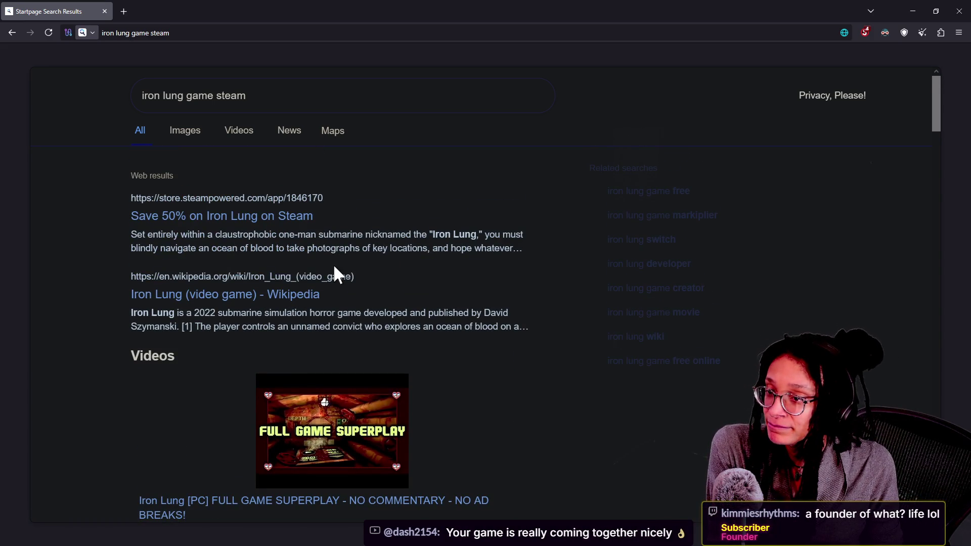
pyautogui.scroll(-1, 335, 268)
pyautogui.scroll(1, 334, 268)
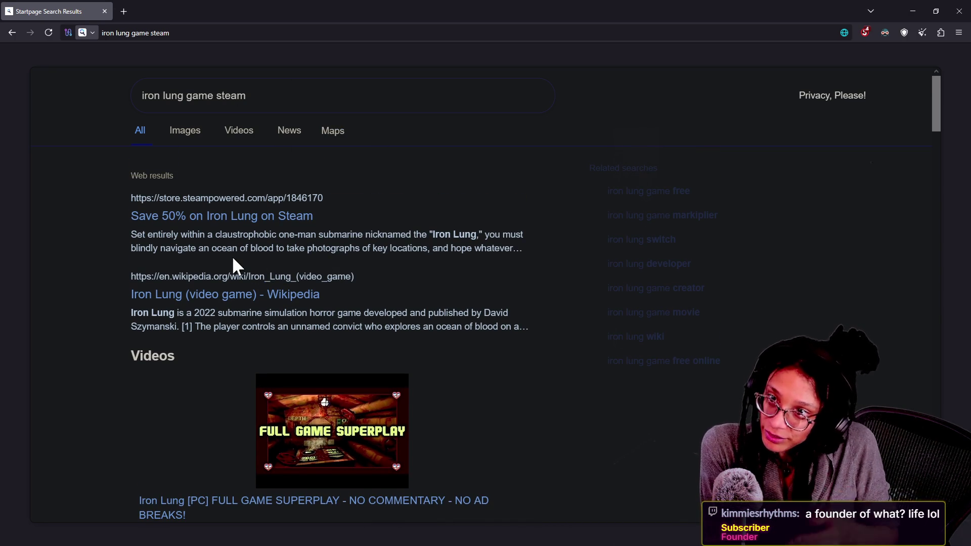
pyautogui.scroll(-1, 233, 258)
pyautogui.scroll(1, 234, 265)
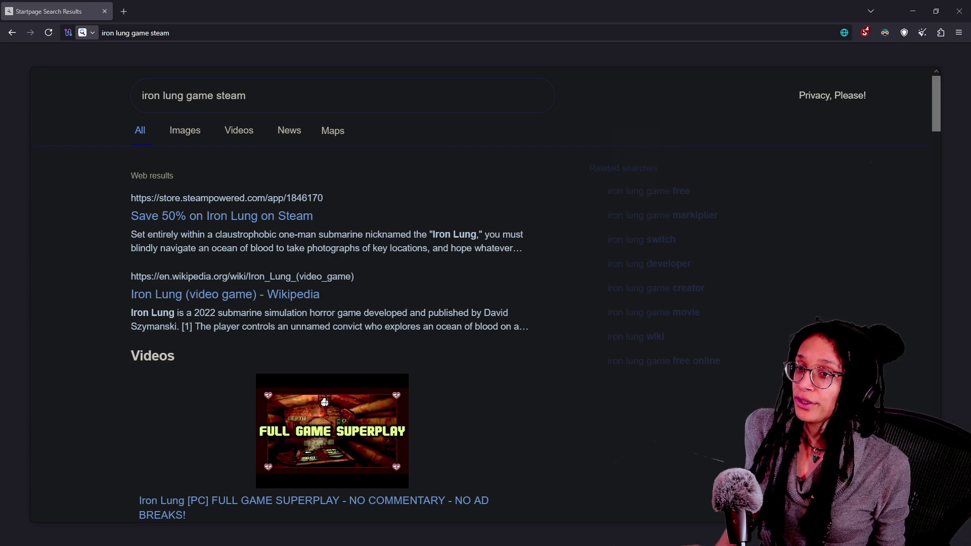
pyautogui.hotkey('alt', 'Tab')
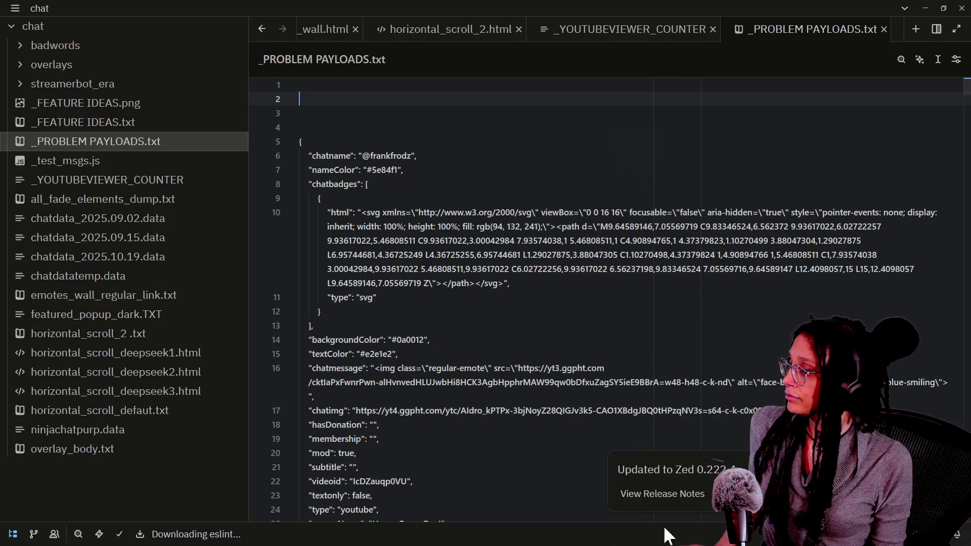
# Step: Paste the problem chat payload, headed by the note 'Not a founder??? but marked as a founder'
pyautogui.hotkey('ctrl', 'v')
pyautogui.scroll(1, 379, 151)
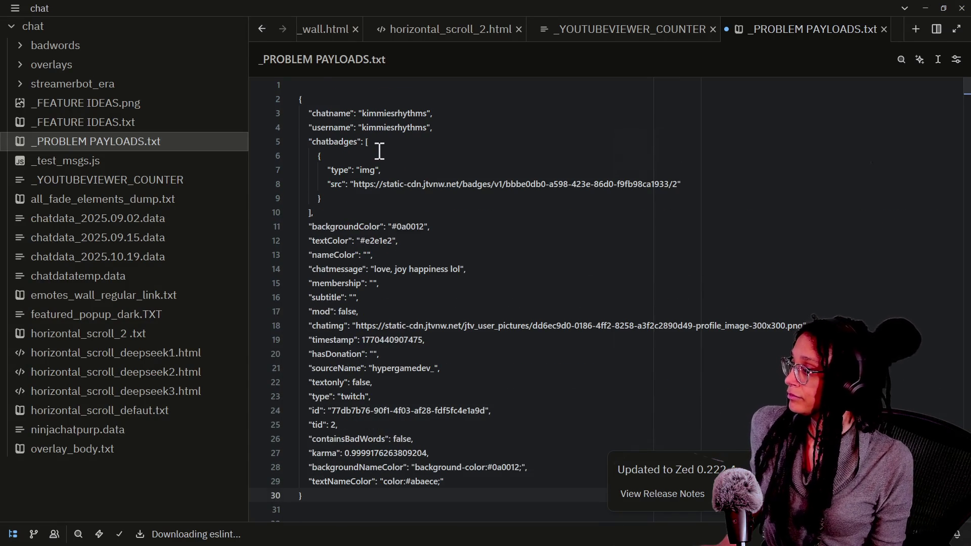
pyautogui.click(318, 83)
pyautogui.write('Not a founder??? ')
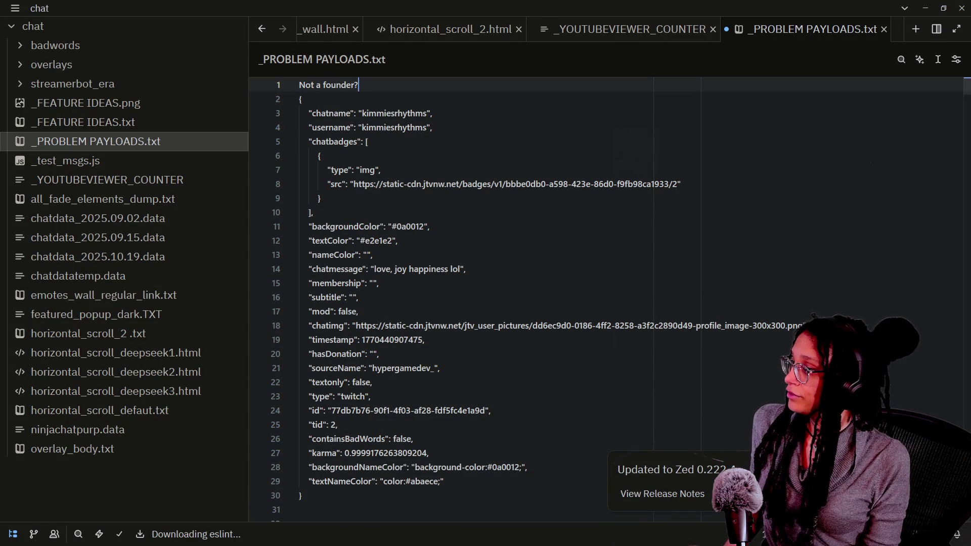
pyautogui.write('but marked as a ')
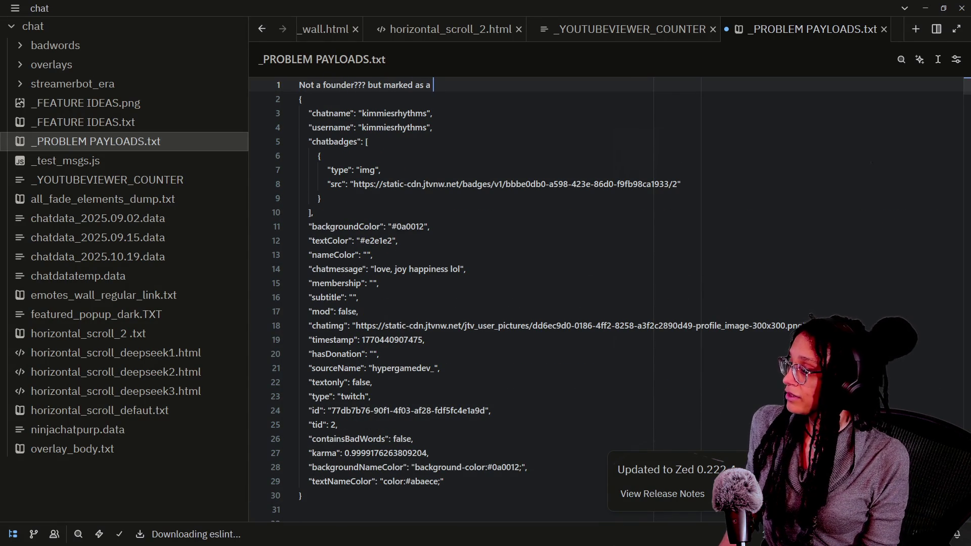
pyautogui.write('founder')
pyautogui.click(419, 395)
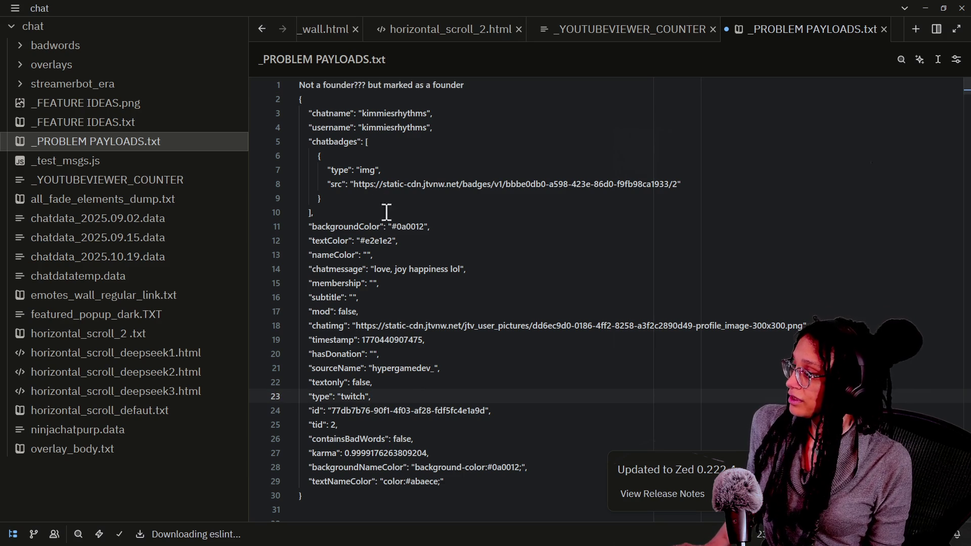
# Step: Select the badge image URL on line 8 and save _PROBLEM PAYLOADS.txt
pyautogui.click(388, 172)
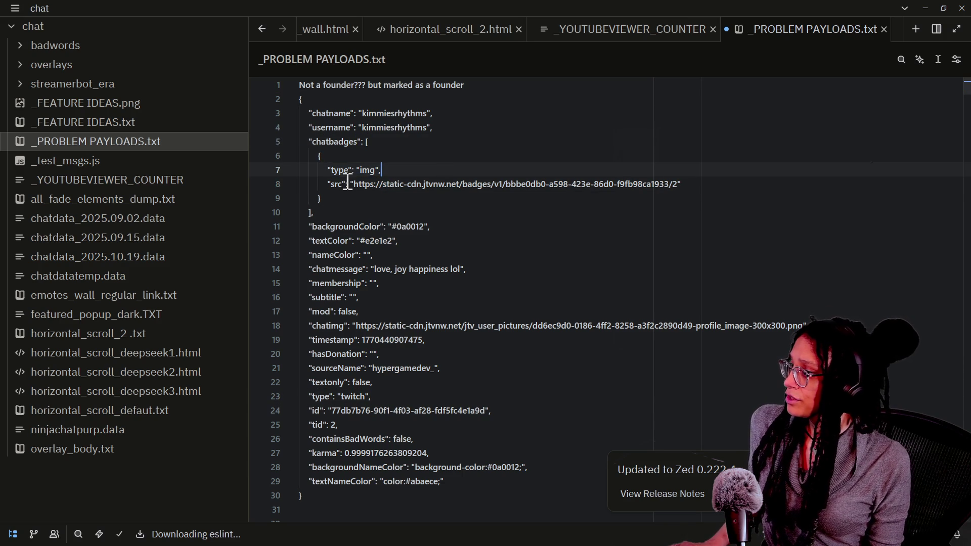
pyautogui.moveTo(354, 184); pyautogui.dragTo(680, 185)
pyautogui.hotkey('ctrl', 's')
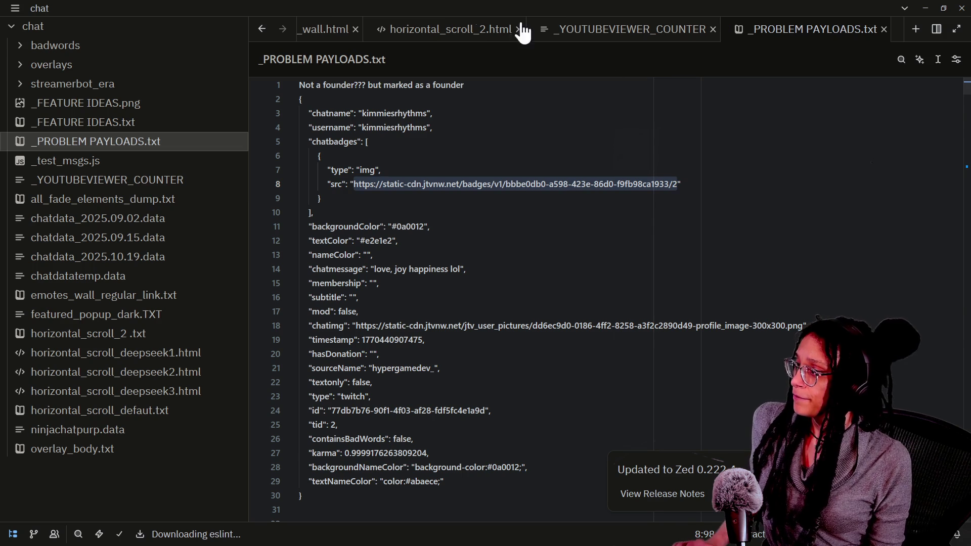
pyautogui.hotkey('alt', 'Tab')
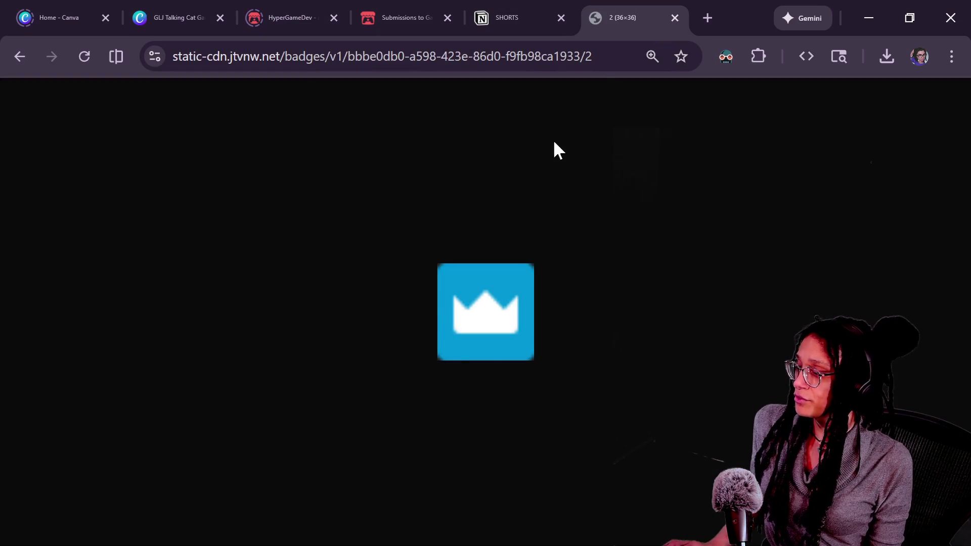
# Step: Look at the blue crown badge image in Chrome, then return to Zed
pyautogui.moveTo(469, 342)
pyautogui.mouseDown()
pyautogui.moveTo(497, 306)
pyautogui.moveTo(575, 355)
pyautogui.mouseUp()
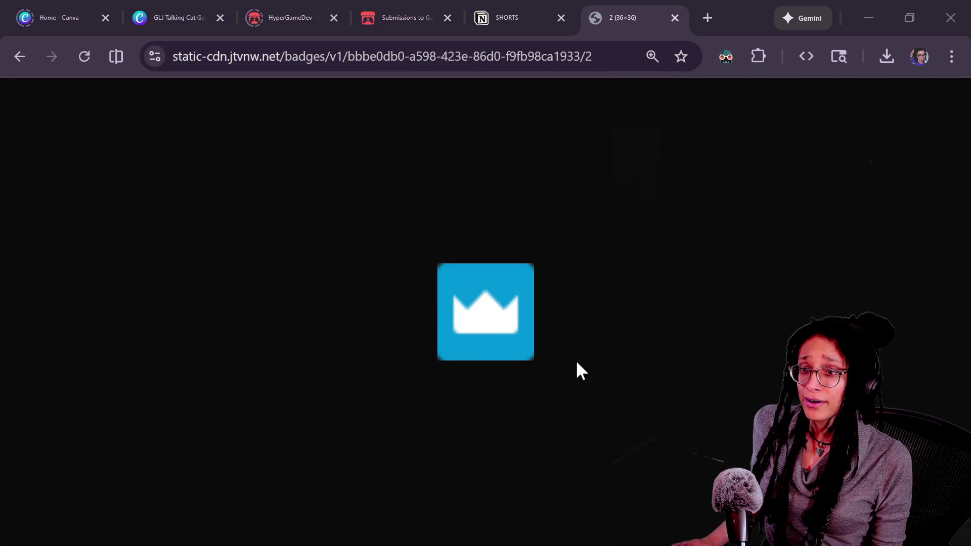
pyautogui.click(551, 8)
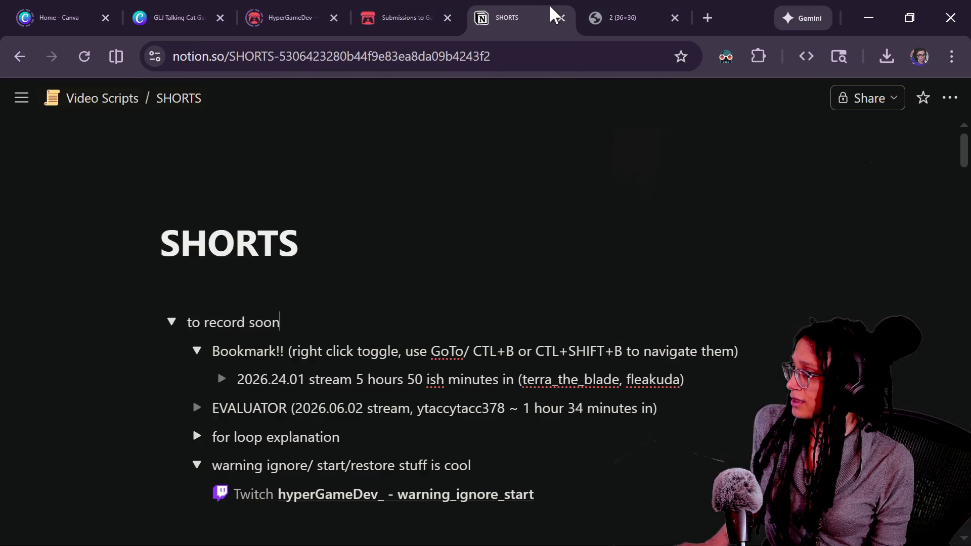
pyautogui.click(641, 9)
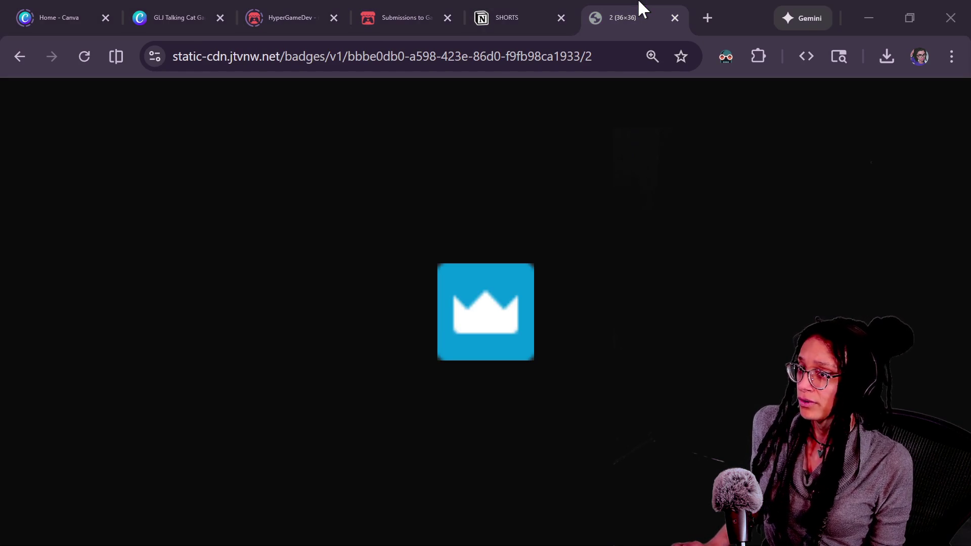
pyautogui.hotkey('alt', 'Tab')
pyautogui.click(478, 29)
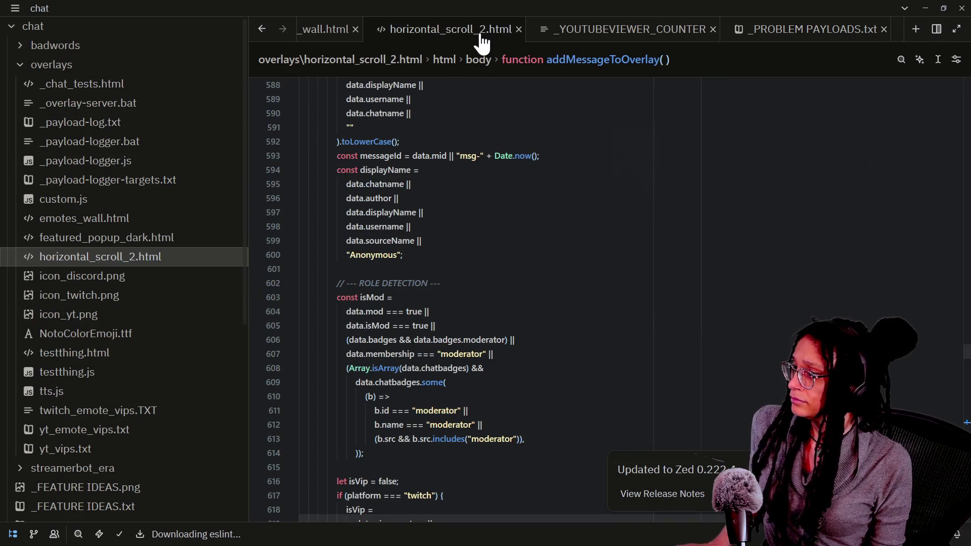
# Step: Find the 'founder' check in horizontal_scroll_2.html and select the fae4086c-3190-44d4-83c8-8ef0cbe1a515 badge ID
pyautogui.click(576, 172)
pyautogui.hotkey('ctrl', 'f')
pyautogui.write('founder')
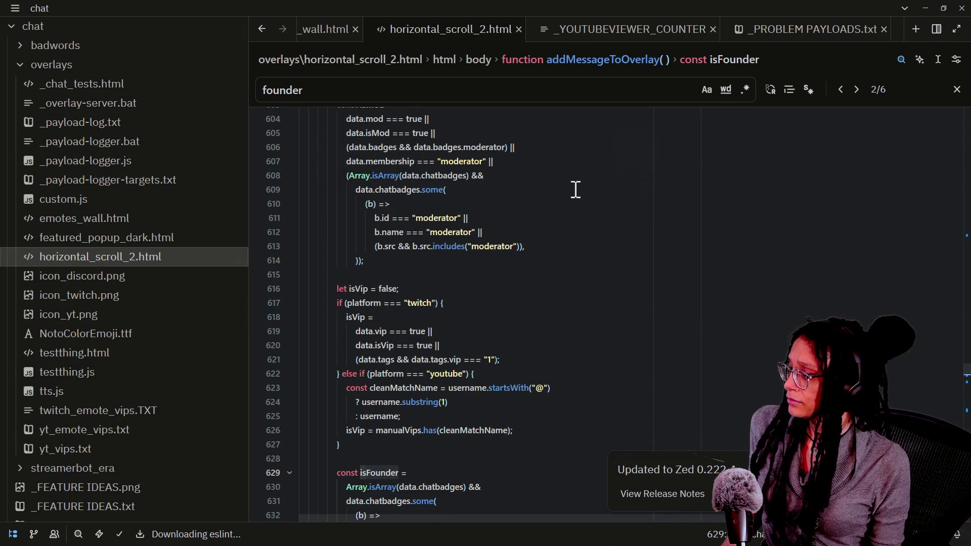
pyautogui.press('Return')
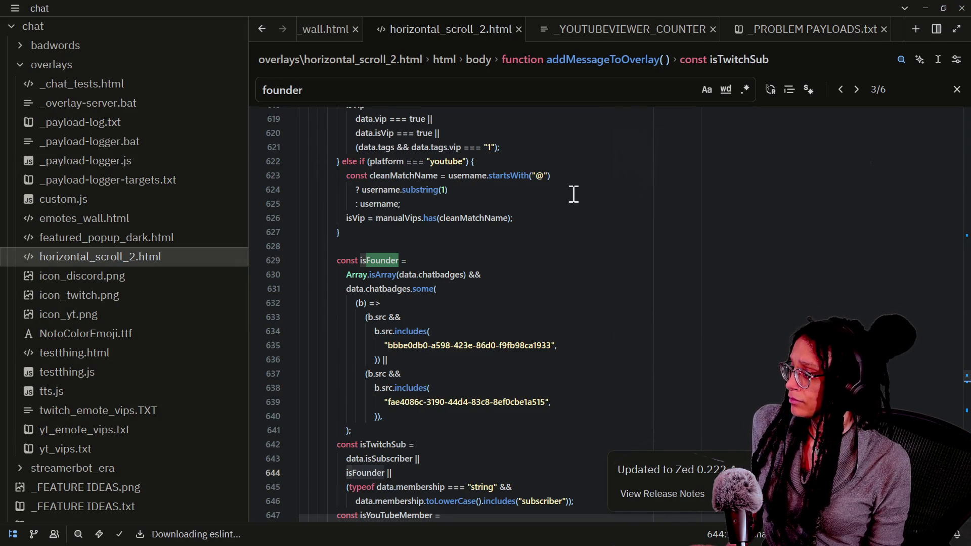
pyautogui.moveTo(380, 345)
pyautogui.mouseDown()
pyautogui.moveTo(558, 342)
pyautogui.moveTo(384, 346)
pyautogui.mouseUp()
pyautogui.click(562, 346)
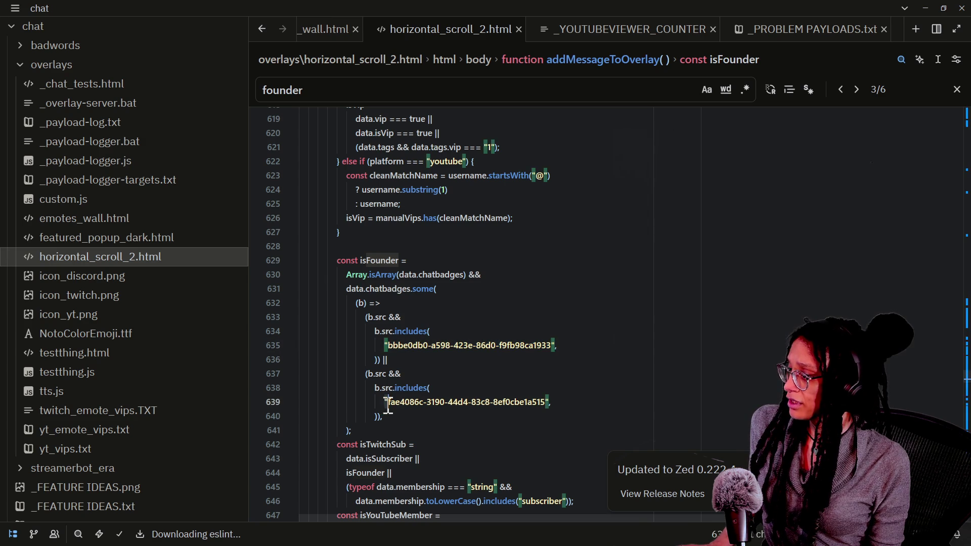
pyautogui.doubleClick(389, 402)
pyautogui.moveTo(390, 402); pyautogui.dragTo(547, 402)
pyautogui.hotkey('alt', 'Tab')
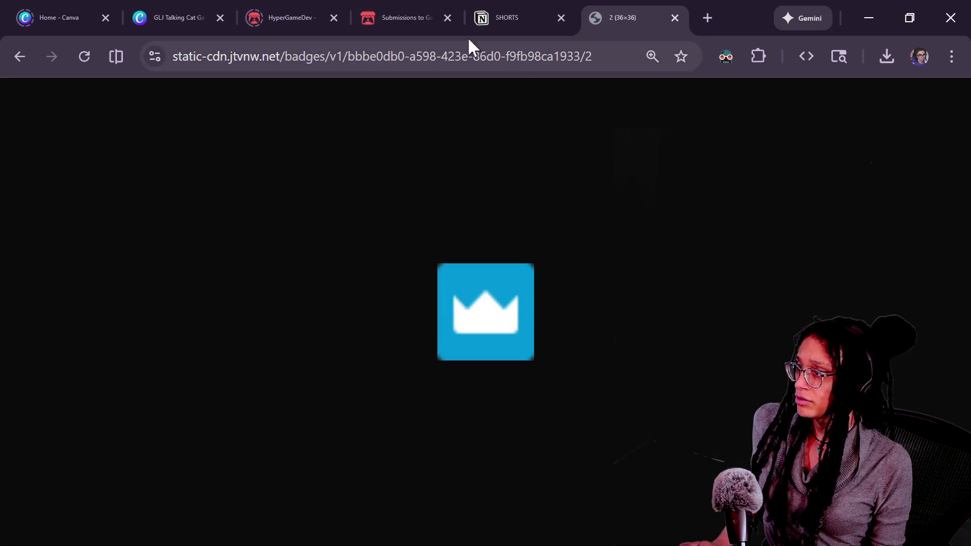
# Step: Swap the fae4086c-3190-44d4-83c8-8ef0cbe1a515 ID into the badge address and load it
pyautogui.moveTo(352, 56); pyautogui.dragTo(752, 44)
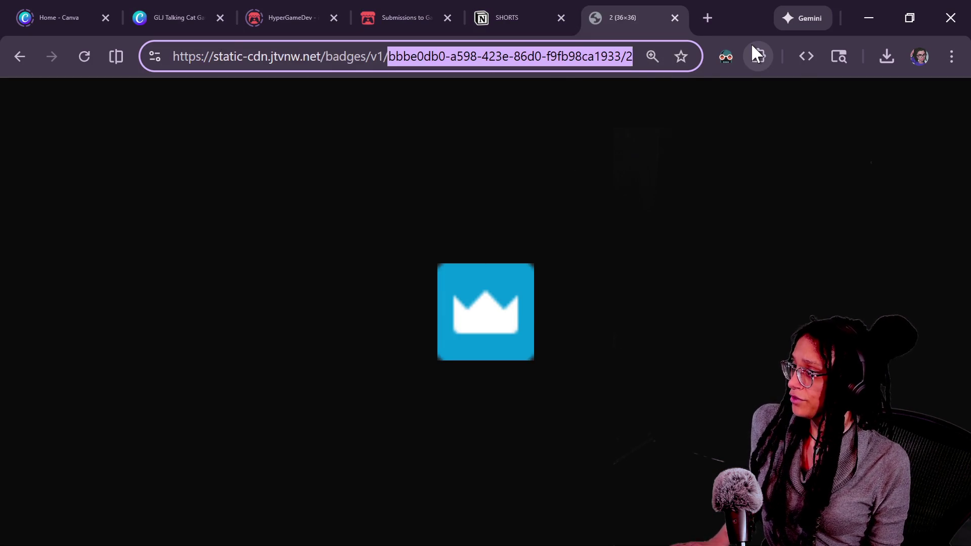
pyautogui.write('fae4086c-3190-44d4-83c8-8ef0cbe1a515')
pyautogui.press('Return')
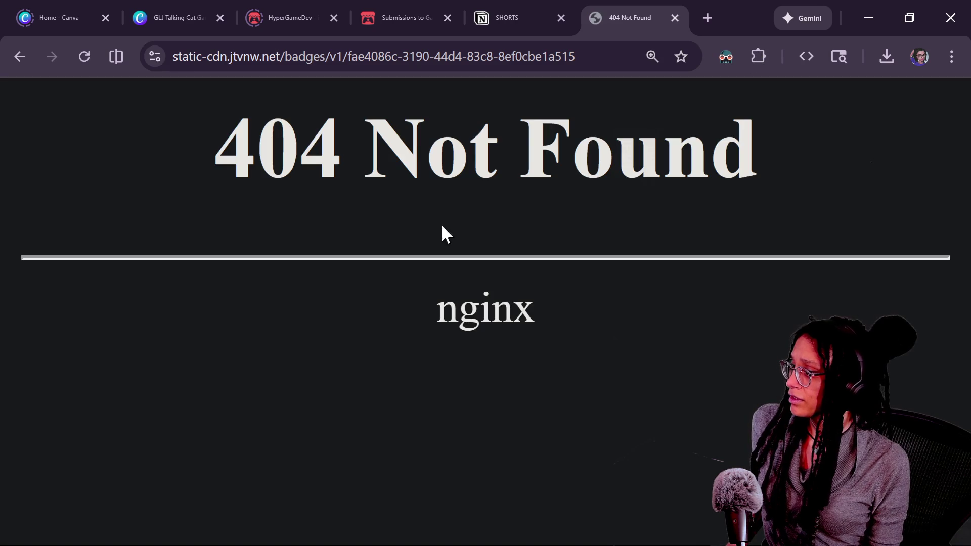
# Step: Re-enter the ID with /2 appended to show the gold train badge image
pyautogui.moveTo(431, 56); pyautogui.dragTo(335, 56)
pyautogui.press('BackSpace')
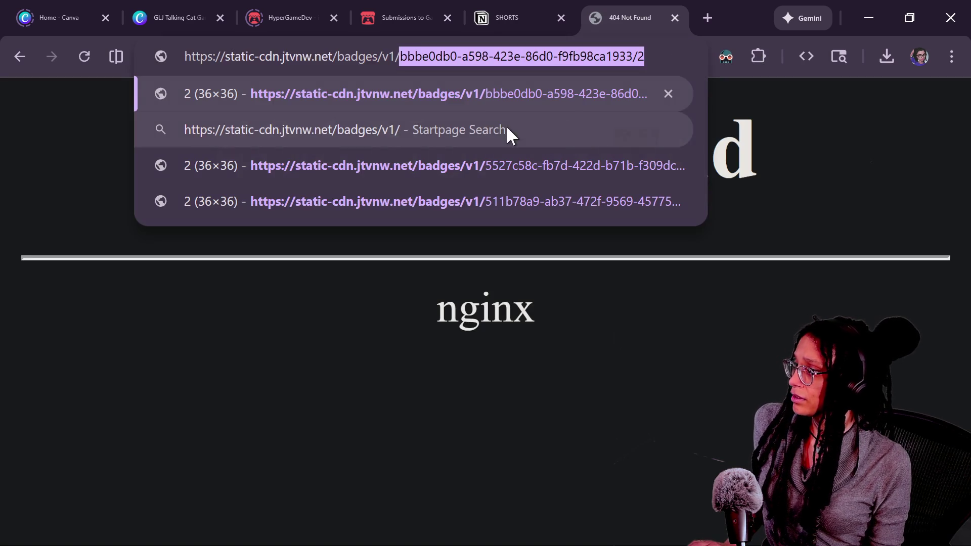
pyautogui.write('fae4086c-3190-44d4-83c8-8ef0cbe1a515')
pyautogui.hotkey('ctrl', 'z')
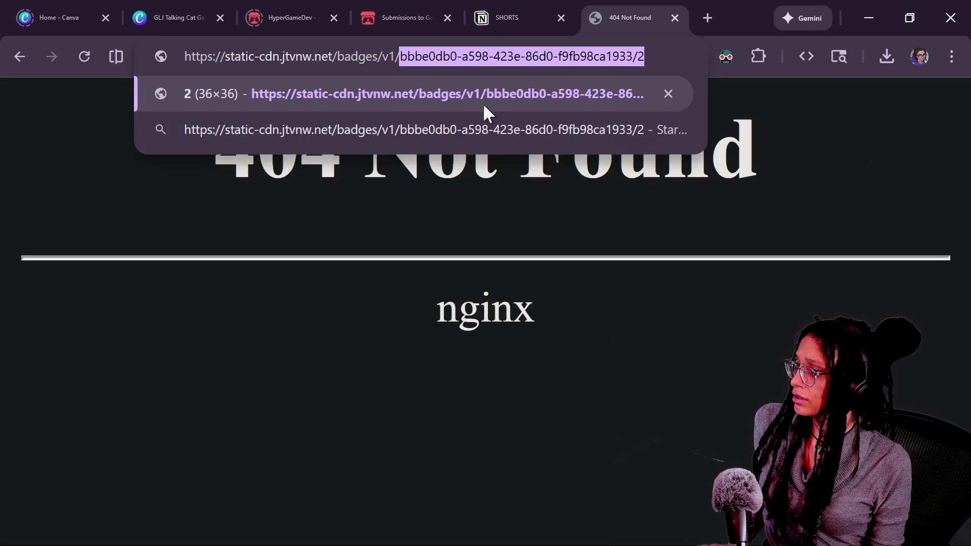
pyautogui.hotkey('ctrl', 'v')
pyautogui.write('/2')
pyautogui.press('Return')
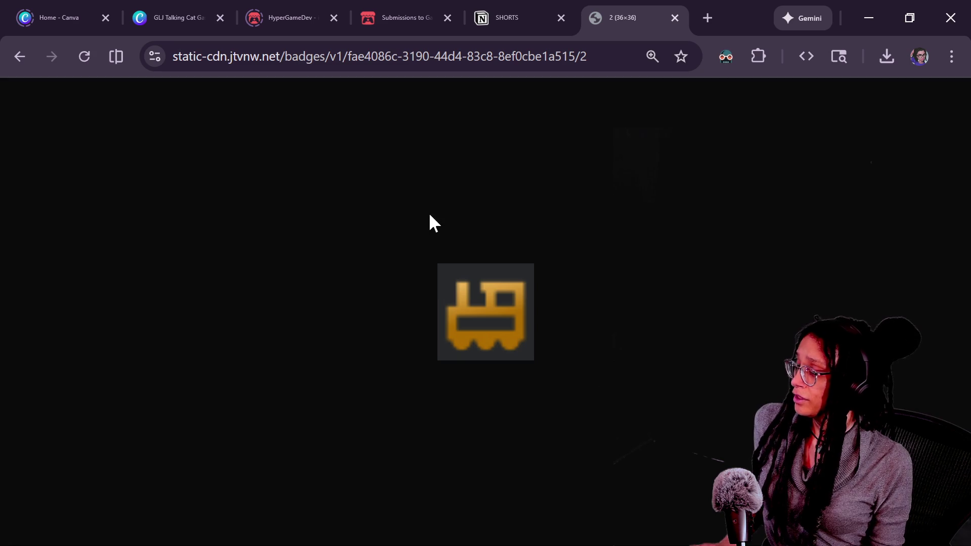
pyautogui.hotkey('alt', 'Tab')
pyautogui.click(491, 373)
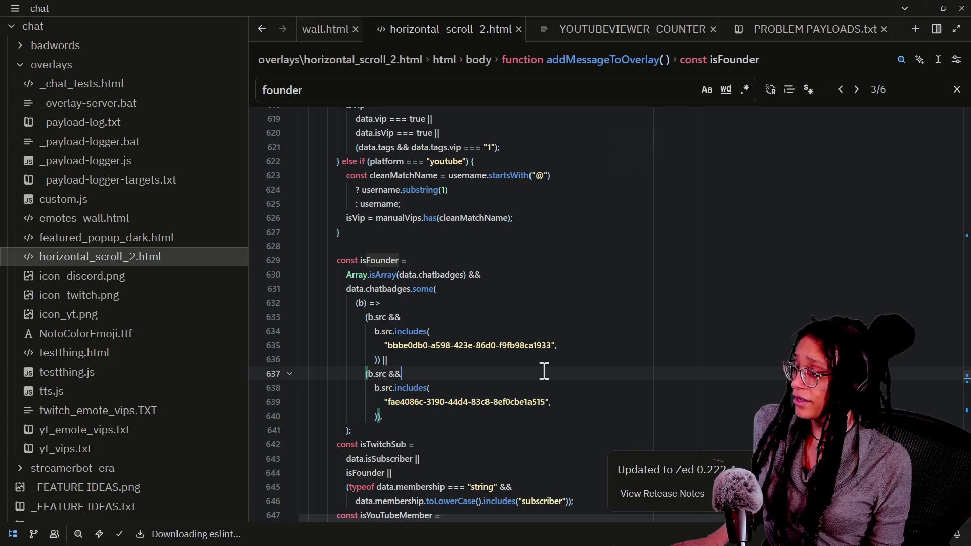
# Step: Comment the first isFounder badge ID as a premium badge and the second as a hypetrain badge
pyautogui.click(560, 350)
pyautogui.write(',')
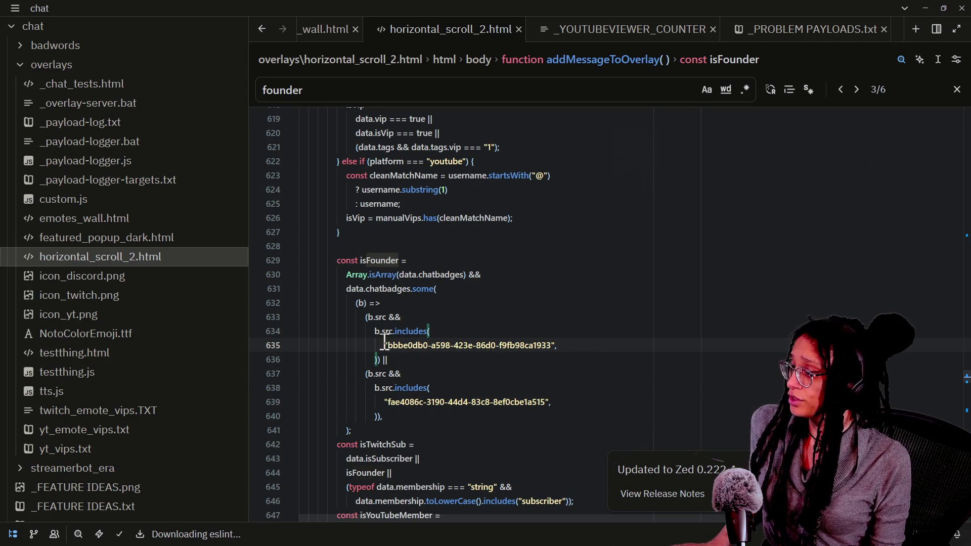
pyautogui.write(' #')
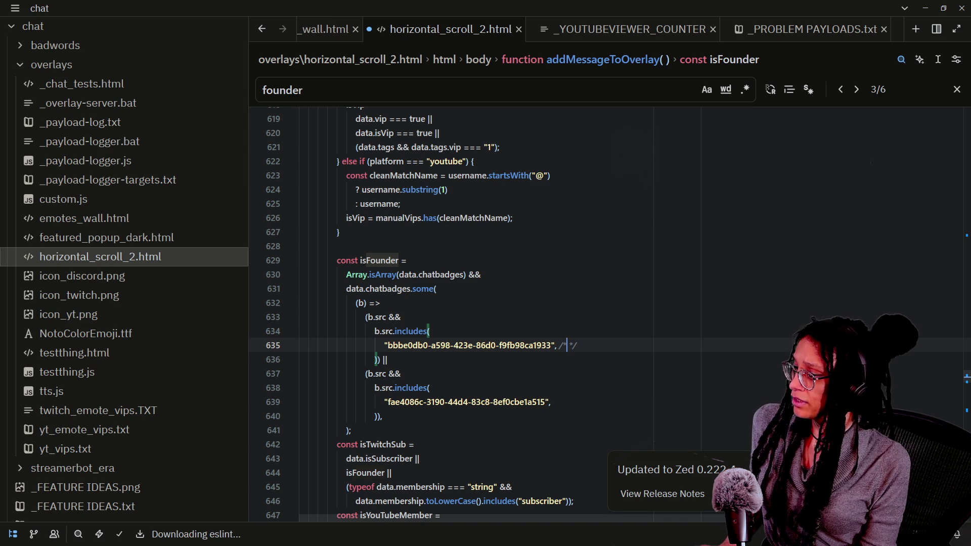
pyautogui.write('THIS IS A PR')
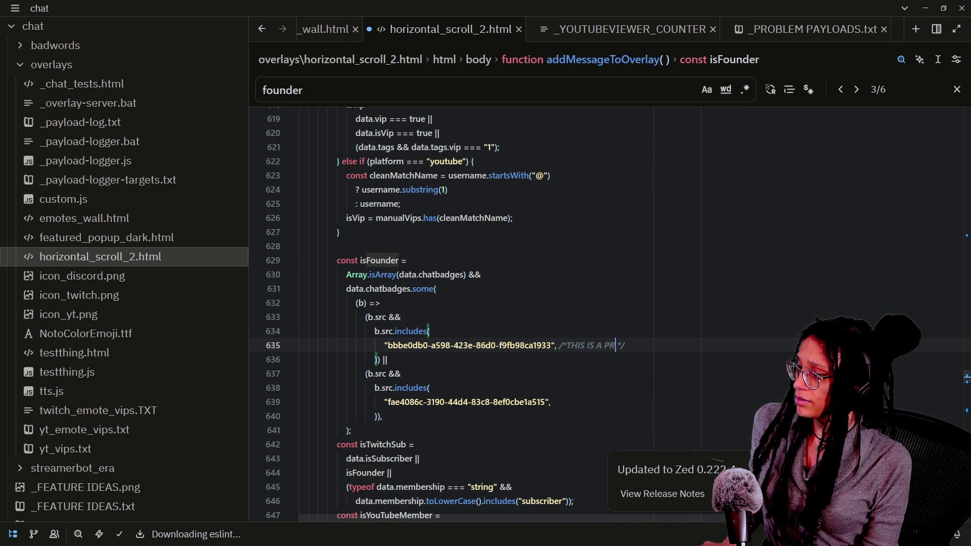
pyautogui.write('BADGE')
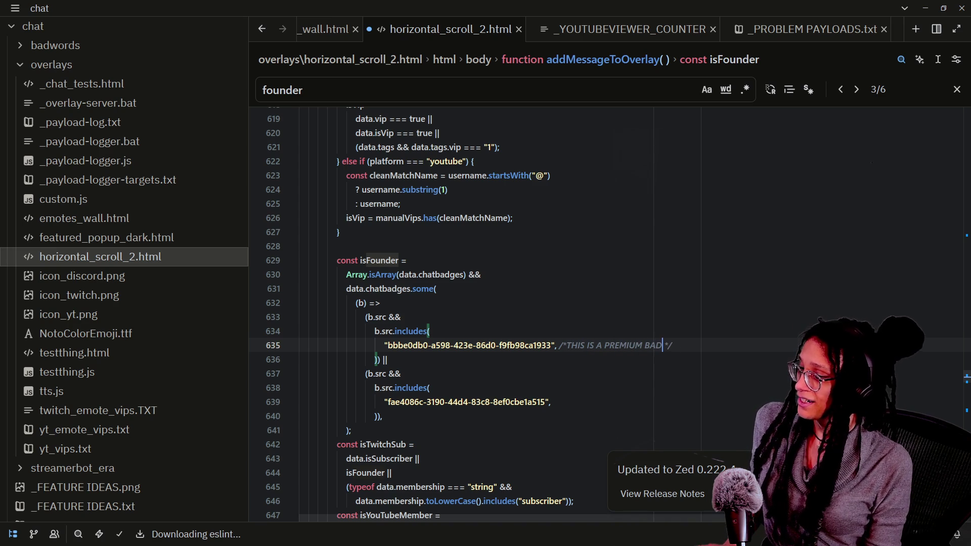
pyautogui.click(603, 402)
pyautogui.write('*T */')
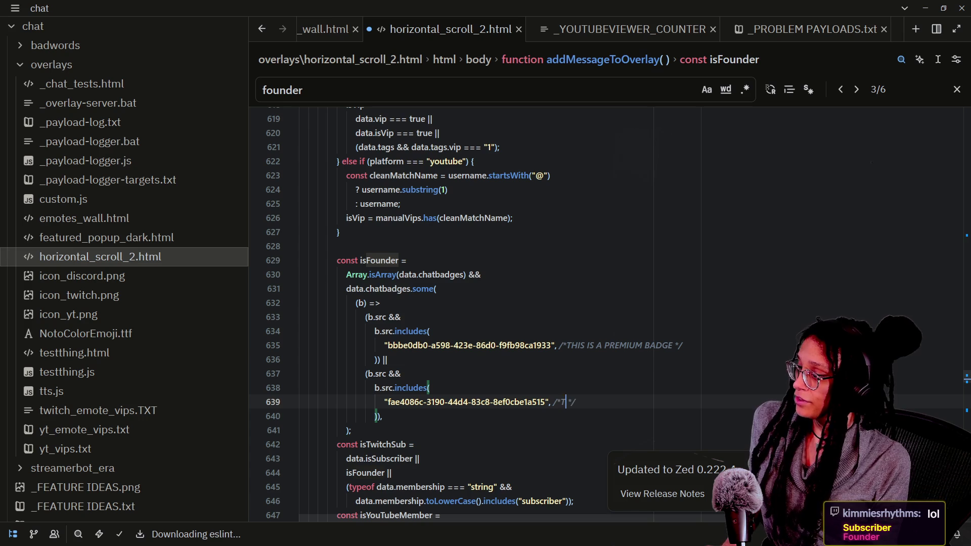
pyautogui.write('VIP')
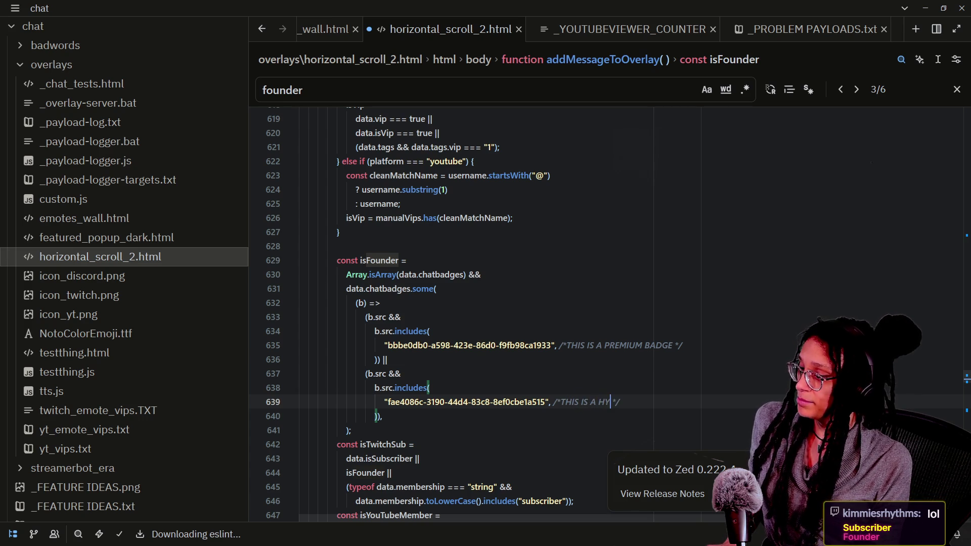
pyautogui.write('RAIN BADGE')
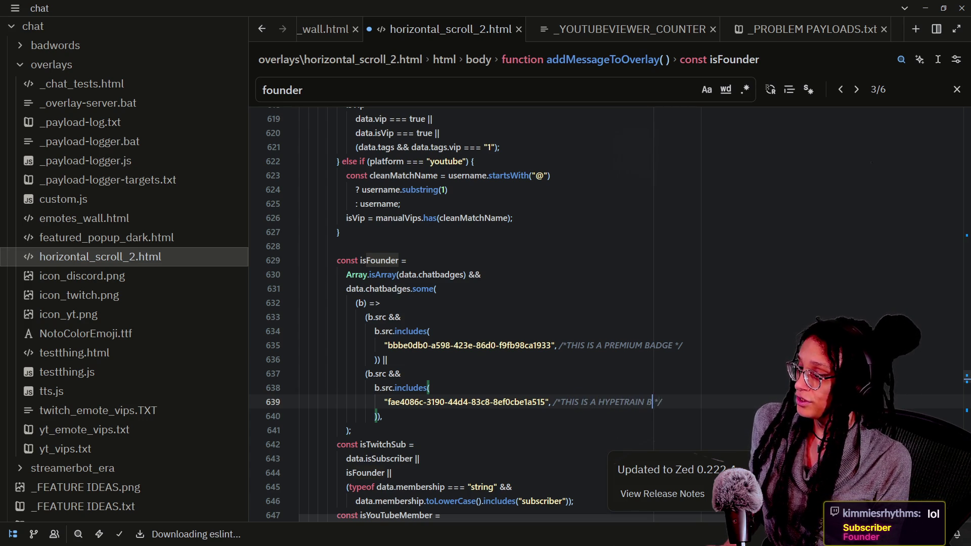
pyautogui.scroll(-20, 459, 363)
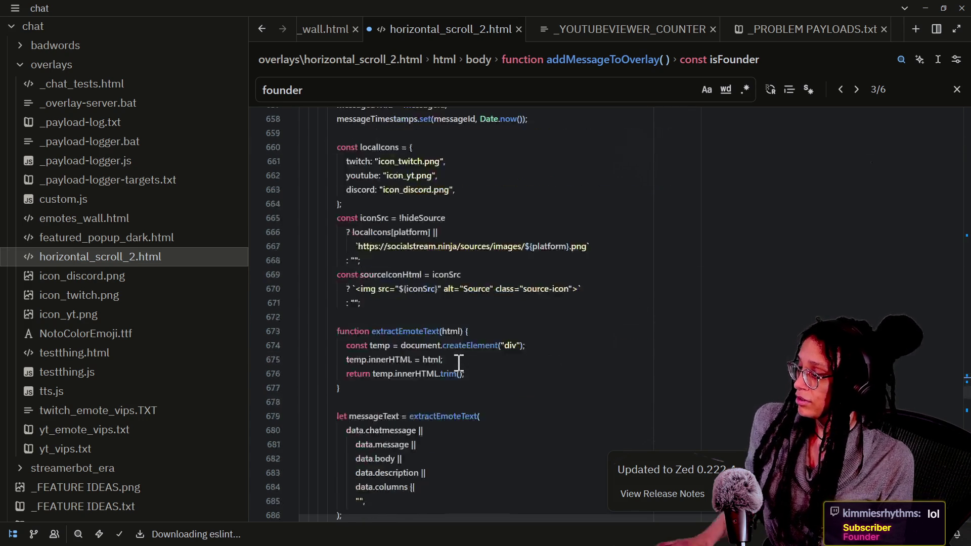
pyautogui.scroll(-17, 459, 363)
pyautogui.scroll(3, 459, 363)
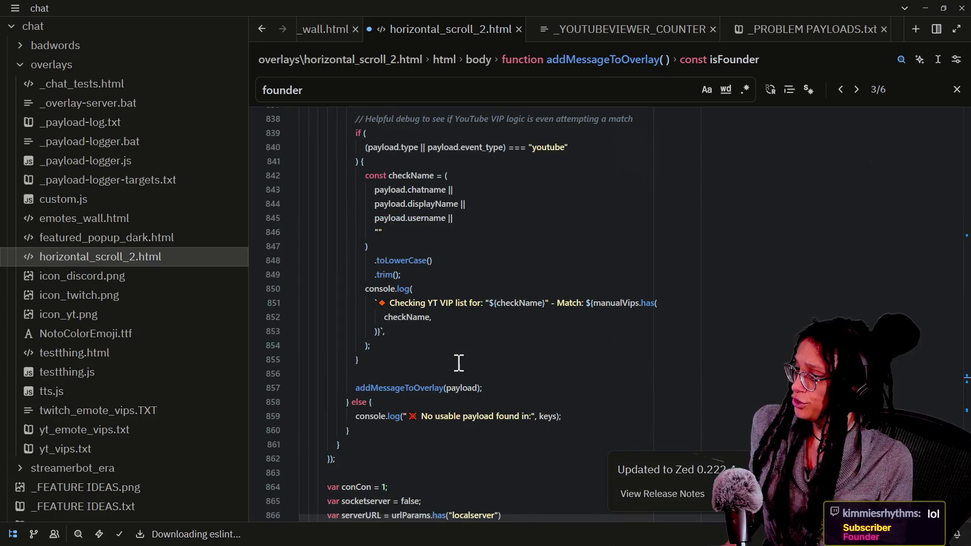
pyautogui.scroll(-4, 459, 363)
pyautogui.scroll(20, 459, 362)
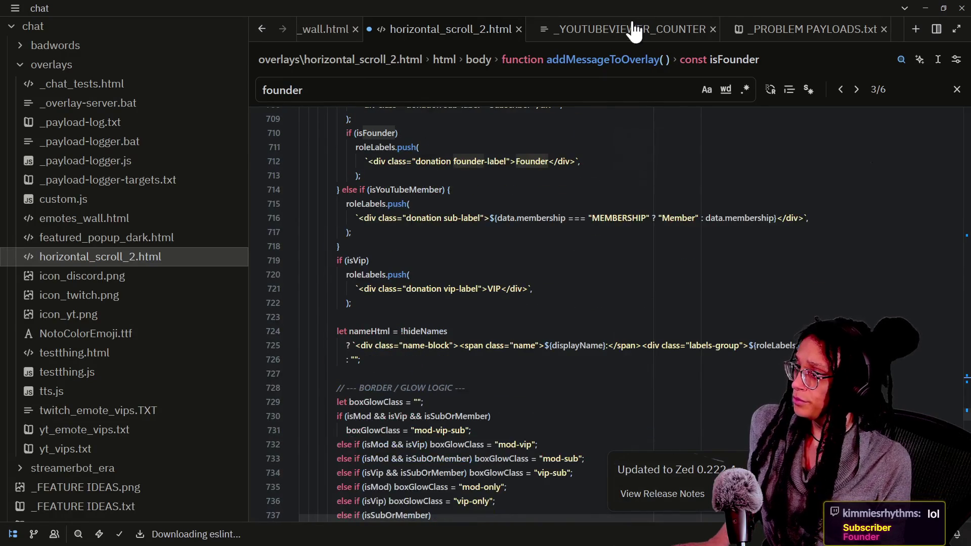
# Step: Open _PROBLEM PAYLOADS.txt and clear the old 'founder' search in its find bar
pyautogui.click(629, 29)
pyautogui.click(800, 29)
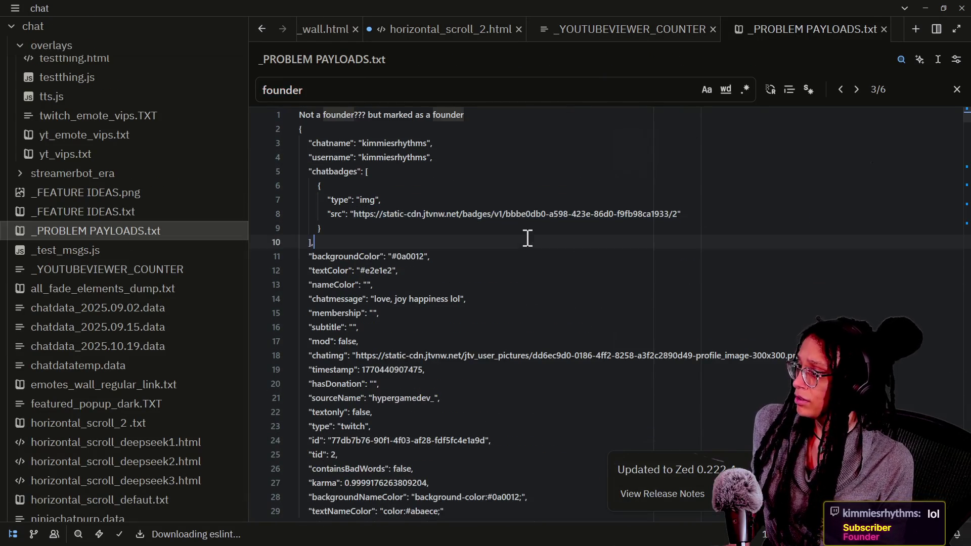
pyautogui.scroll(-5, 528, 238)
pyautogui.hotkey('ctrl', 'f')
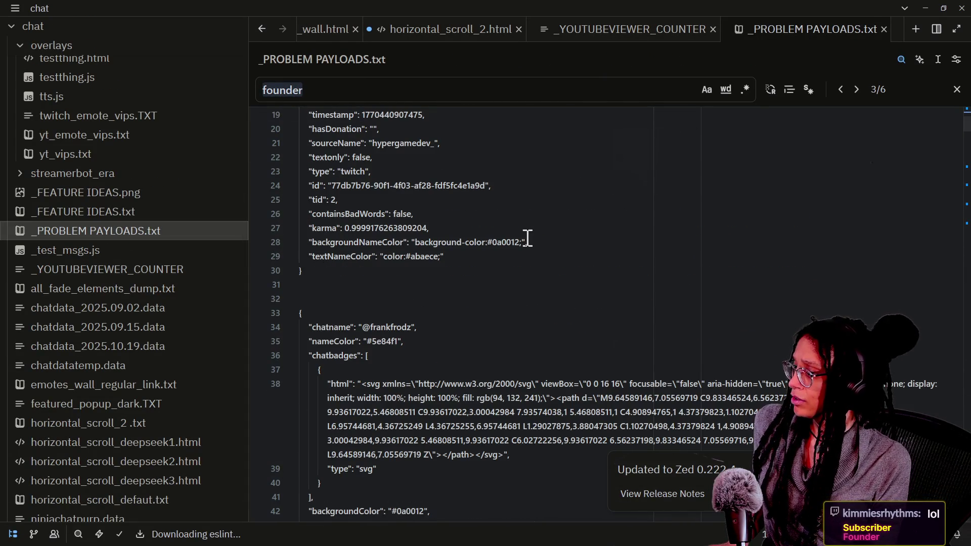
pyautogui.scroll(3, 427, 328)
pyautogui.press('BackSpace')
pyautogui.scroll(2, 428, 328)
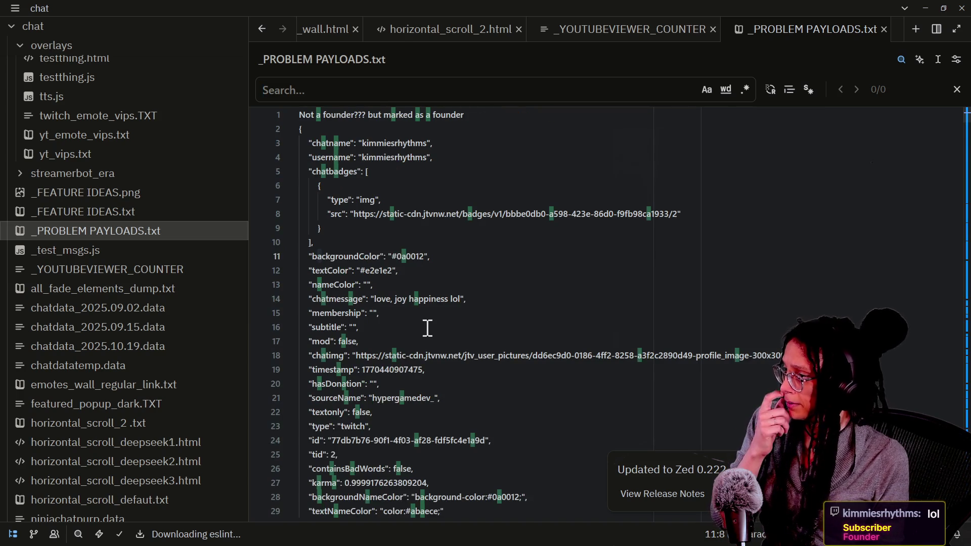
pyautogui.scroll(-20, 428, 328)
pyautogui.scroll(-20, 427, 328)
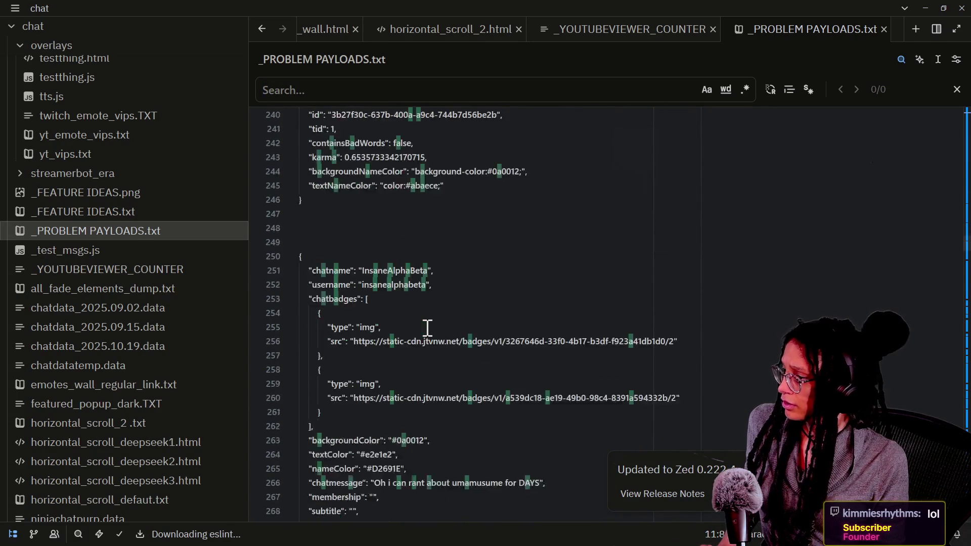
pyautogui.scroll(-13, 428, 328)
pyautogui.scroll(-6, 428, 327)
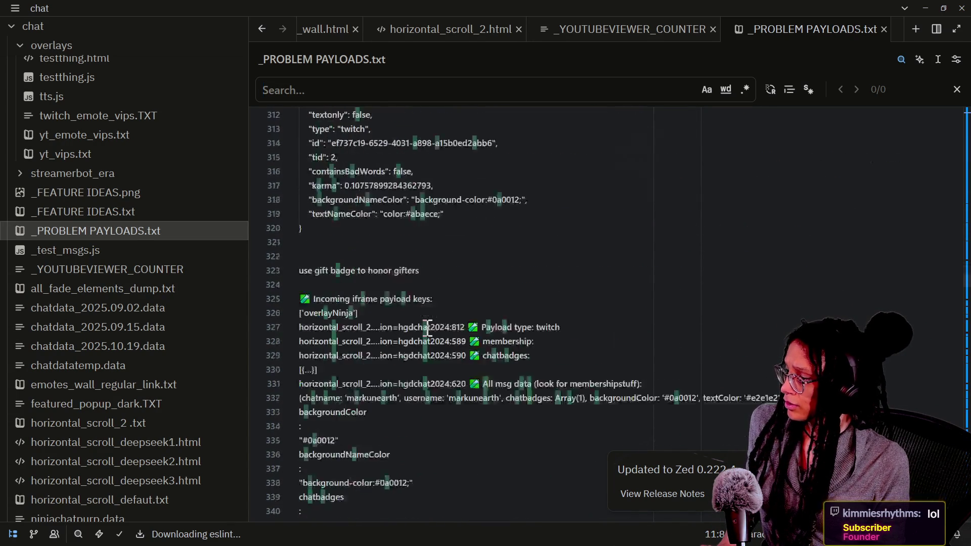
# Step: Search 'chatbadge' and step through the matches down to line 145
pyautogui.write('ch')
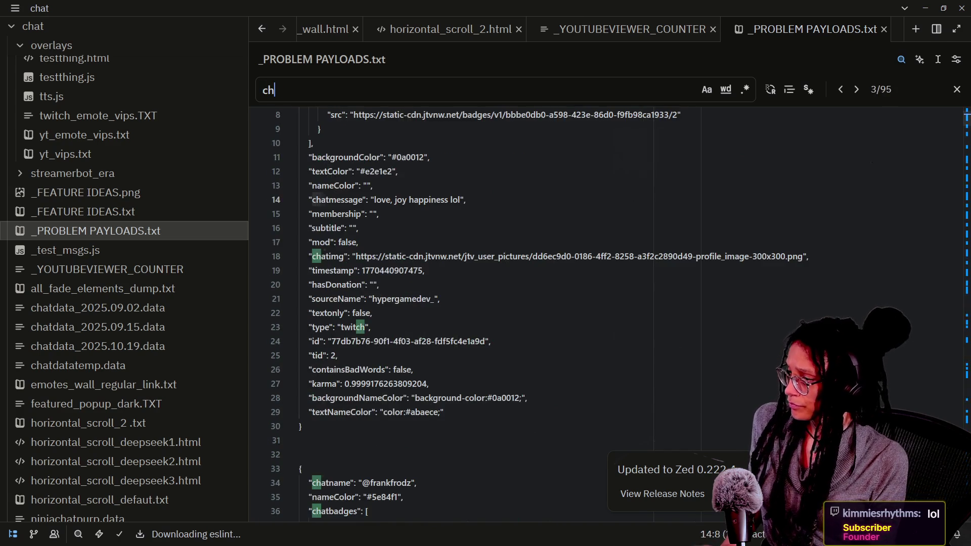
pyautogui.write('atba')
pyautogui.press('Return')
pyautogui.press('Return')
pyautogui.press('Return')
pyautogui.press('Return')
pyautogui.write('dge')
pyautogui.press('Return')
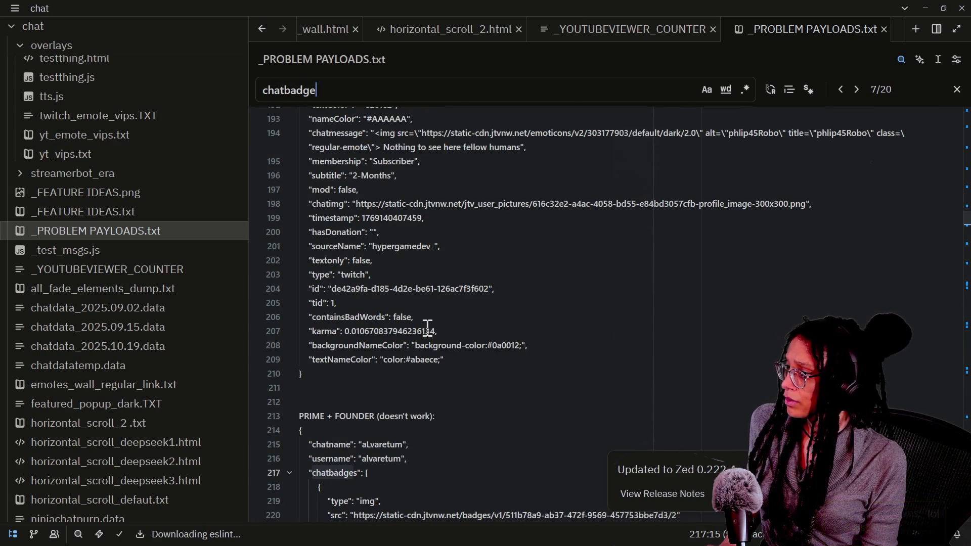
pyautogui.press('Return')
pyautogui.press('Return')
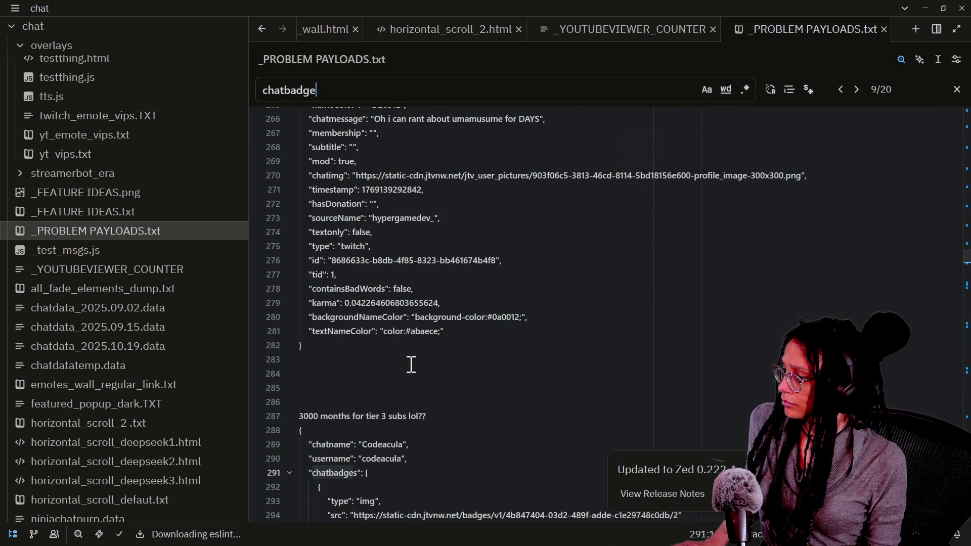
pyautogui.press('Return')
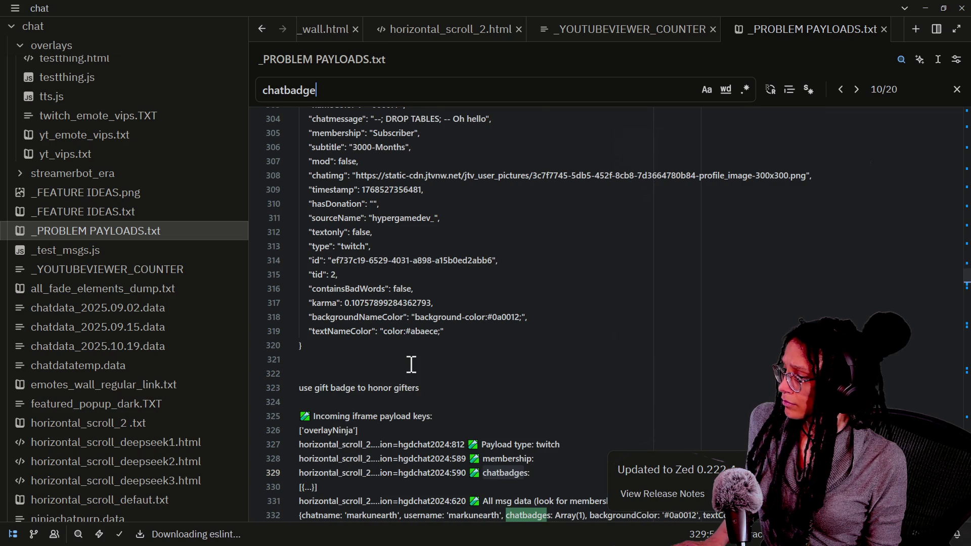
pyautogui.press('Return')
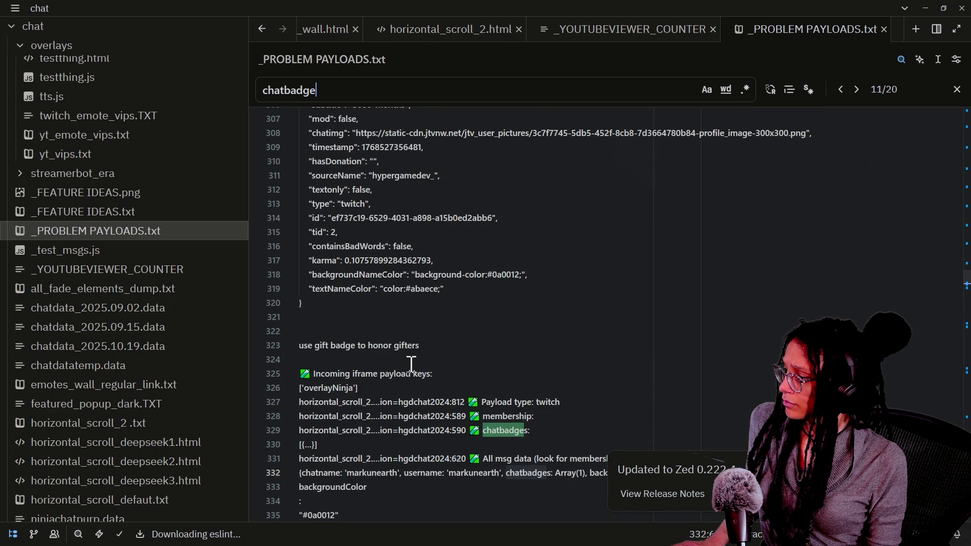
pyautogui.press('Return')
pyautogui.press('Return')
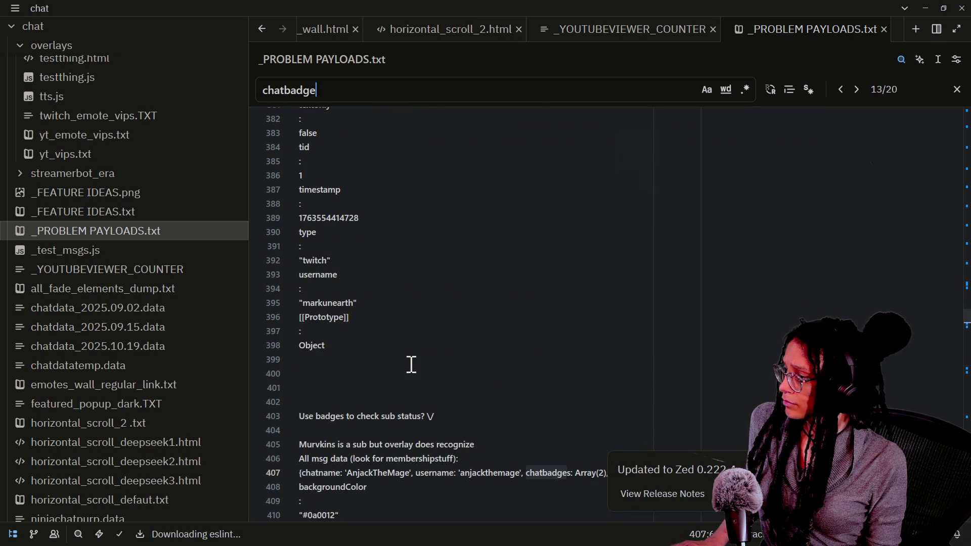
pyautogui.scroll(-4, 411, 365)
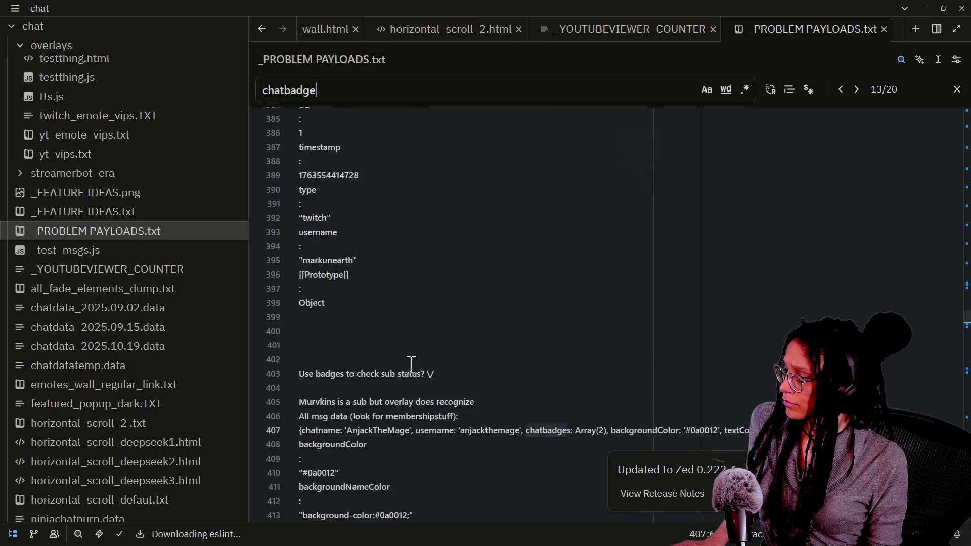
pyautogui.scroll(-4, 345, 394)
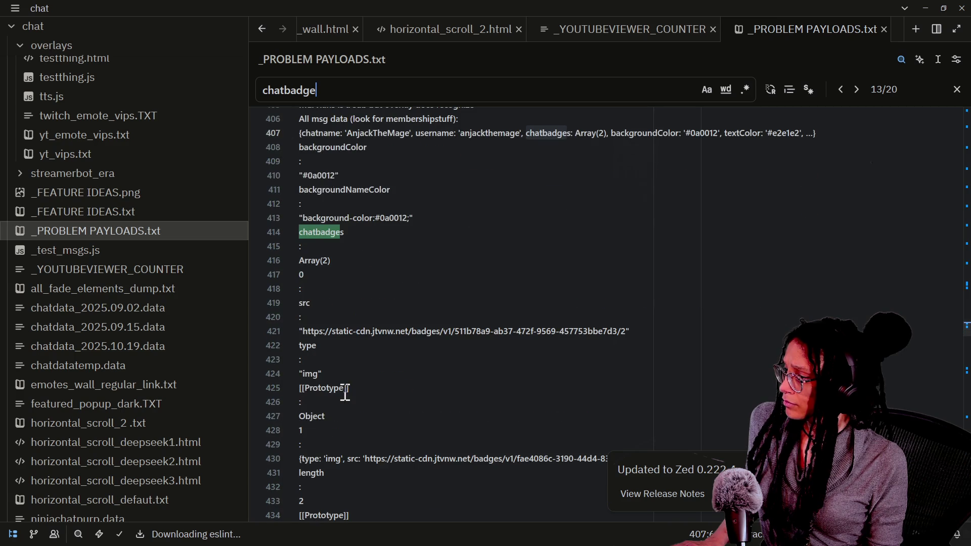
pyautogui.press('Return')
pyautogui.press('Return')
pyautogui.press('Return')
pyautogui.press('Return')
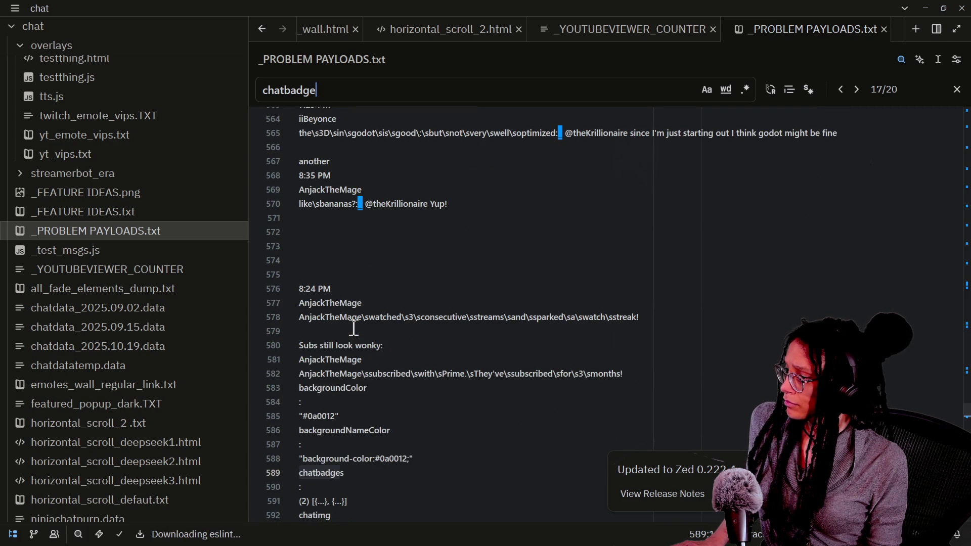
pyautogui.hotkey('shift', 'Return')
pyautogui.press('Return')
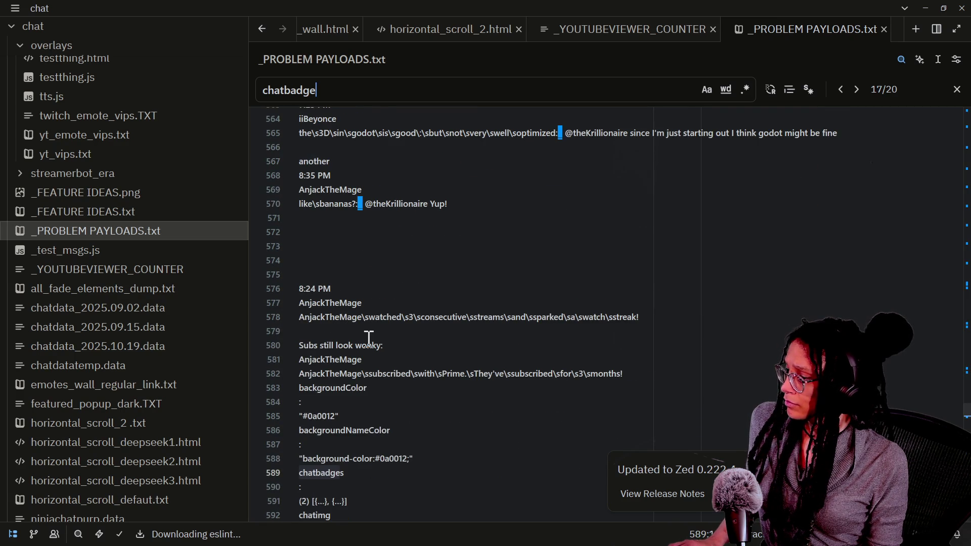
pyautogui.press('Return')
pyautogui.press('Return')
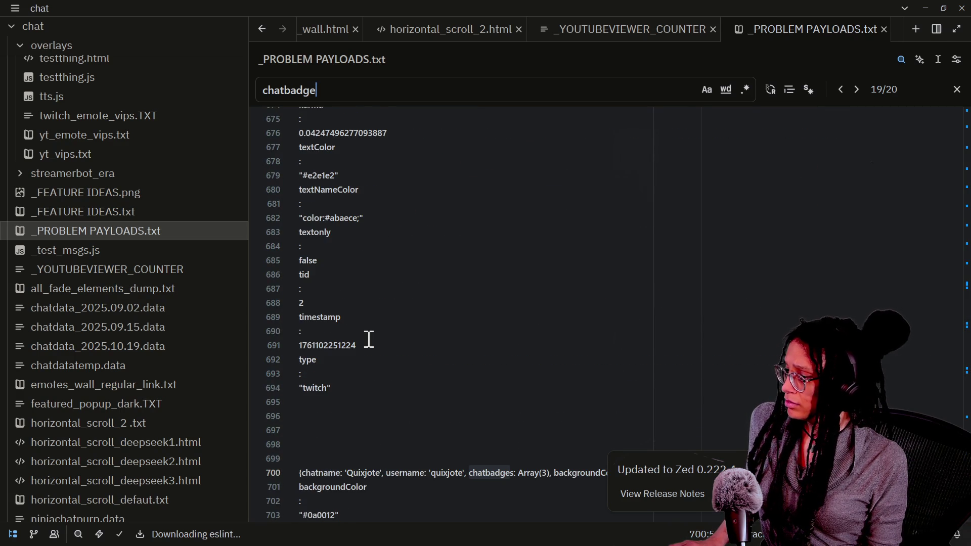
pyautogui.press('Return')
pyautogui.press('Return')
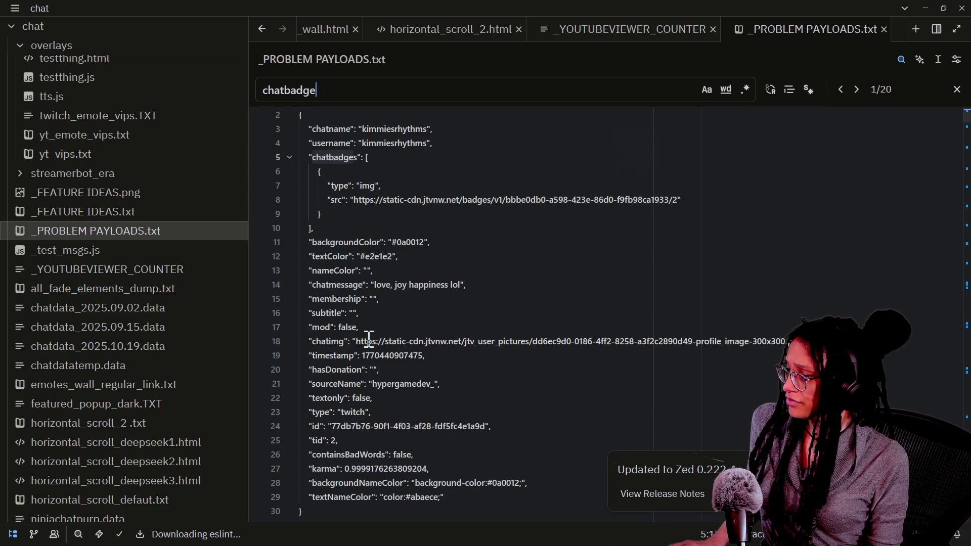
pyautogui.scroll(1, 394, 338)
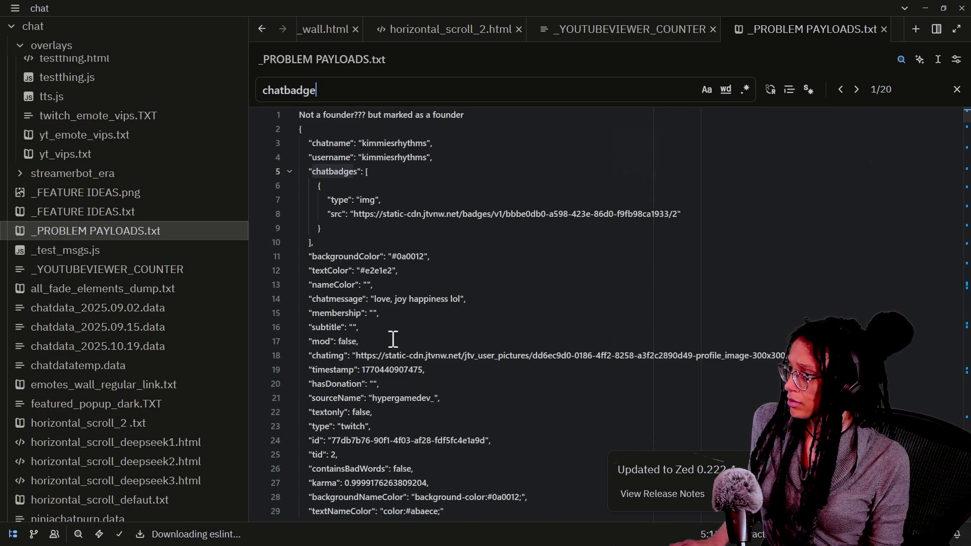
pyautogui.press('Return')
pyautogui.press('Return')
pyautogui.press('Return')
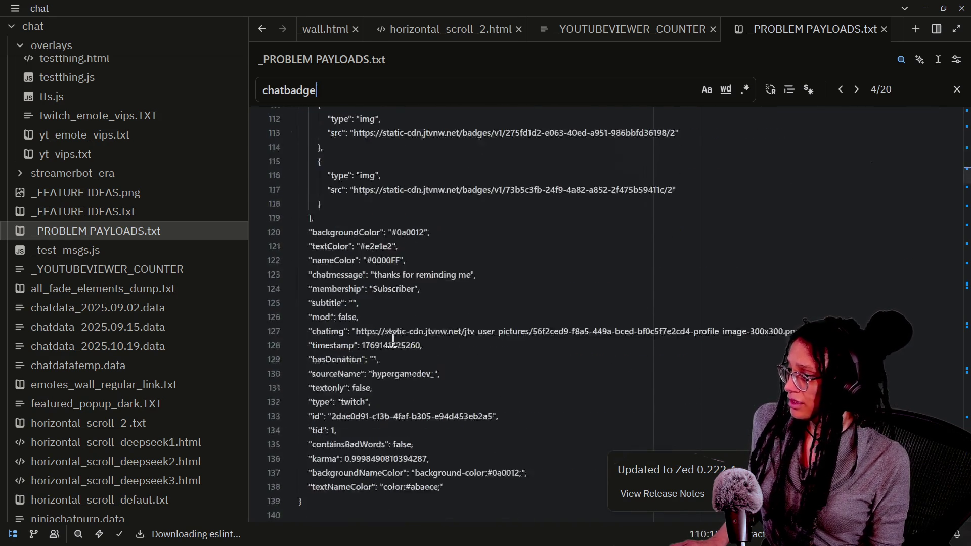
pyautogui.press('Return')
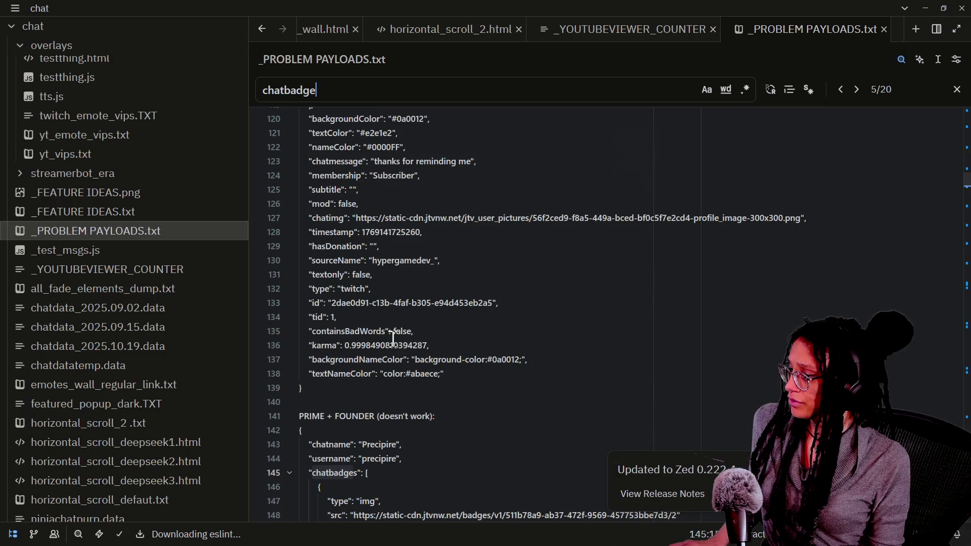
pyautogui.scroll(-6, 443, 400)
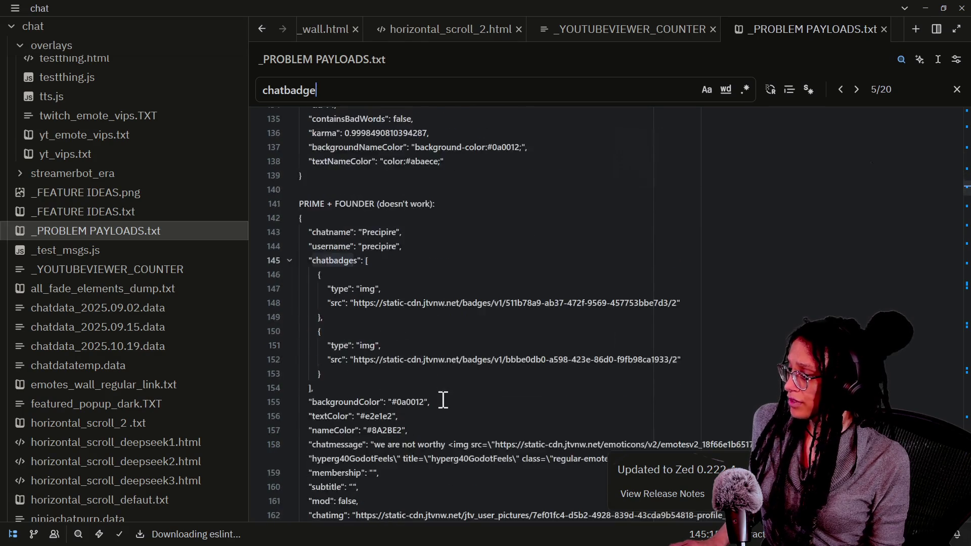
# Step: Copy the PRIME + FOUNDER payload's first badge ID and select the ID in Chrome's address
pyautogui.click(373, 289)
pyautogui.moveTo(506, 262)
pyautogui.mouseDown()
pyautogui.moveTo(691, 261)
pyautogui.moveTo(678, 262)
pyautogui.mouseUp()
pyautogui.hotkey('ctrl', 'c')
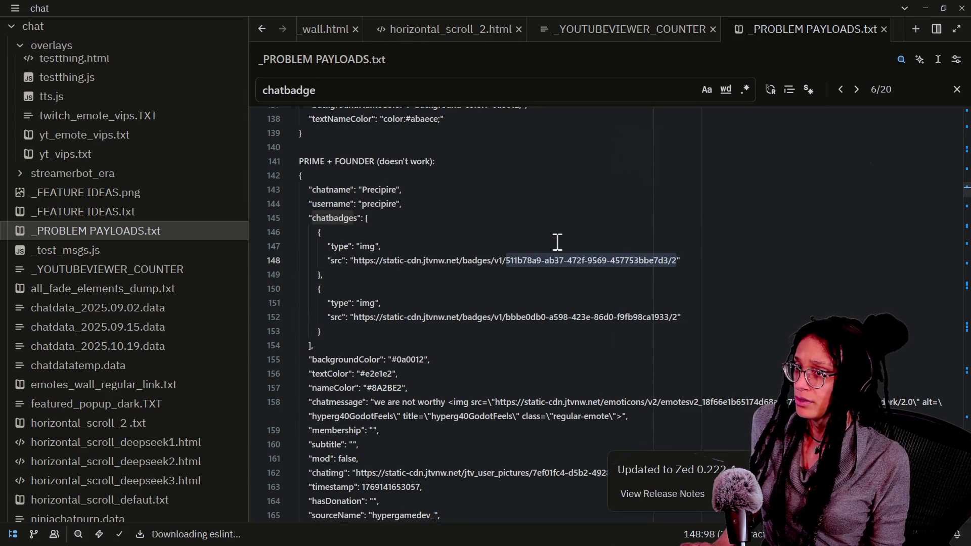
pyautogui.hotkey('alt', 'Tab')
pyautogui.moveTo(348, 55); pyautogui.dragTo(583, 60)
# Step: Load the 511b78a9 badge address without the extra /2, showing the purple 1ST badge
pyautogui.hotkey('ctrl', 'v')
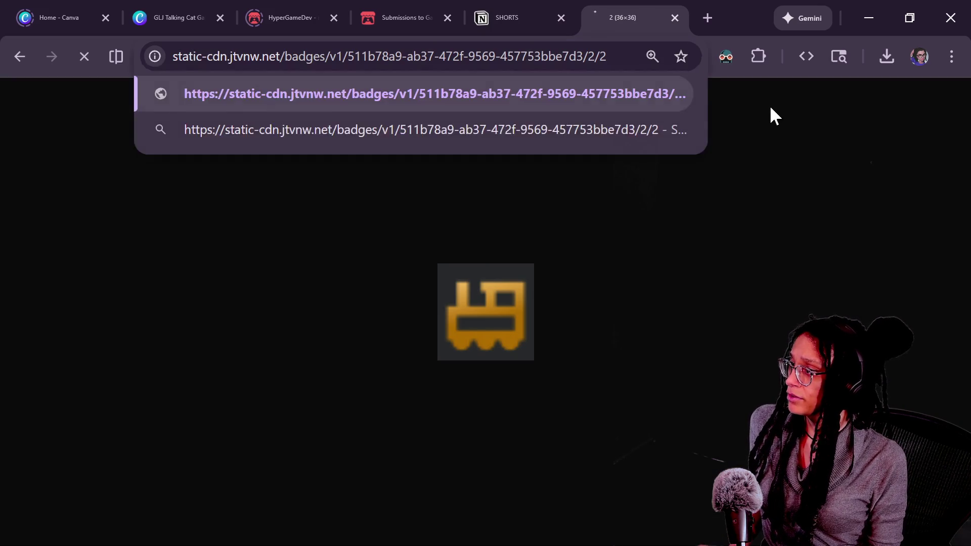
pyautogui.press('Return')
pyautogui.click(618, 57)
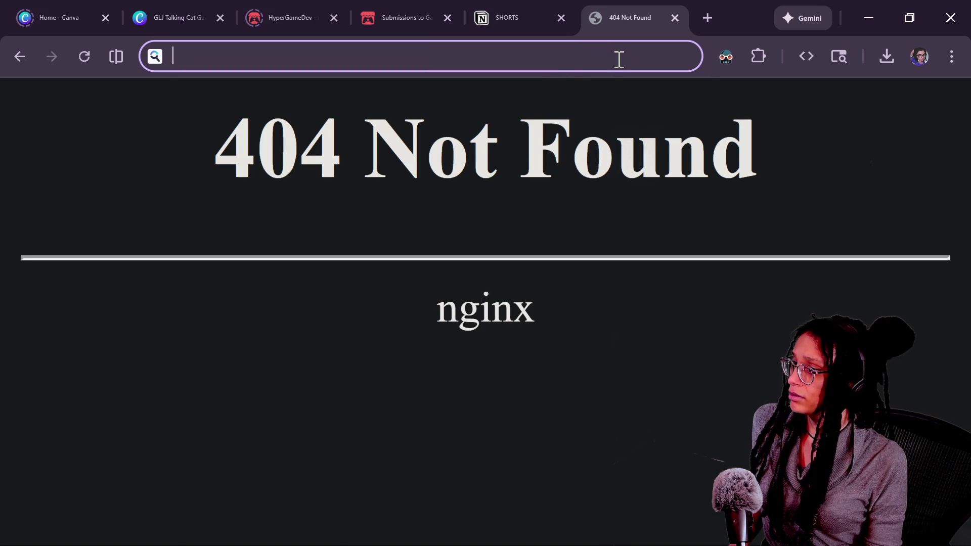
pyautogui.press('Escape')
pyautogui.click(629, 57)
pyautogui.press('BackSpace')
pyautogui.press('BackSpace')
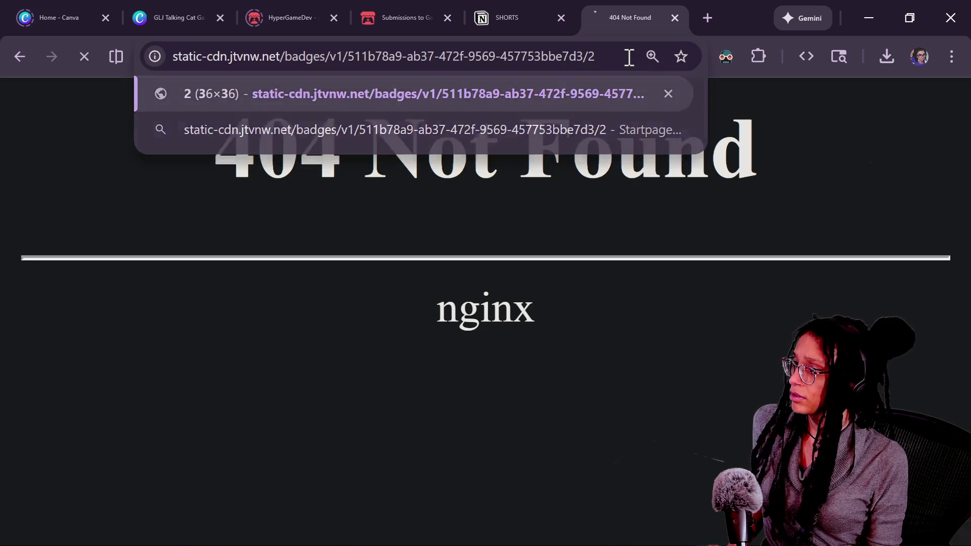
pyautogui.press('Return')
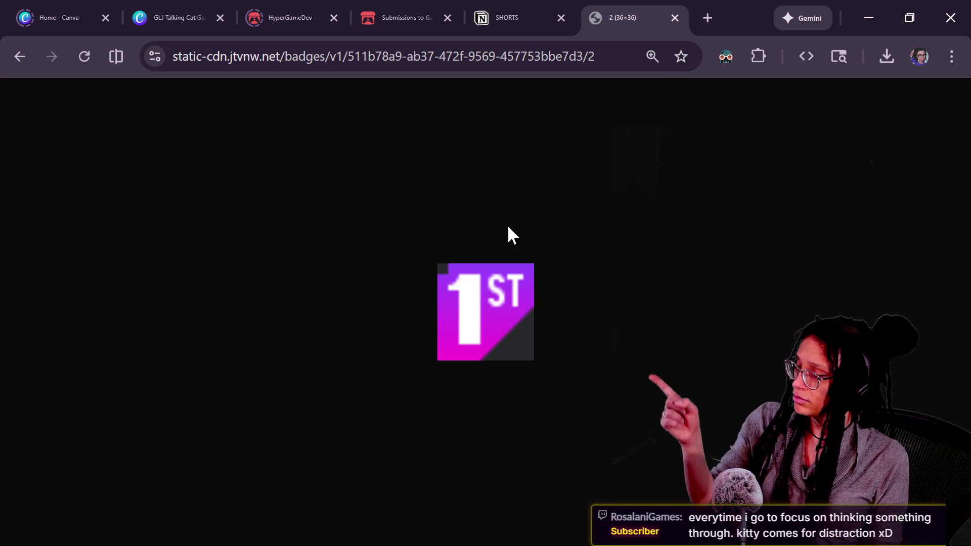
pyautogui.moveTo(351, 56); pyautogui.dragTo(656, 40)
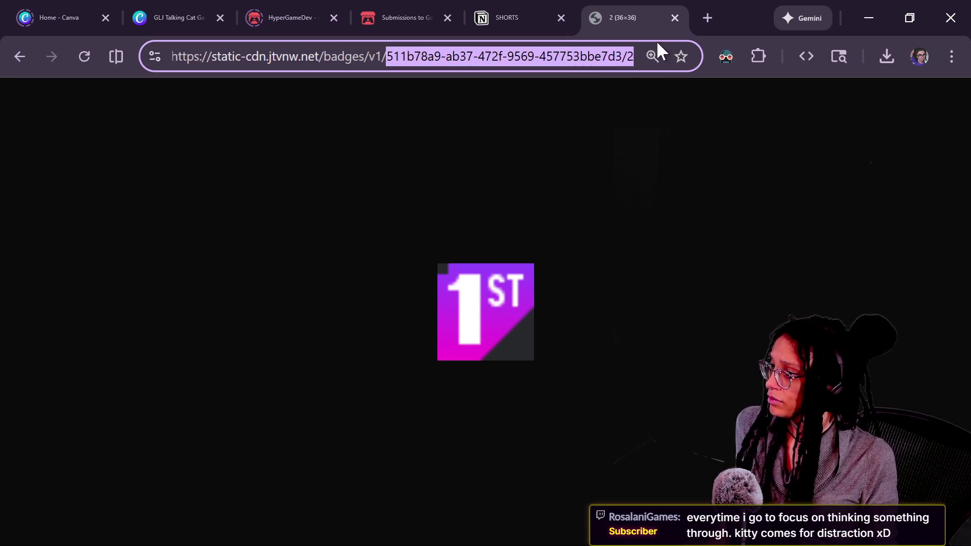
pyautogui.hotkey('alt', 'Tab')
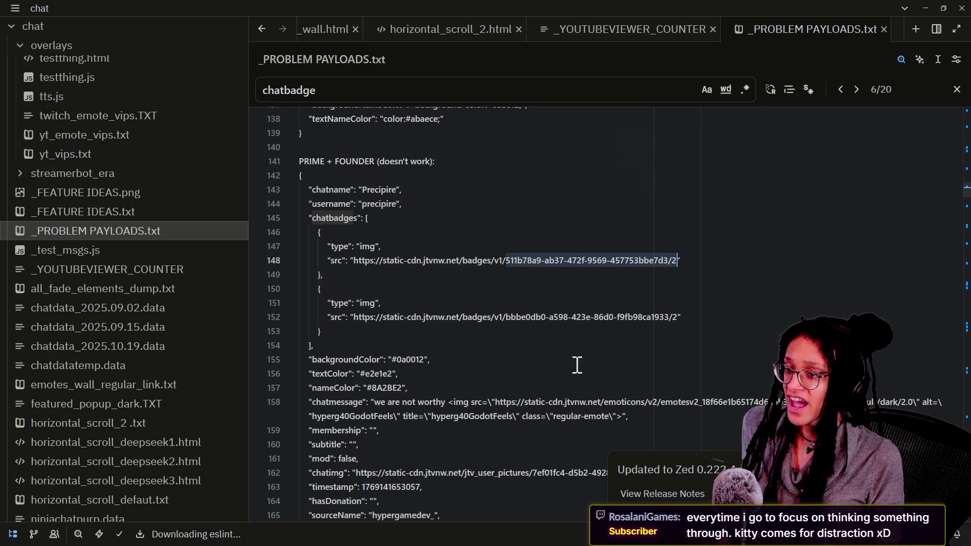
# Step: Search horizontal_scroll_2.html for 'founder' and select the isFounder badge-check callback
pyautogui.click(451, 31)
pyautogui.scroll(2, 451, 394)
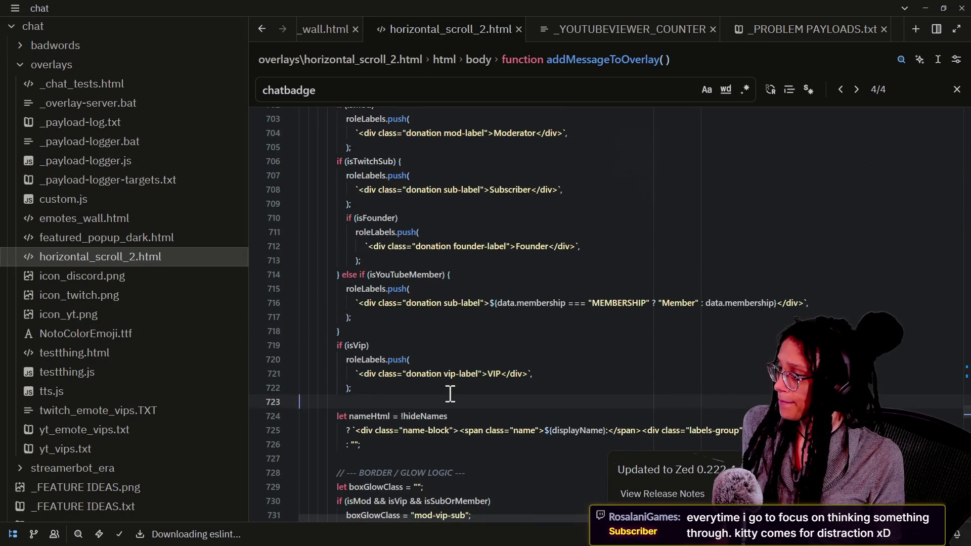
pyautogui.hotkey('ctrl', 'f')
pyautogui.press('Return')
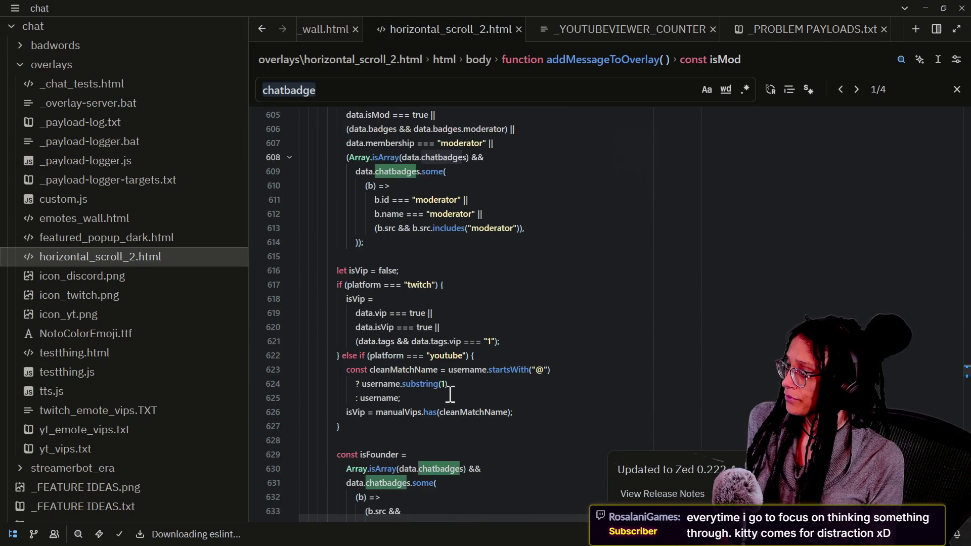
pyautogui.write('founder')
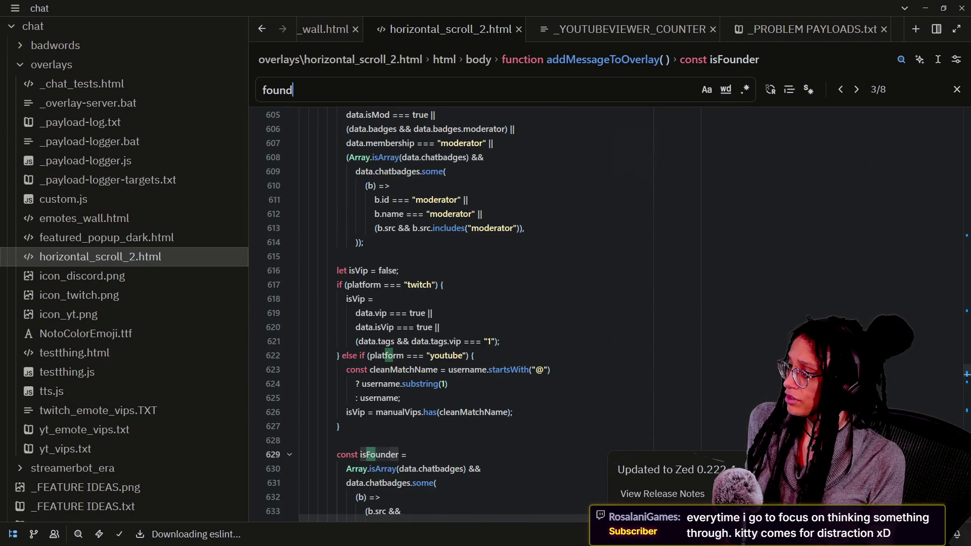
pyautogui.press('Escape')
pyautogui.moveTo(398, 416); pyautogui.dragTo(351, 303)
pyautogui.hotkey('ctrl', 'c')
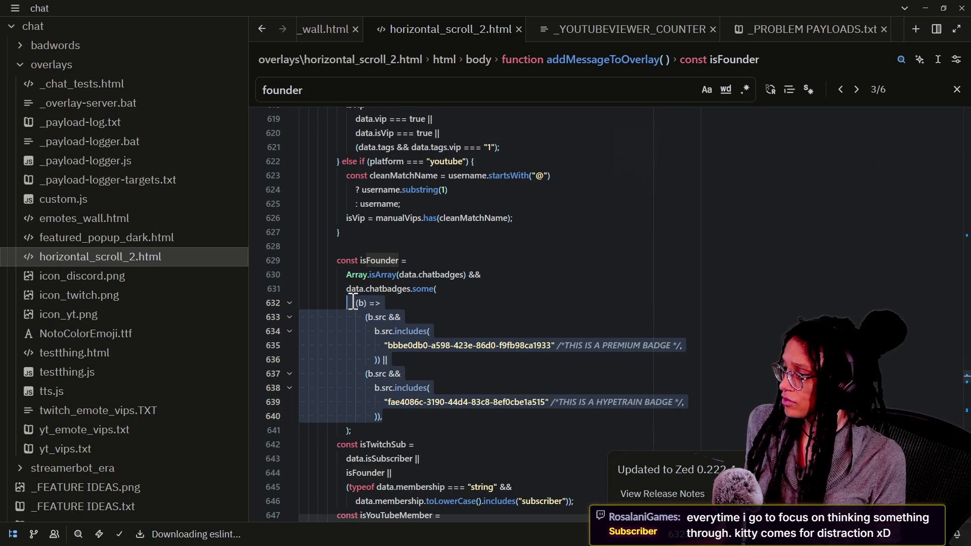
# Step: Paste the isFounder badge-check code on a new line at the top of _PROBLEM PAYLOADS.txt
pyautogui.click(771, 29)
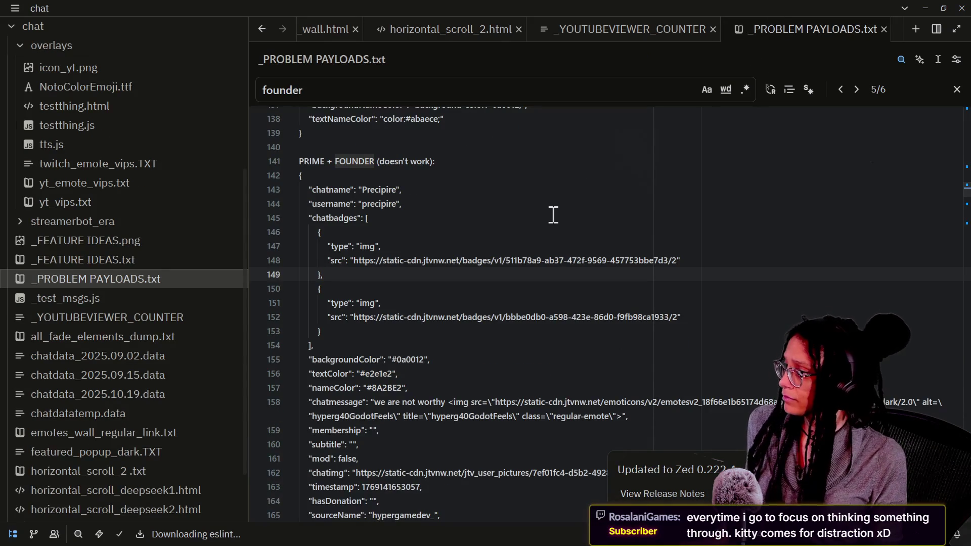
pyautogui.scroll(20, 614, 143)
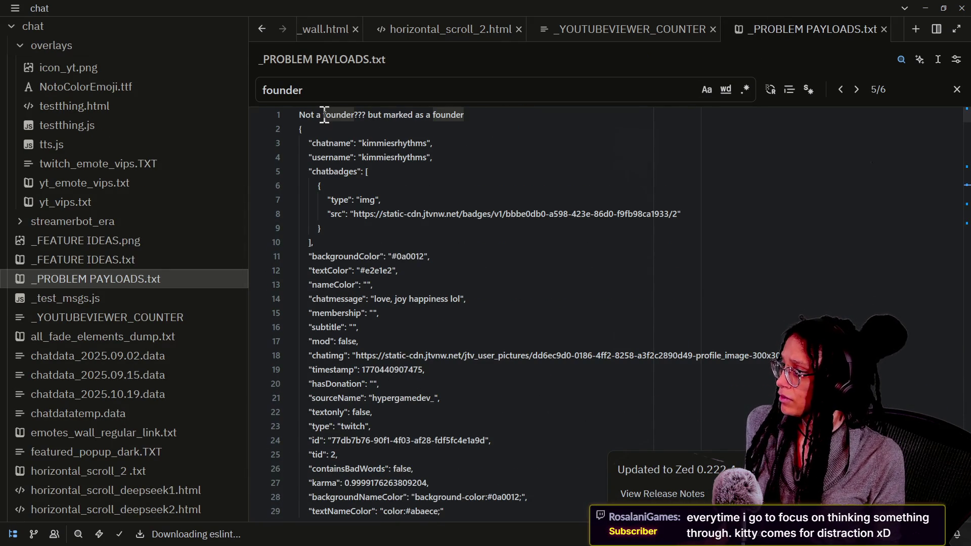
pyautogui.click(288, 112)
pyautogui.press('Delete')
pyautogui.press('Delete')
pyautogui.press('Delete')
pyautogui.press('Return')
pyautogui.hotkey('ctrl', 'z')
pyautogui.press('Return')
pyautogui.hotkey('ctrl', 'v')
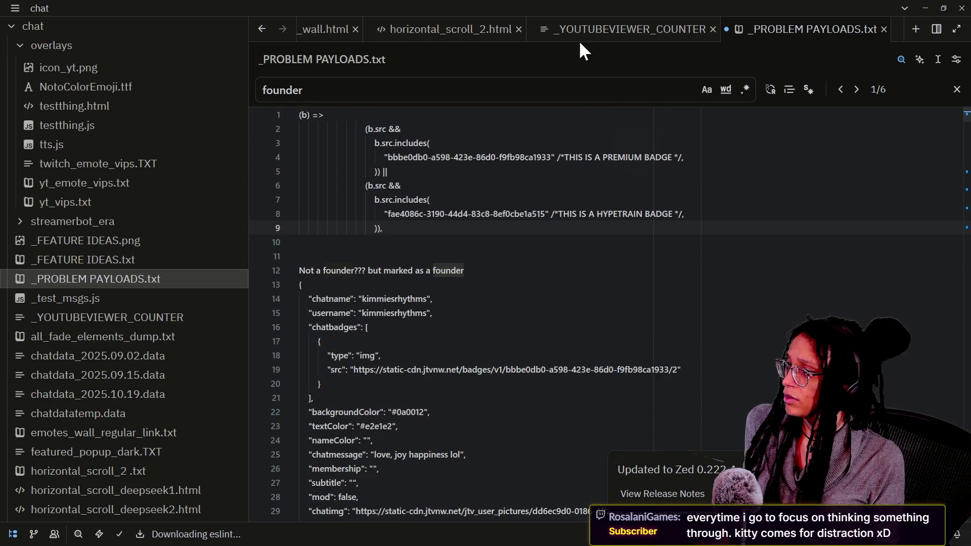
# Step: Back in horizontal_scroll_2.html, delete the hypetrain badge clause from the isFounder check
pyautogui.click(581, 30)
pyautogui.click(415, 30)
pyautogui.click(567, 346)
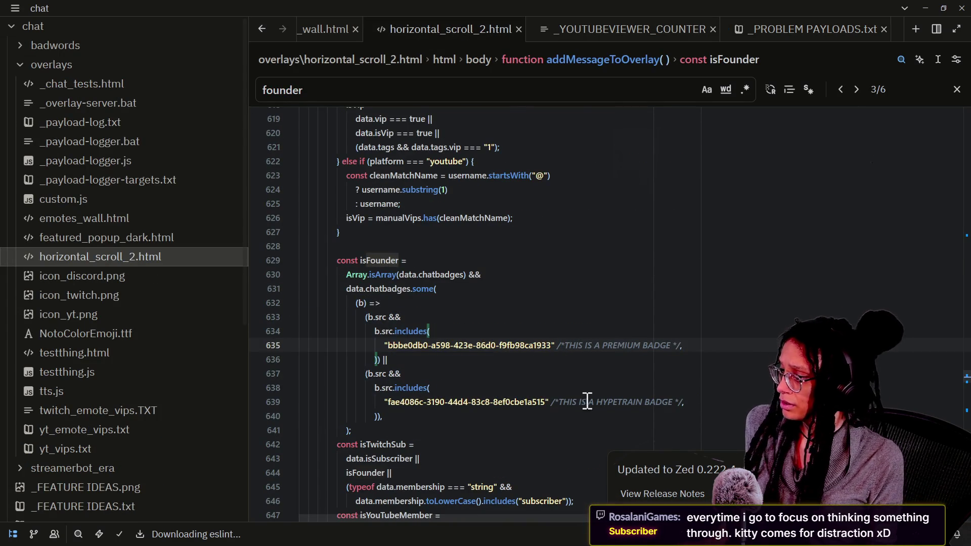
pyautogui.click(439, 418)
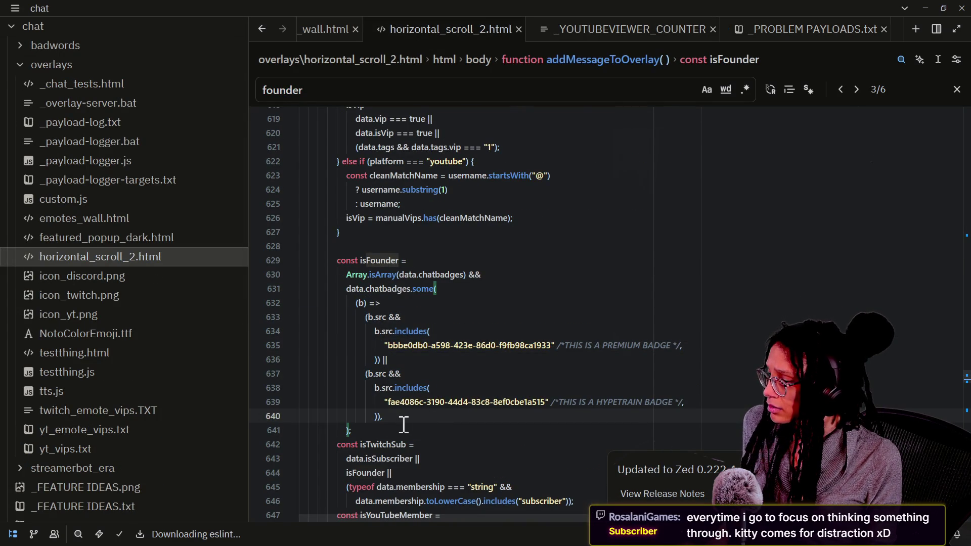
pyautogui.moveTo(404, 419); pyautogui.dragTo(385, 363)
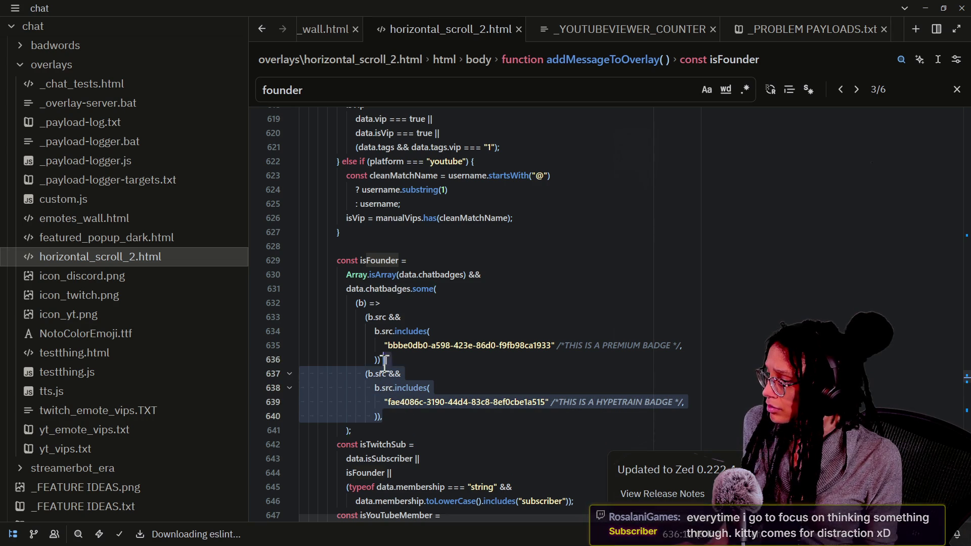
pyautogui.press('BackSpace')
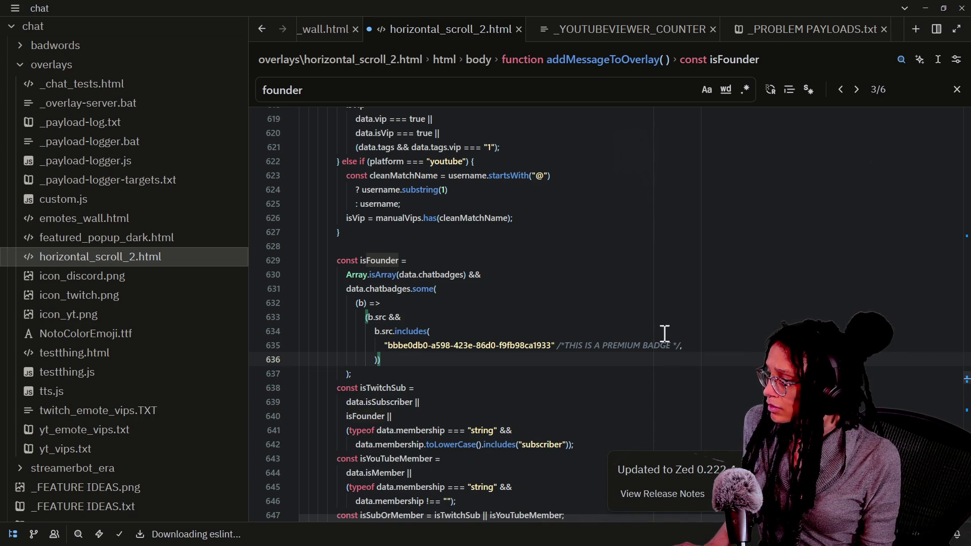
# Step: Swap the premium badge ID for the 511b78a9 founder ID, drop the PREMIUM BADGE comment, and save
pyautogui.moveTo(386, 346); pyautogui.dragTo(553, 347)
pyautogui.press('super+v')
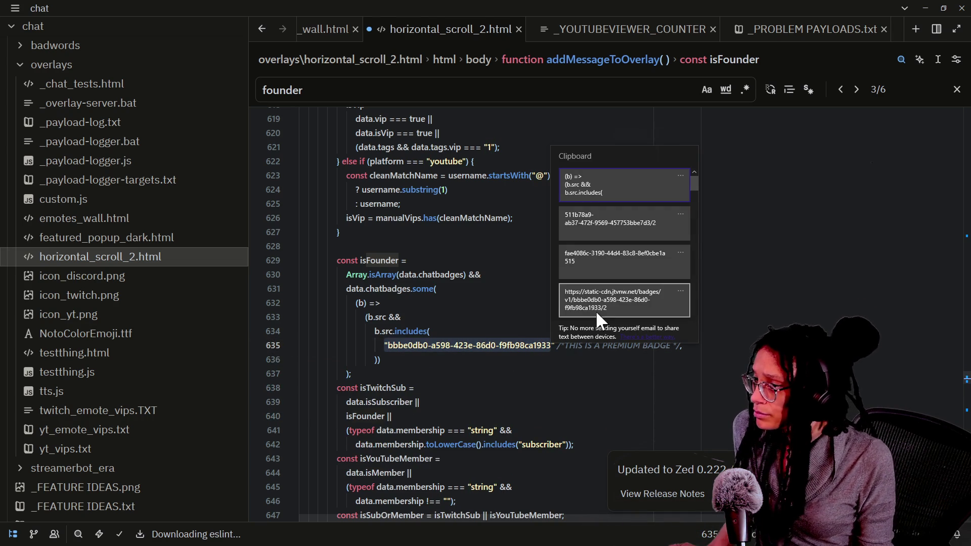
pyautogui.click(618, 230)
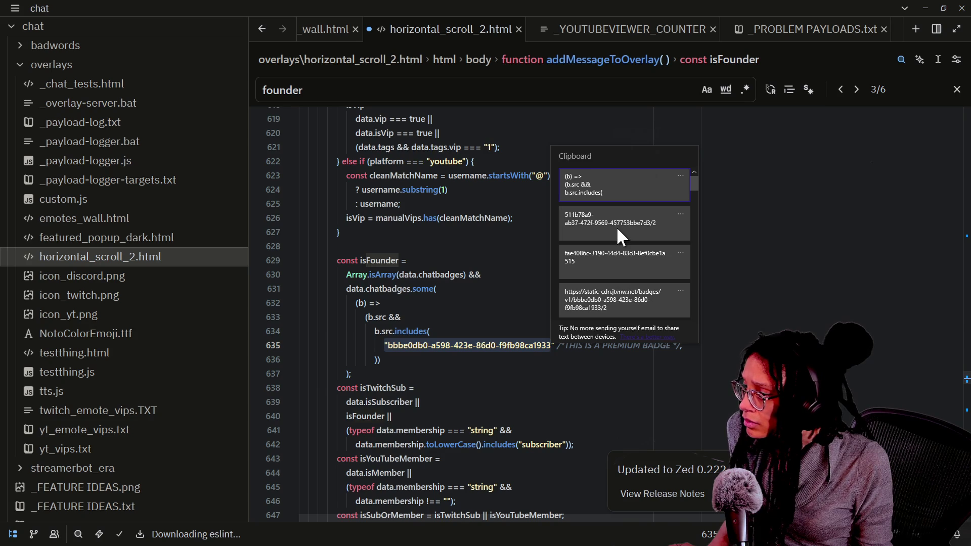
pyautogui.press('BackSpace')
pyautogui.press('BackSpace')
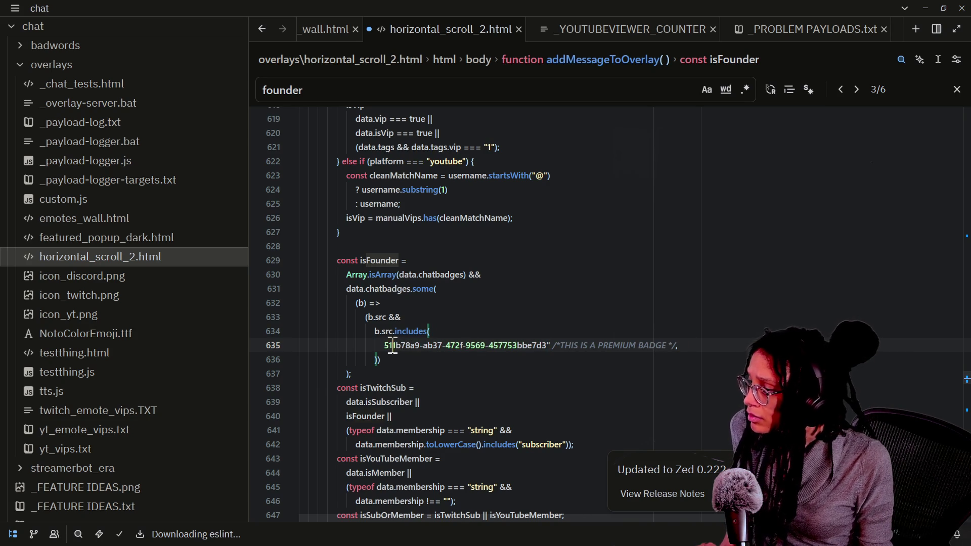
pyautogui.write('"')
pyautogui.moveTo(682, 346)
pyautogui.mouseDown()
pyautogui.moveTo(549, 358)
pyautogui.moveTo(687, 329)
pyautogui.moveTo(685, 340)
pyautogui.mouseUp()
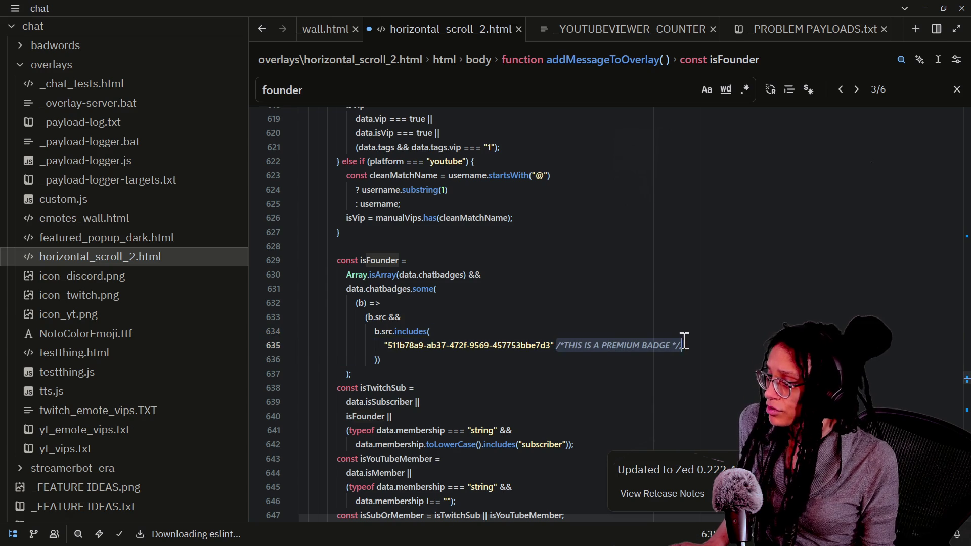
pyautogui.press('BackSpace')
pyautogui.press('BackSpace')
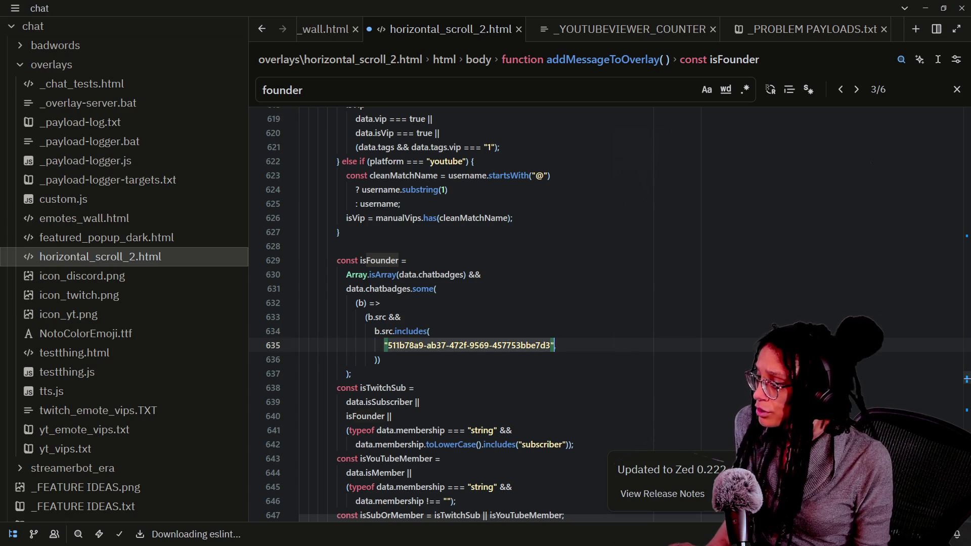
pyautogui.hotkey('ctrl', 's')
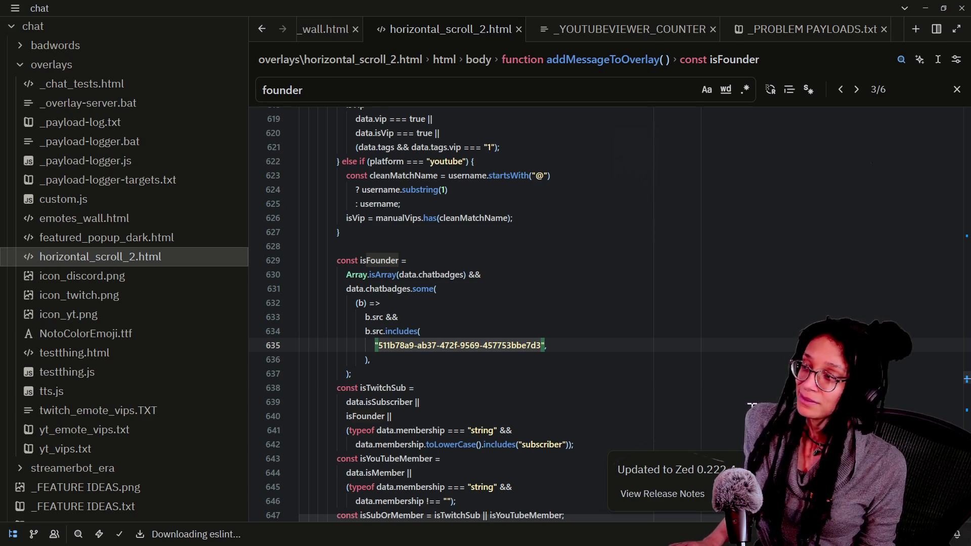
pyautogui.click(547, 369)
# Step: In Godot, frame and slightly move the room node, fly around it, and show the Output log
pyautogui.hotkey('alt', 'Tab')
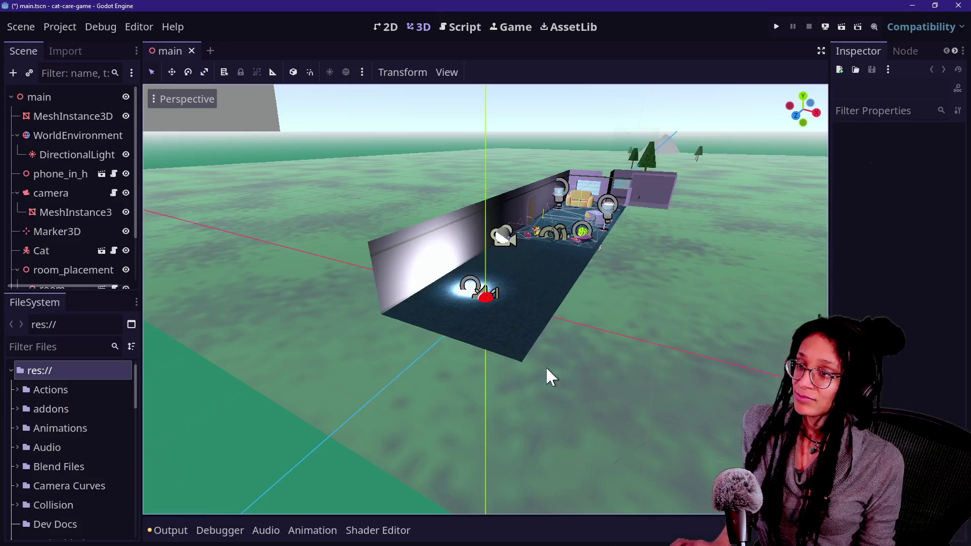
pyautogui.click(649, 150)
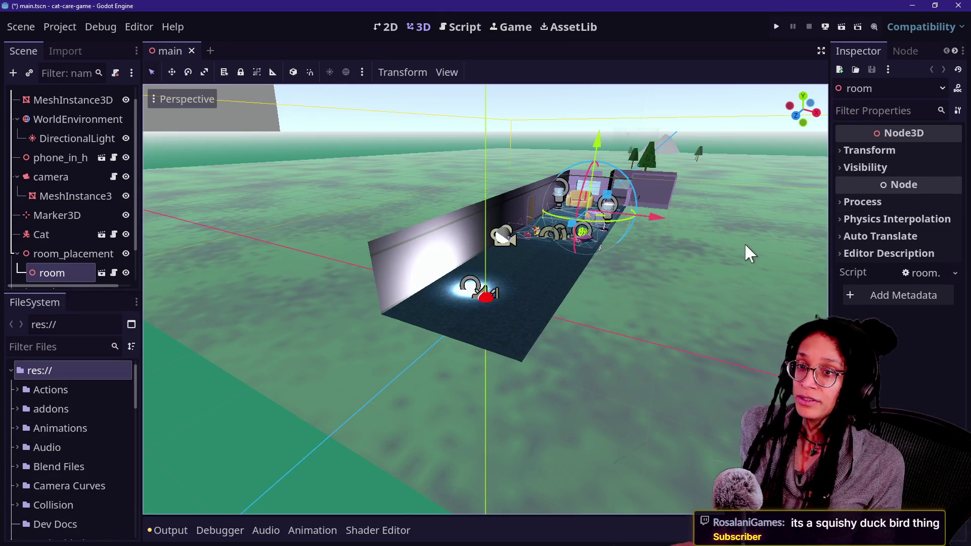
pyautogui.press('f')
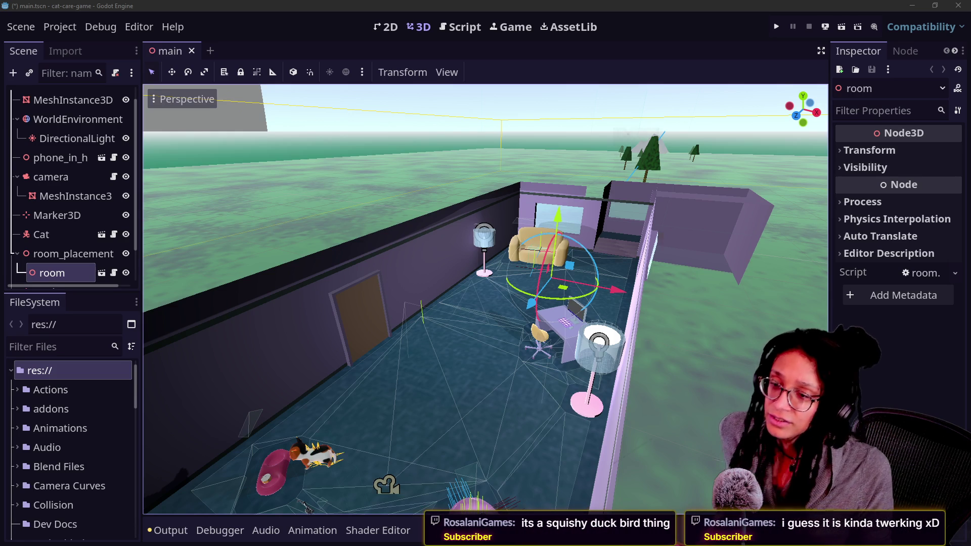
pyautogui.moveTo(664, 405); pyautogui.dragTo(518, 348)
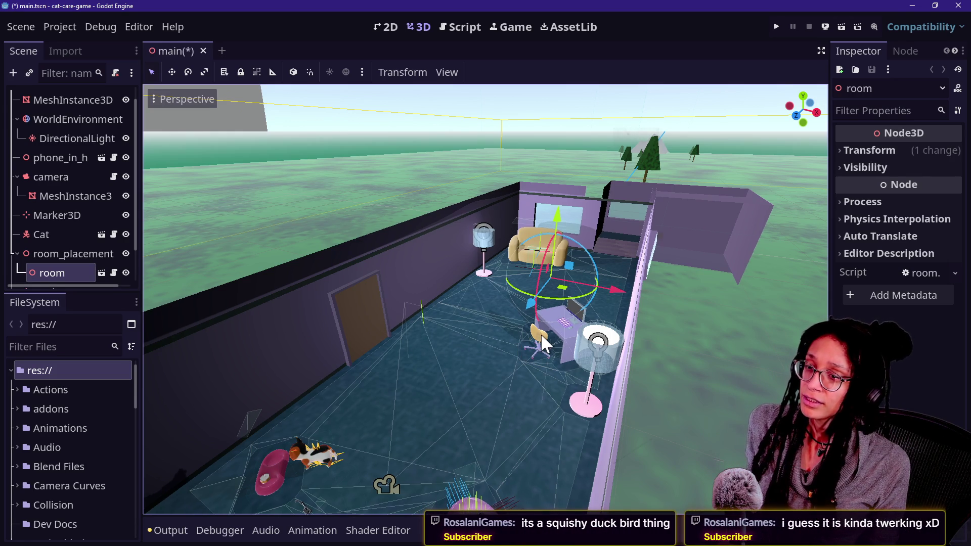
pyautogui.press('w')
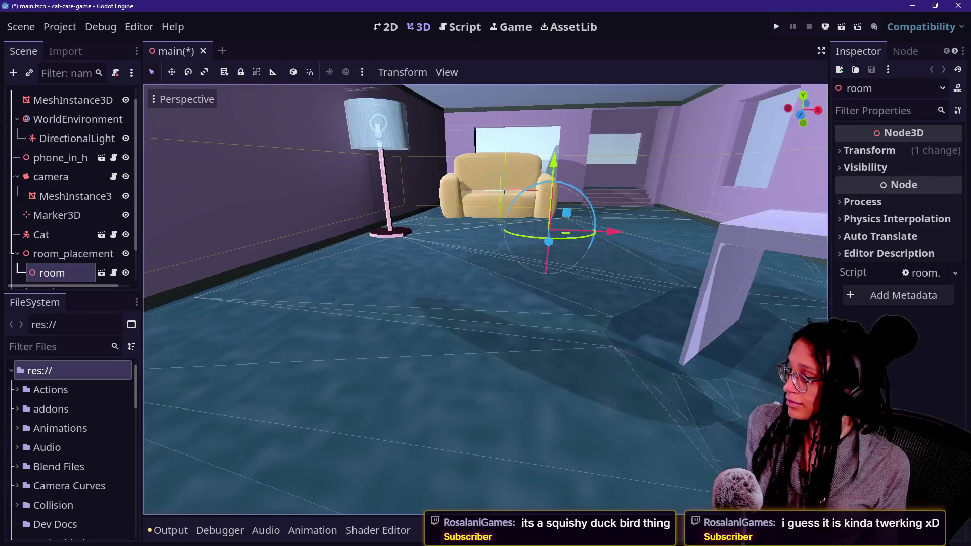
pyautogui.press('s')
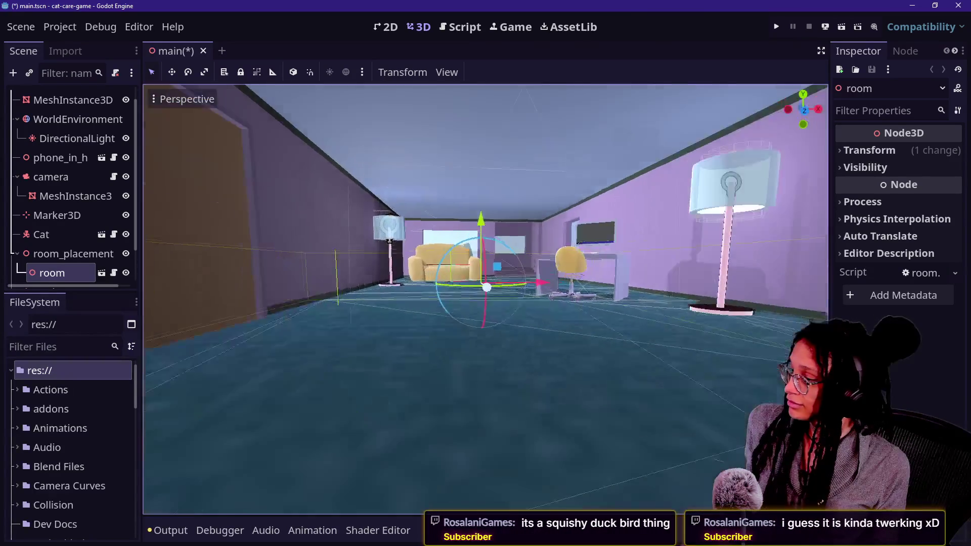
pyautogui.press('s')
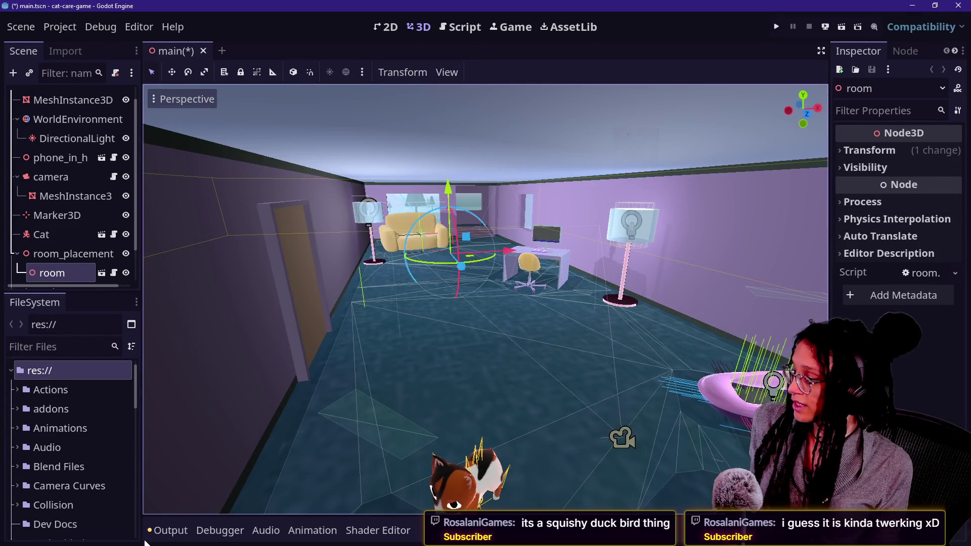
pyautogui.click(160, 532)
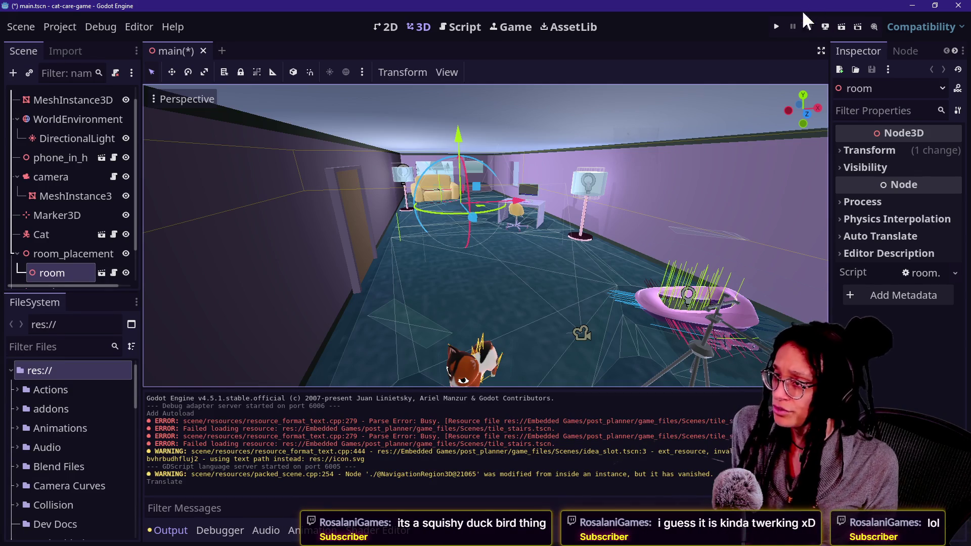
# Step: Run the project until manage_resets reports the Nil 'level_generated' error, then stop it
pyautogui.click(776, 27)
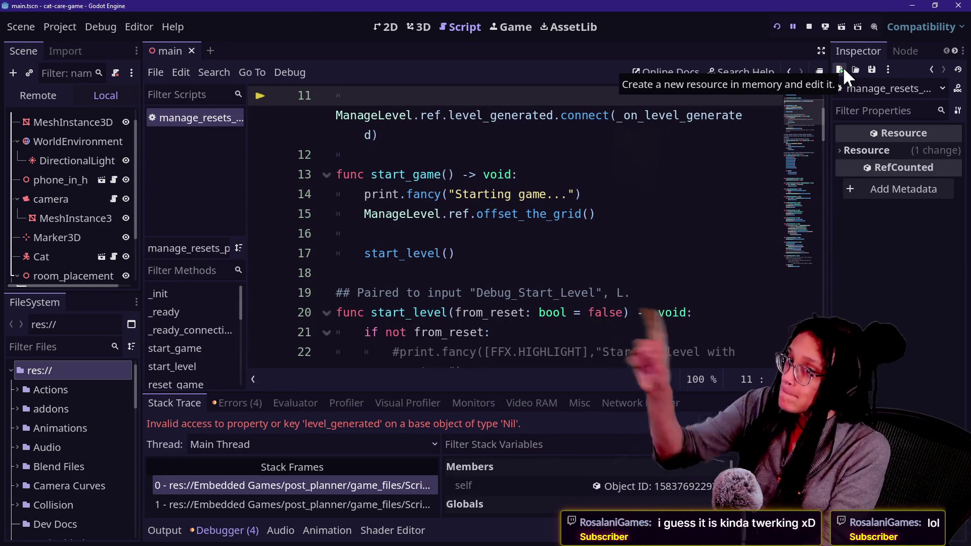
pyautogui.click(320, 214)
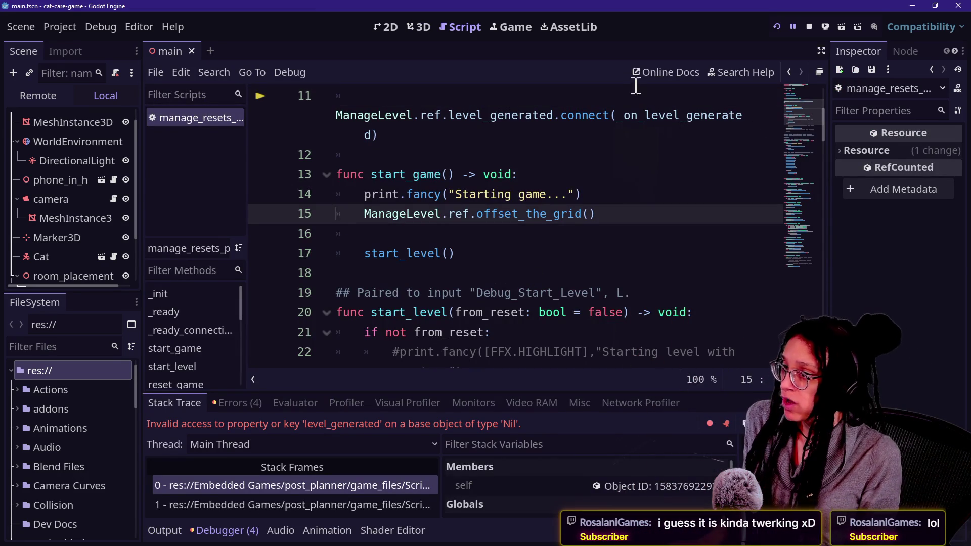
pyautogui.click(809, 25)
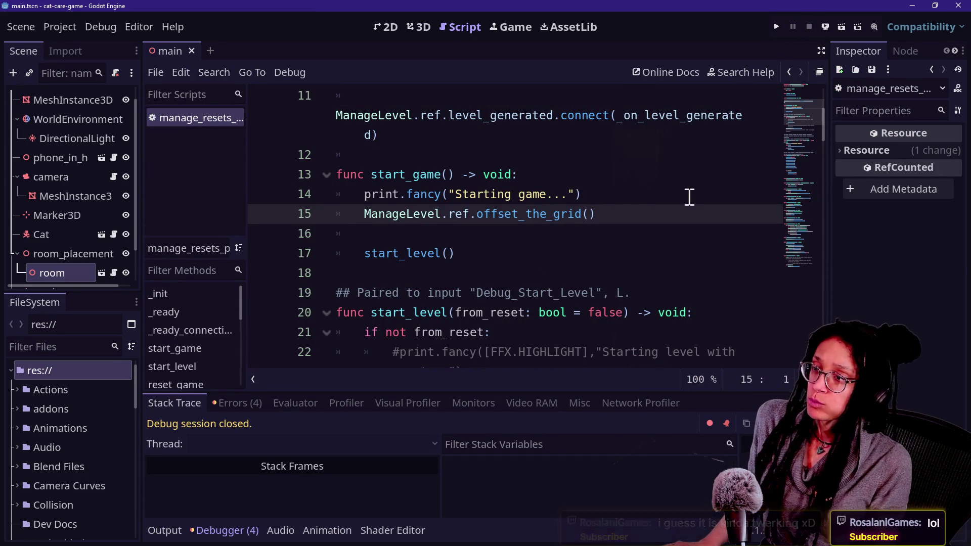
# Step: Stop the game, open managers.tscn, and detach the script from the ManageResets node
pyautogui.click(592, 195)
pyautogui.hotkey('shift', 'alt', 'o')
pyautogui.write('manager')
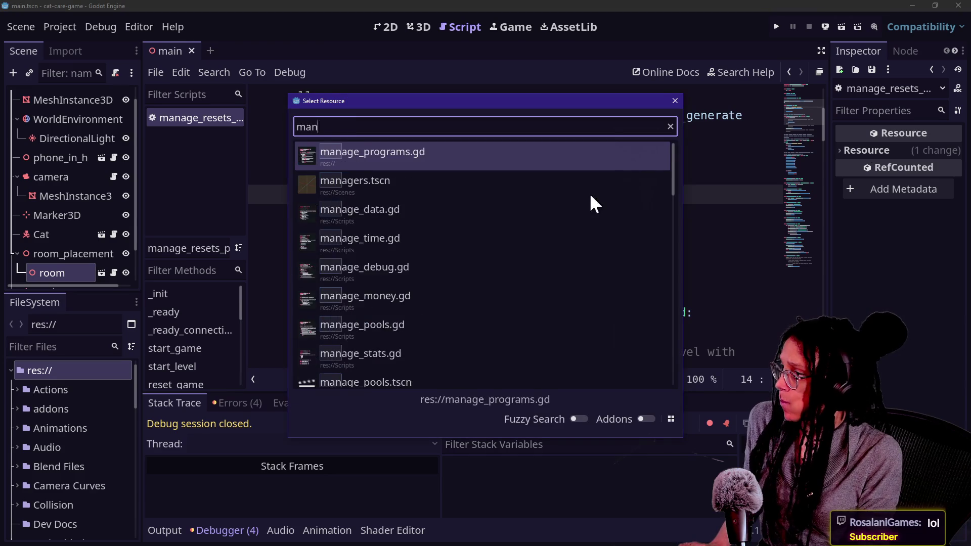
pyautogui.press('Return')
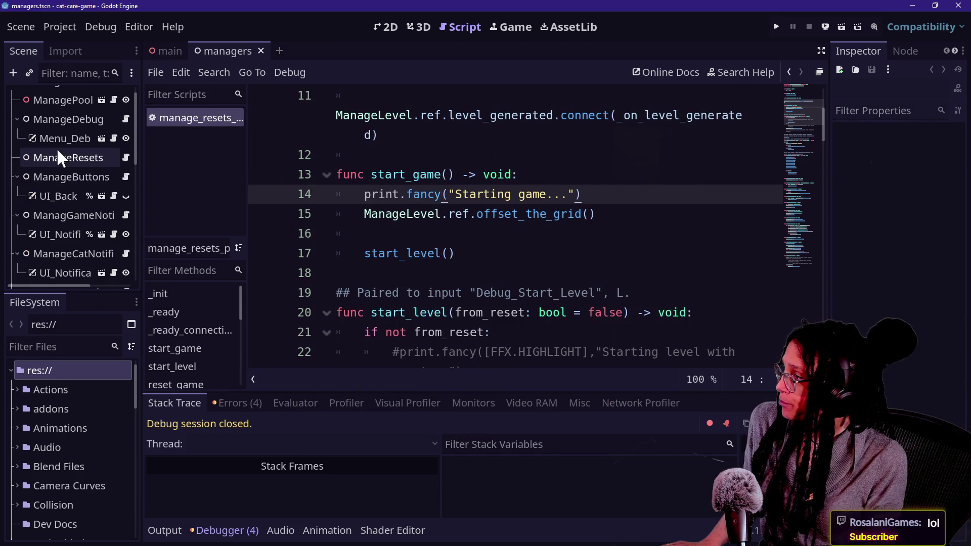
pyautogui.rightClick(81, 159)
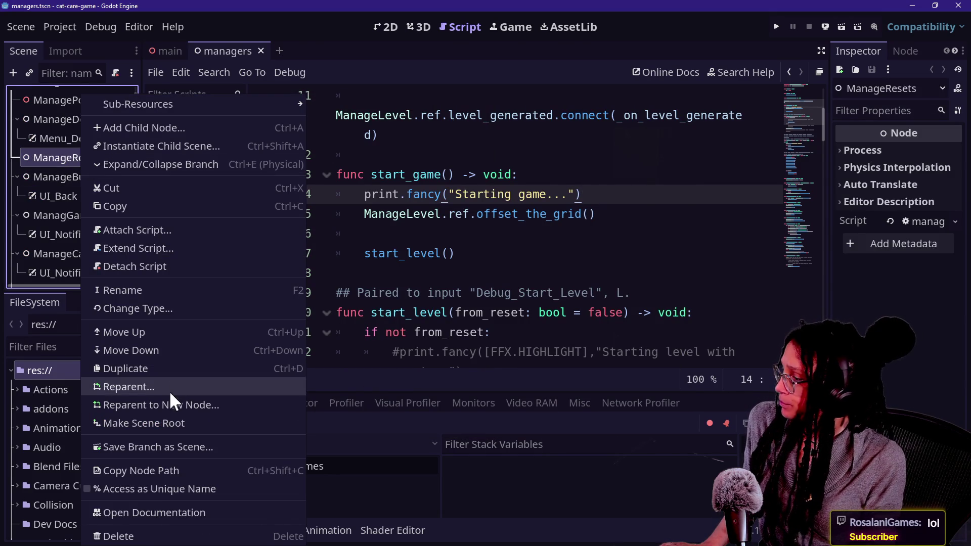
pyautogui.click(160, 266)
# Step: Attach manage_resets.gd to ManageResets from the filtered FileSystem and run the project
pyautogui.click(56, 345)
pyautogui.write('manager')
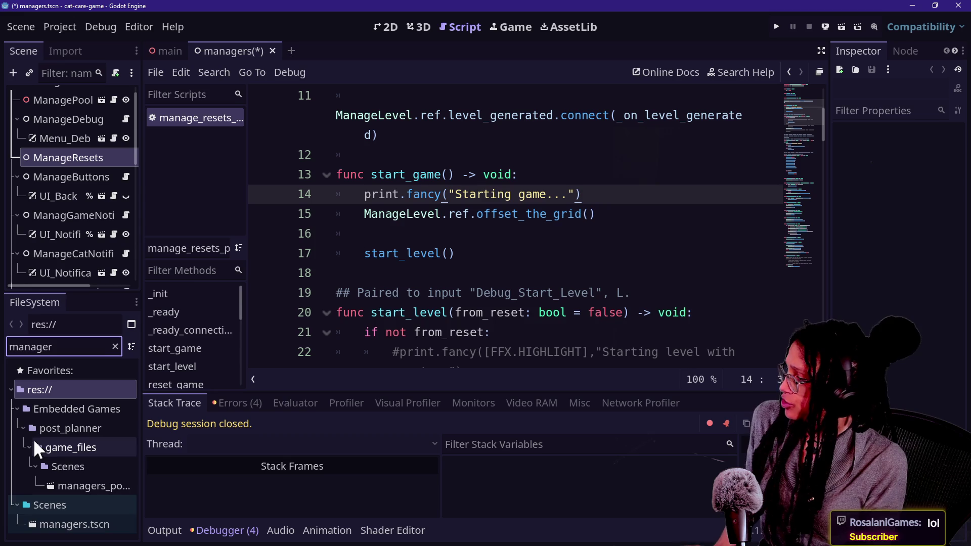
pyautogui.press('BackSpace')
pyautogui.press('BackSpace')
pyautogui.press('BackSpace')
pyautogui.write('ge_resets')
pyautogui.moveTo(76, 525); pyautogui.dragTo(82, 177)
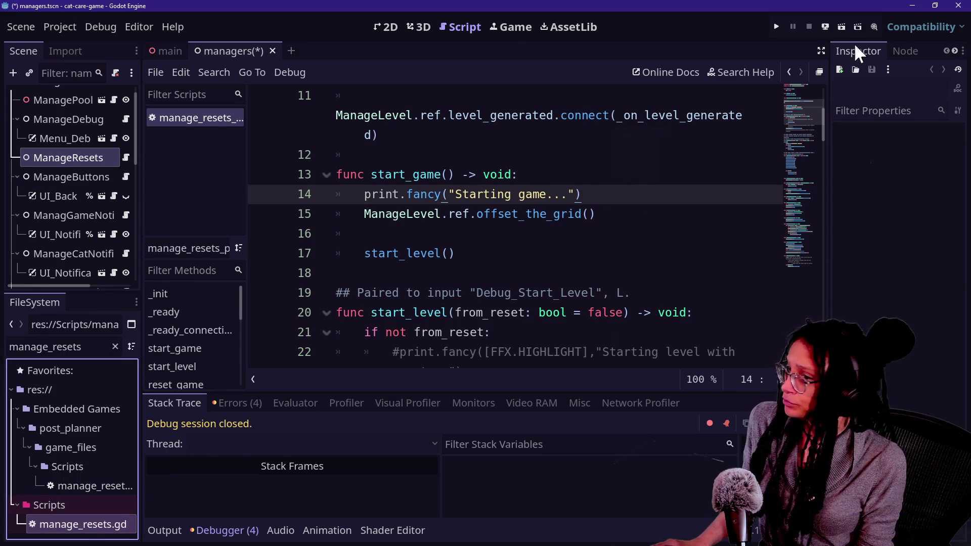
pyautogui.click(776, 27)
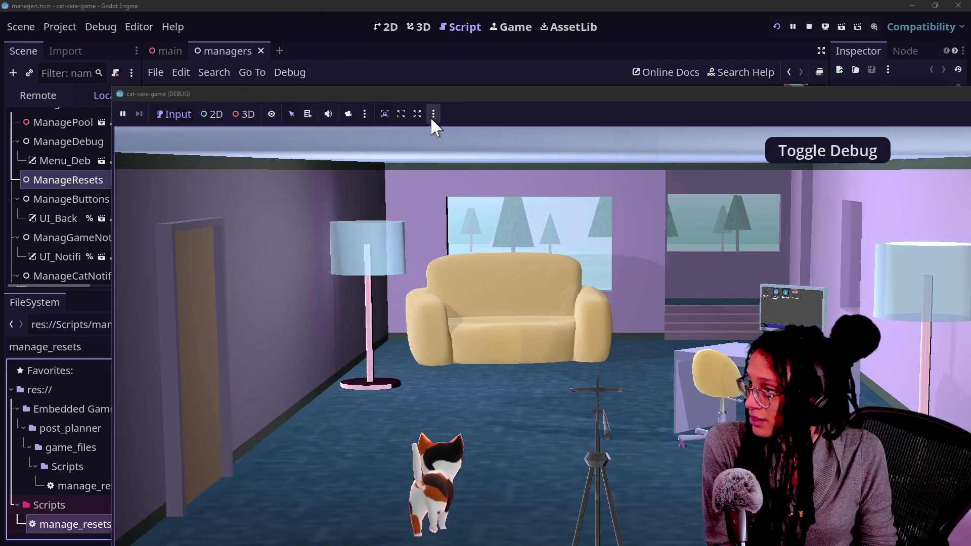
# Step: Turn off the floating game workspace, then restart and stop the game
pyautogui.click(433, 114)
pyautogui.click(453, 153)
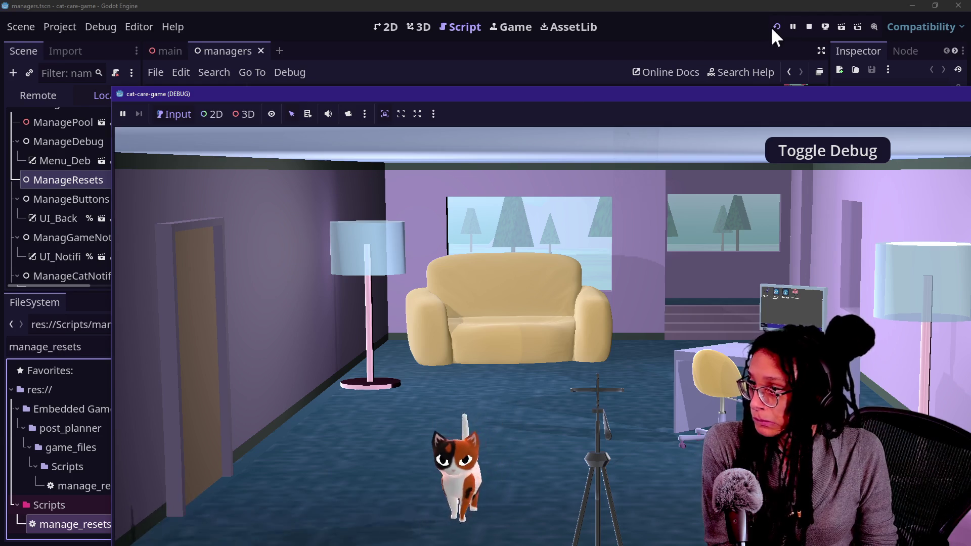
pyautogui.click(775, 28)
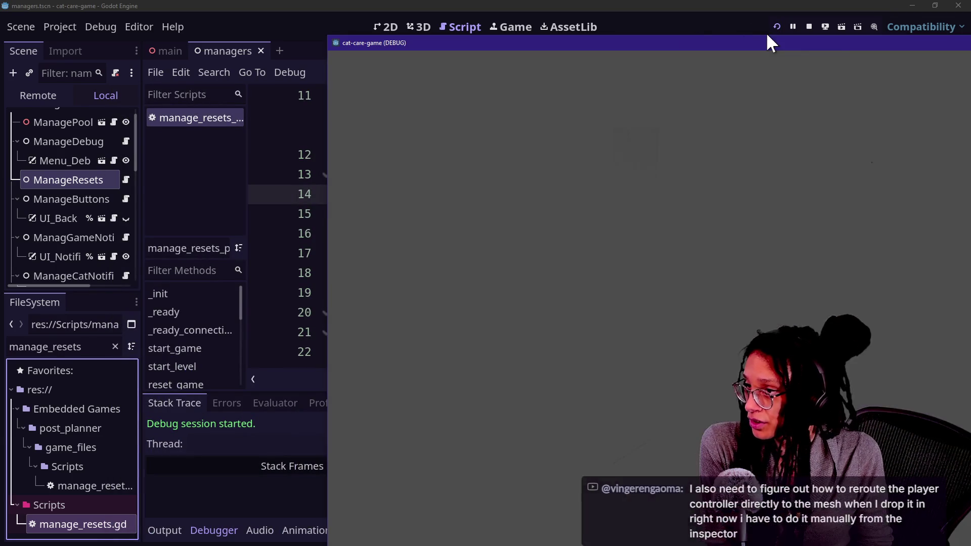
pyautogui.click(809, 26)
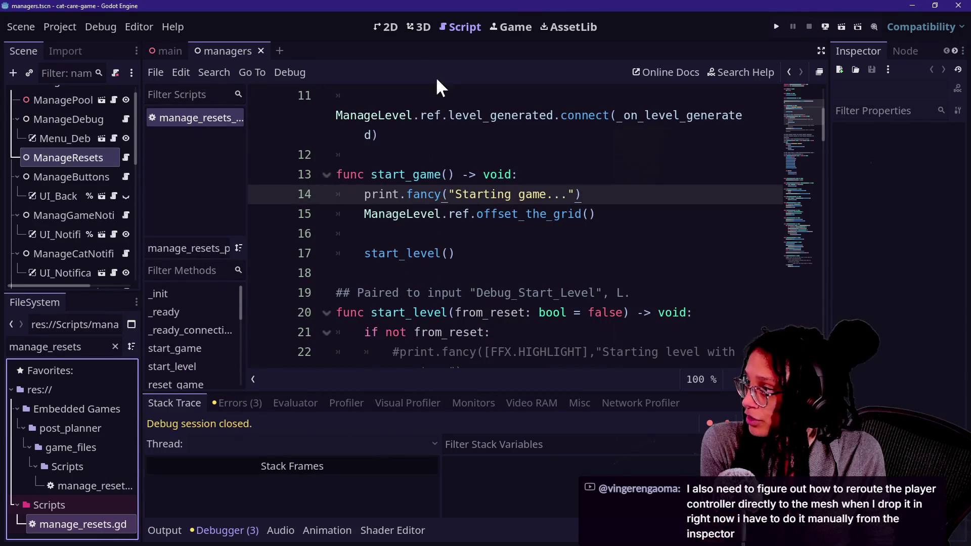
# Step: In the Game workspace, enable Embed Game on Next Play and run the project embedded
pyautogui.click(527, 22)
pyautogui.click(462, 72)
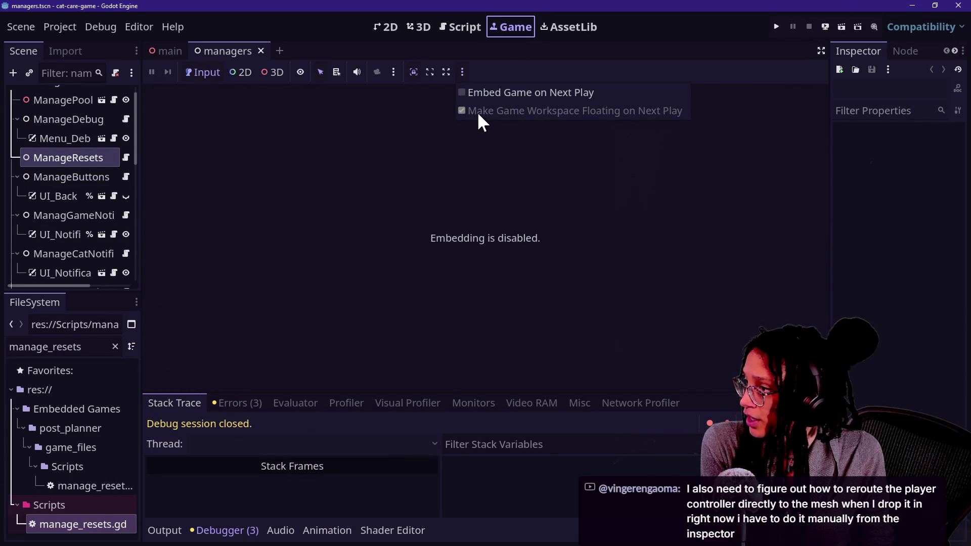
pyautogui.click(465, 98)
pyautogui.click(462, 71)
pyautogui.click(537, 108)
pyautogui.click(776, 27)
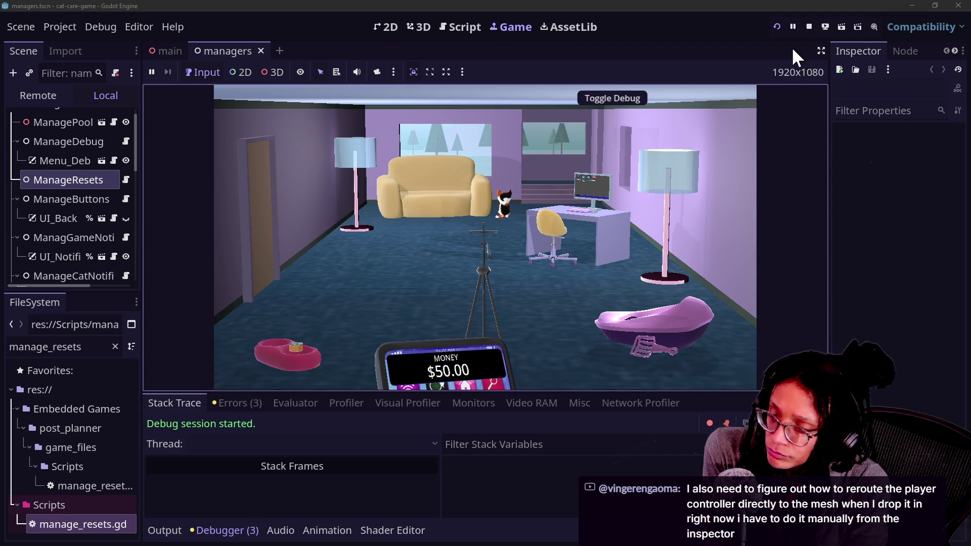
# Step: Try Post Planner with Mewsky, restart it from the pause menu, and return to the room
pyautogui.click(562, 213)
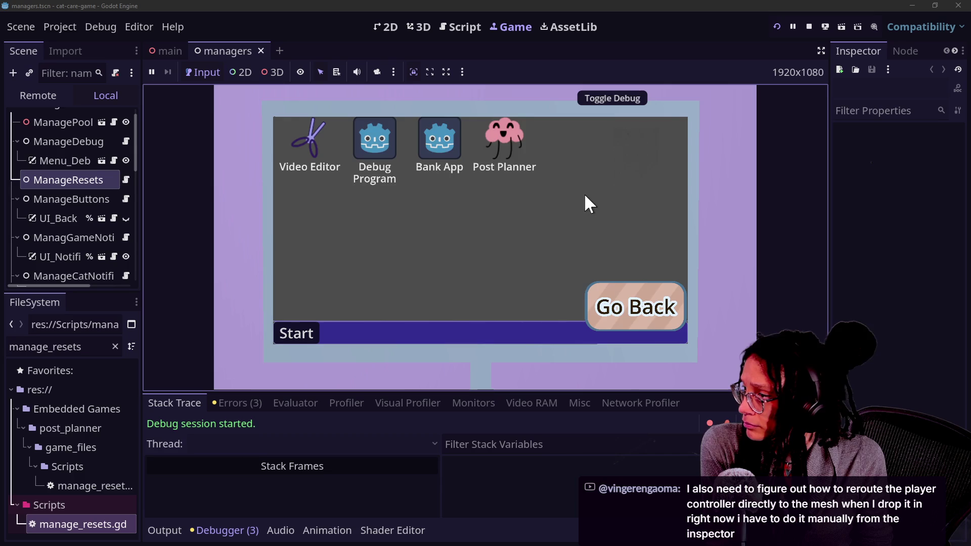
pyautogui.click(504, 147)
pyautogui.click(483, 220)
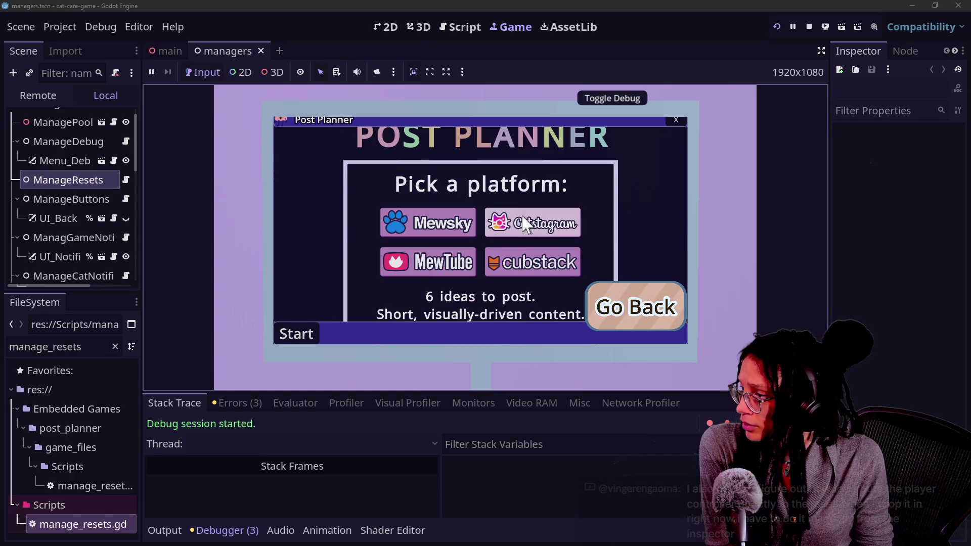
pyautogui.click(452, 222)
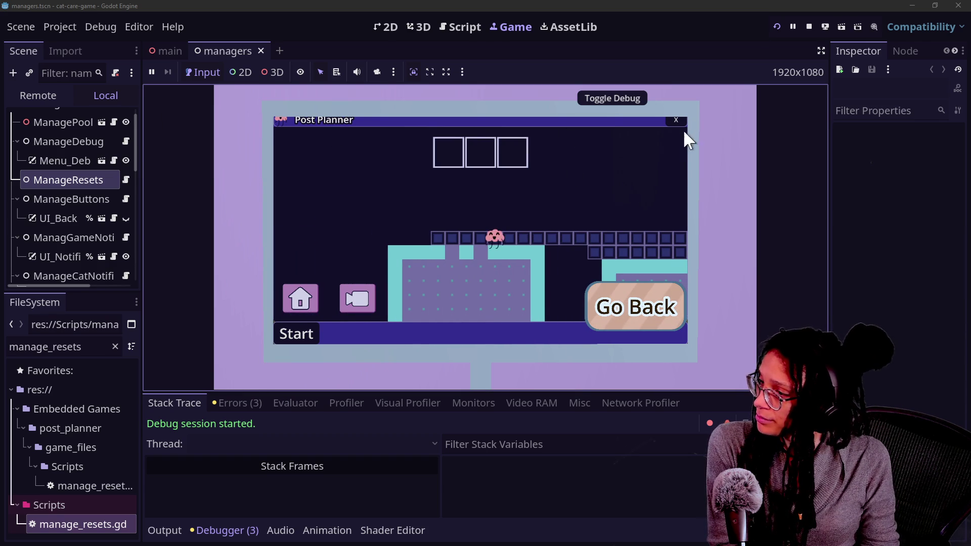
pyautogui.press('Escape')
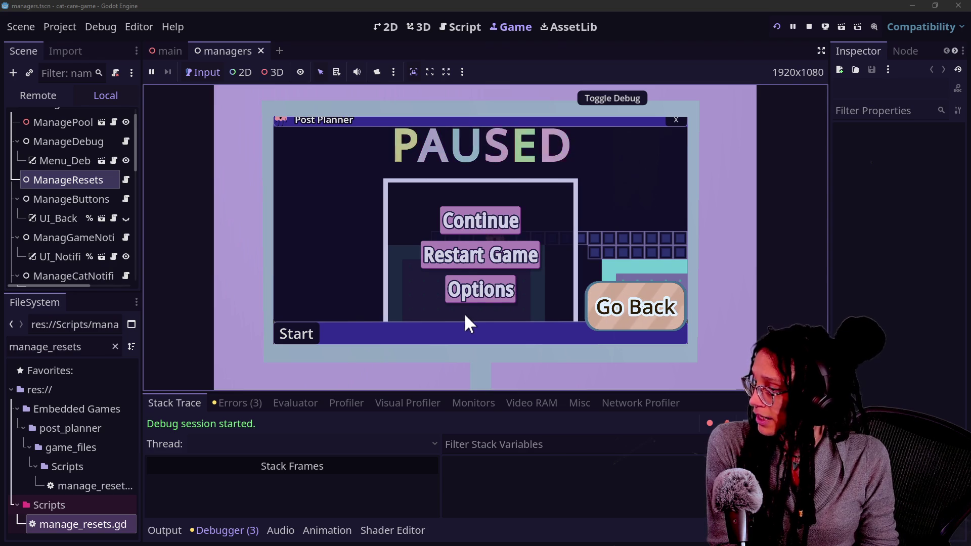
pyautogui.click(462, 257)
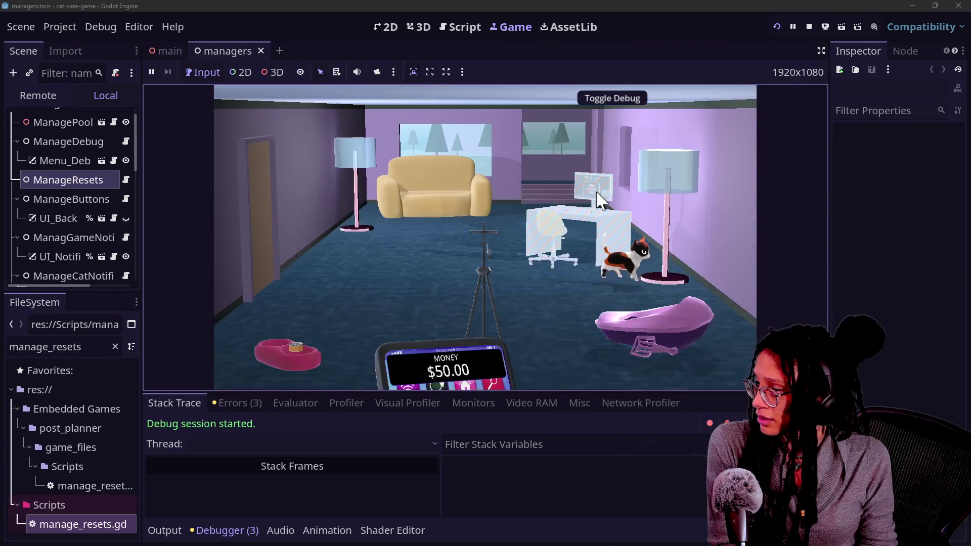
pyautogui.click(590, 188)
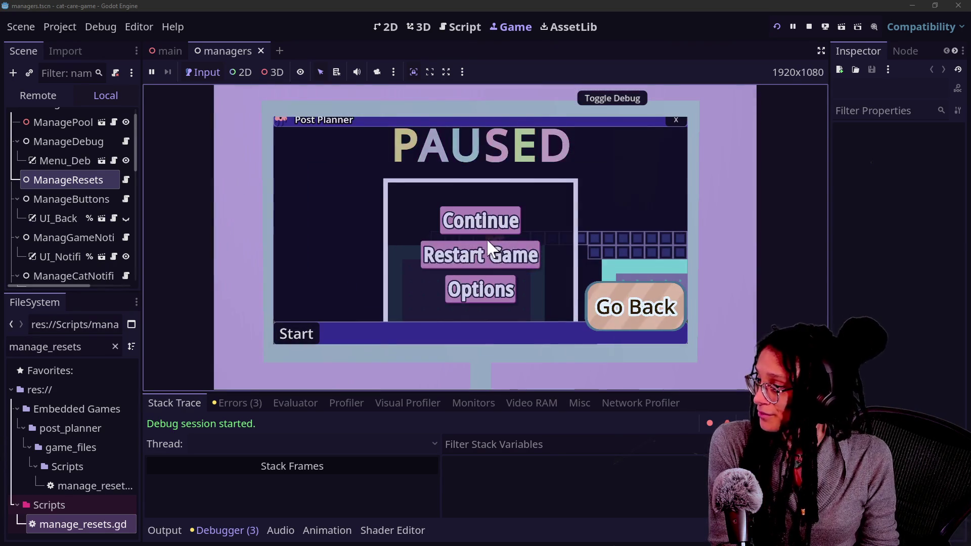
pyautogui.click(595, 292)
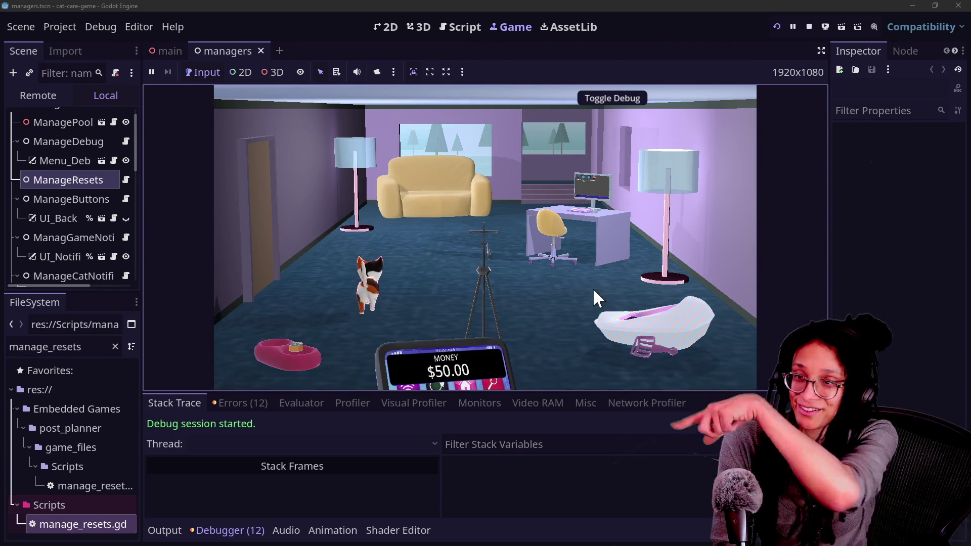
# Step: Open Post Planner on the desk computer again and start a cubstack level
pyautogui.click(564, 238)
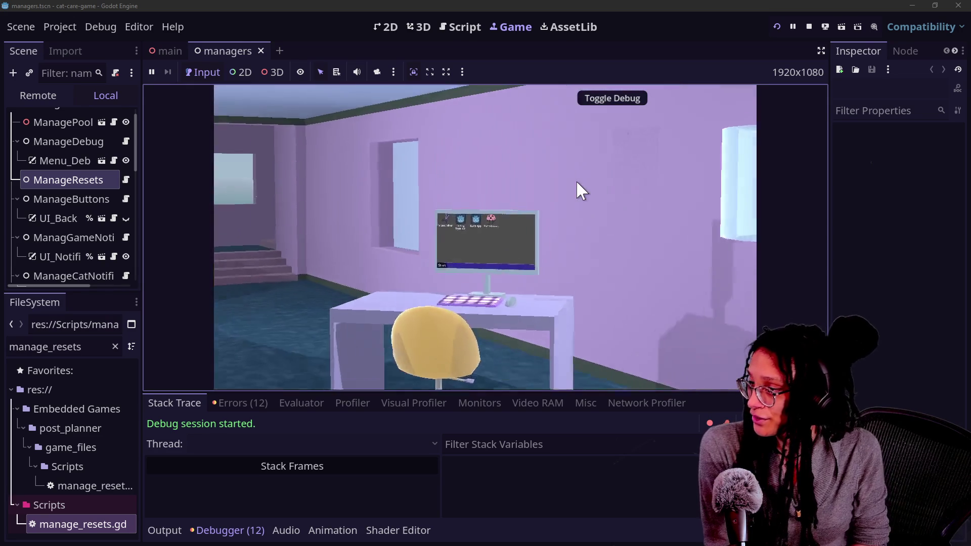
pyautogui.click(512, 152)
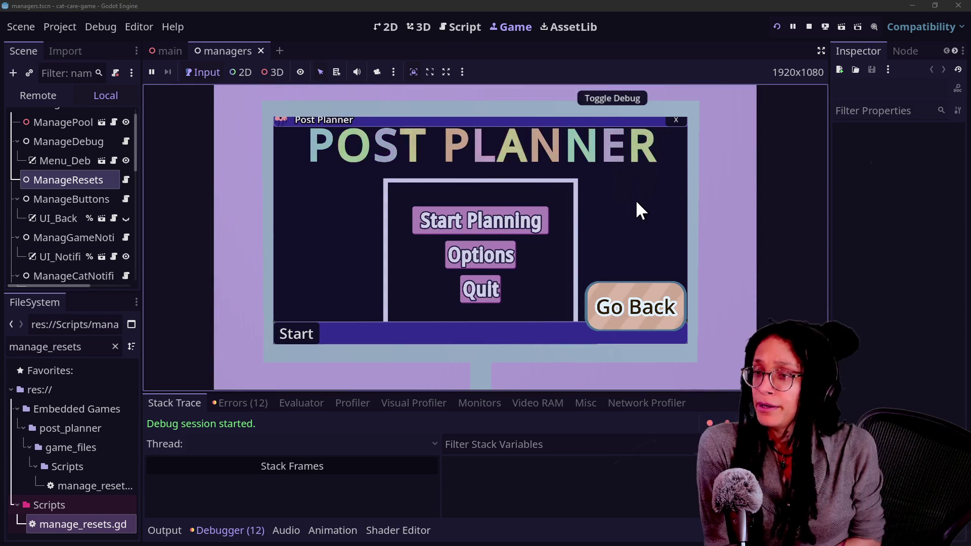
pyautogui.click(504, 222)
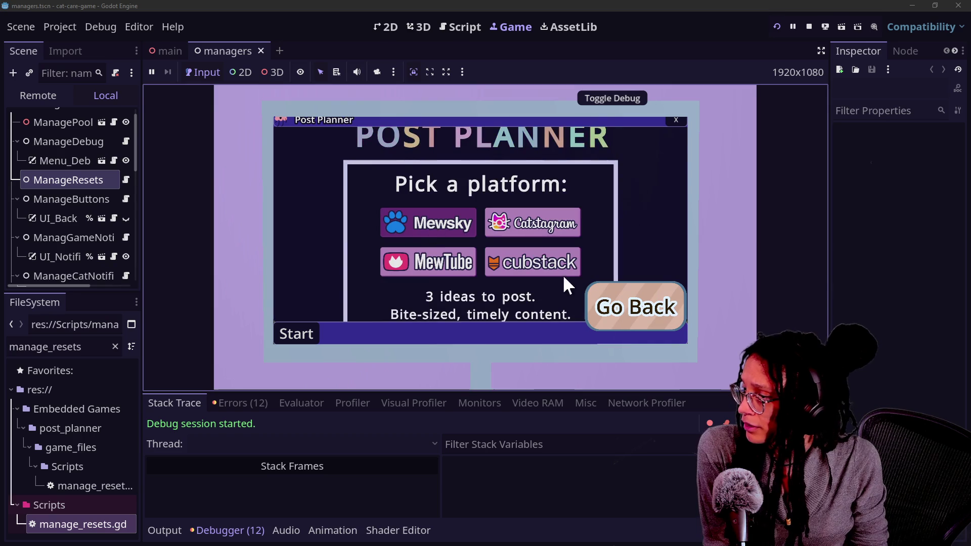
pyautogui.click(526, 257)
# Step: Steer the pink character through the level with the arrow keys, return to the room, and stop
pyautogui.press('Right')
pyautogui.press('Up')
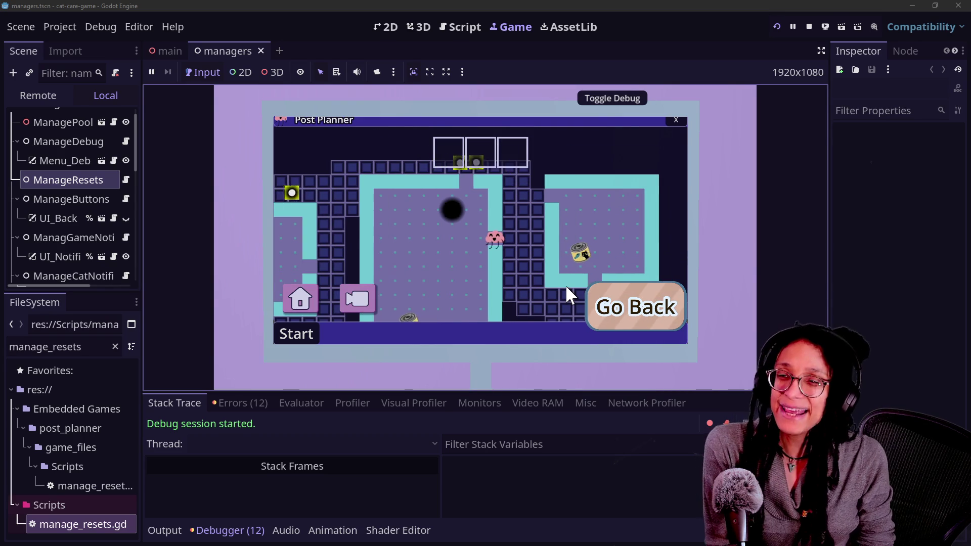
pyautogui.press('Right')
pyautogui.press('Down')
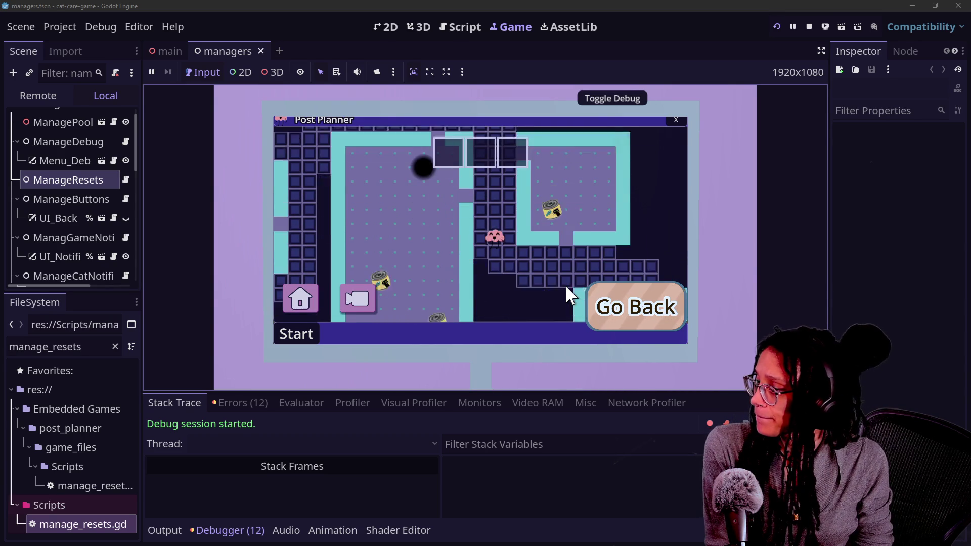
pyautogui.press('Right')
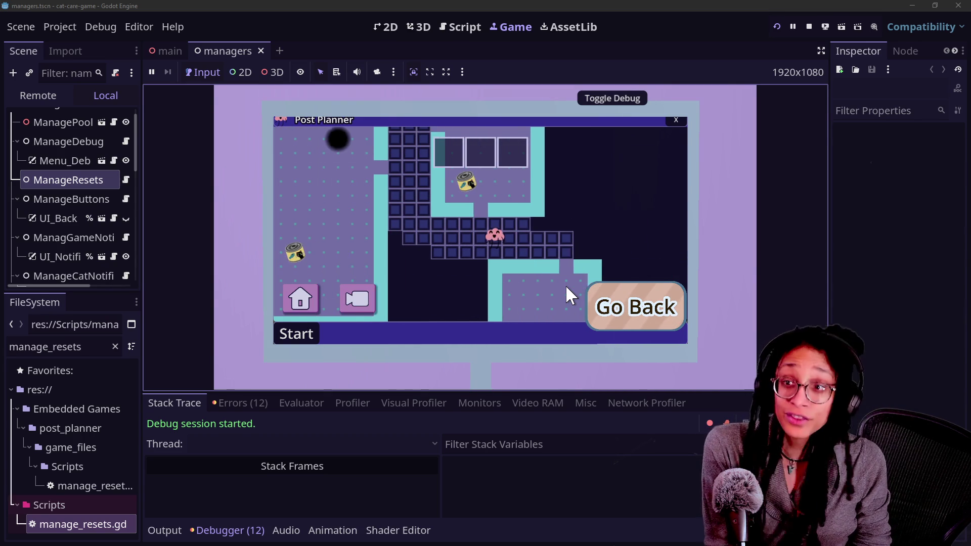
pyautogui.press('Right')
pyautogui.press('Down')
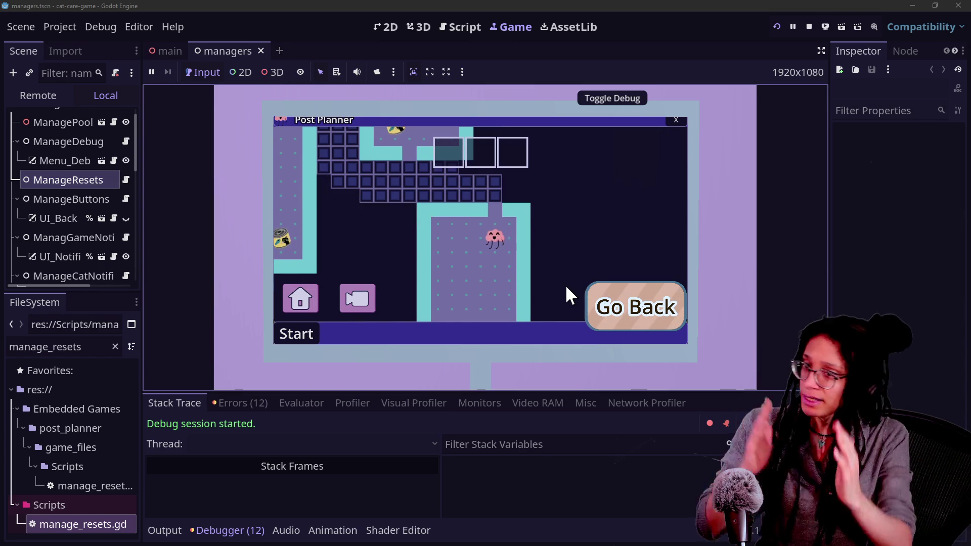
pyautogui.press('Down')
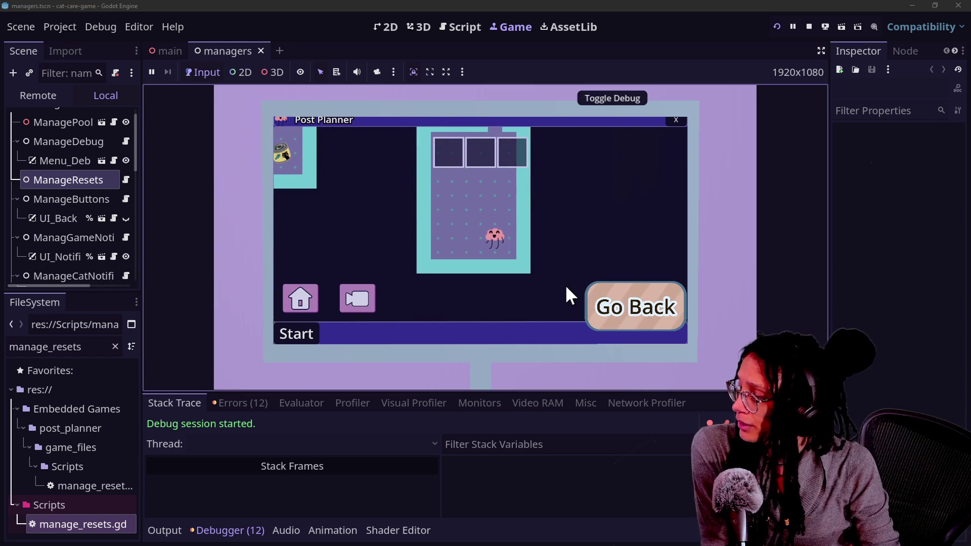
pyautogui.click(607, 304)
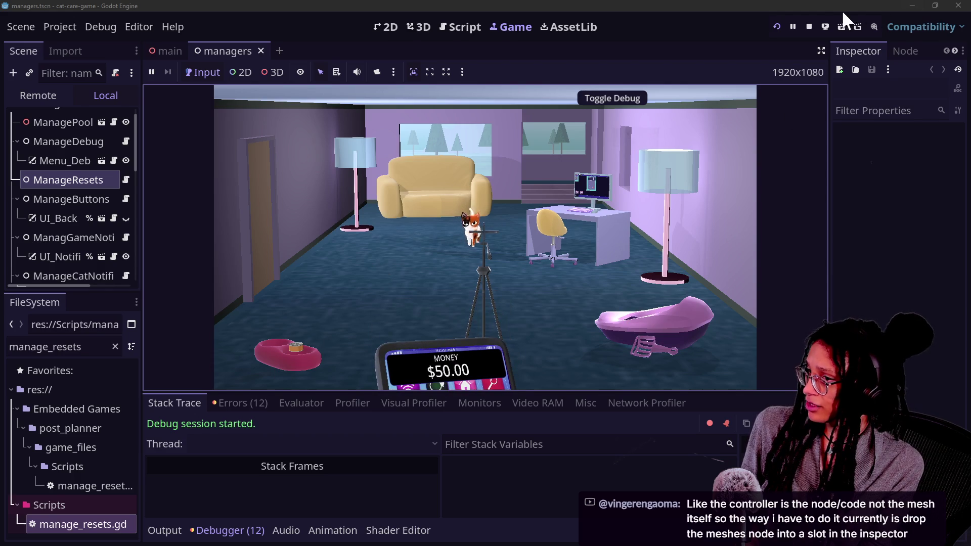
pyautogui.click(809, 25)
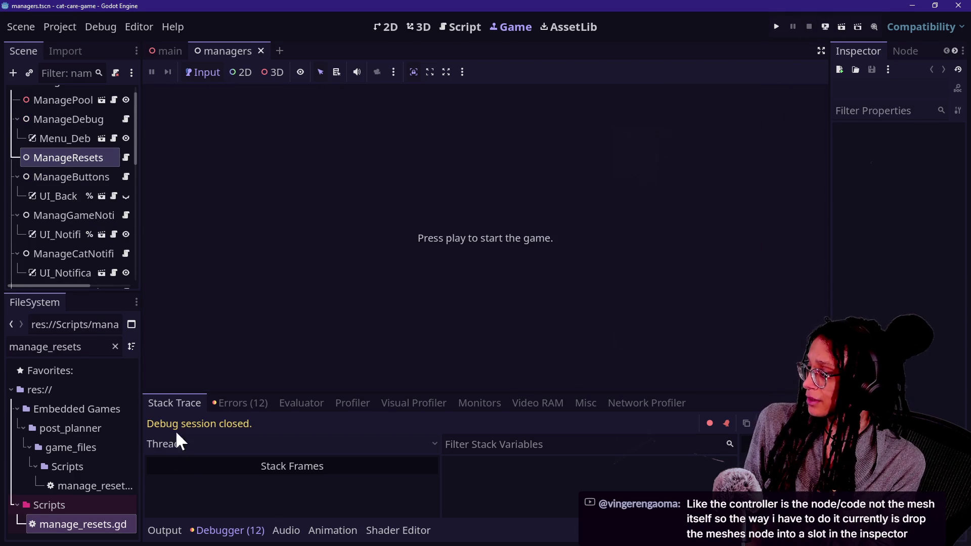
# Step: Show the Debugger's Errors list in a taller panel, check remote deploy options, and rerun the project
pyautogui.click(243, 403)
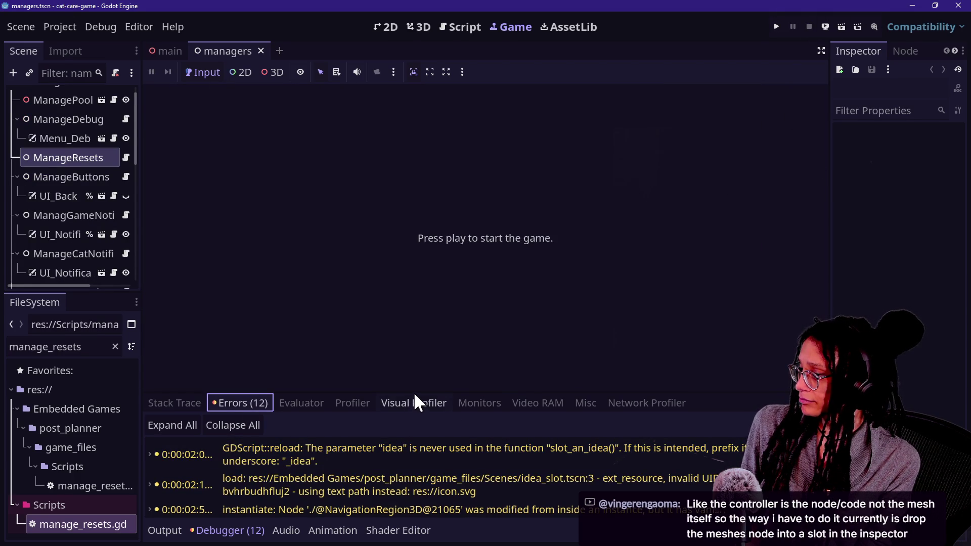
pyautogui.moveTo(414, 393); pyautogui.dragTo(427, 296)
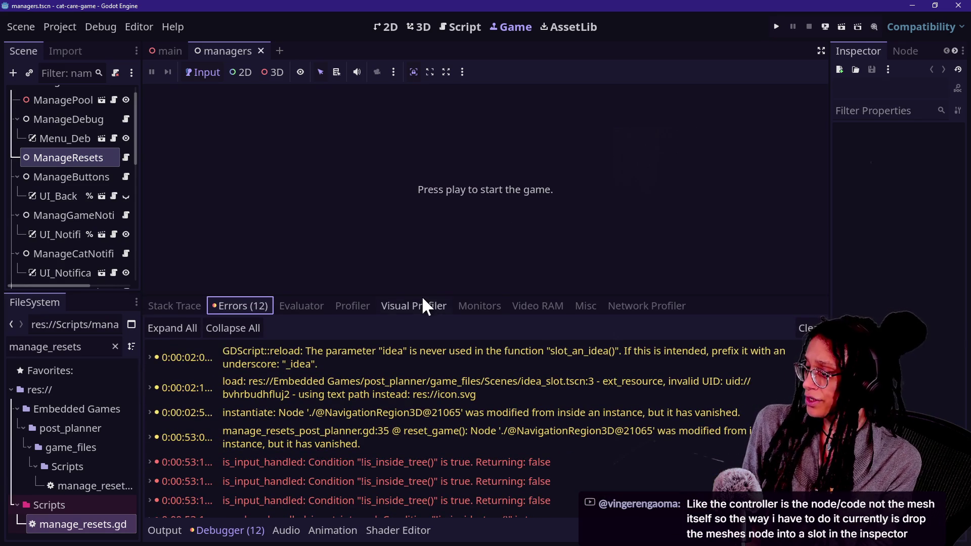
pyautogui.click(826, 24)
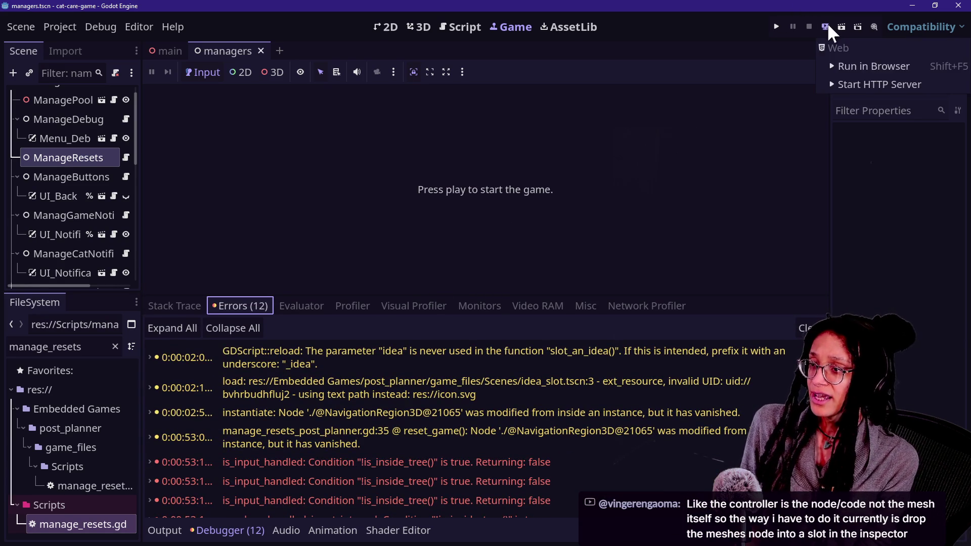
pyautogui.click(777, 27)
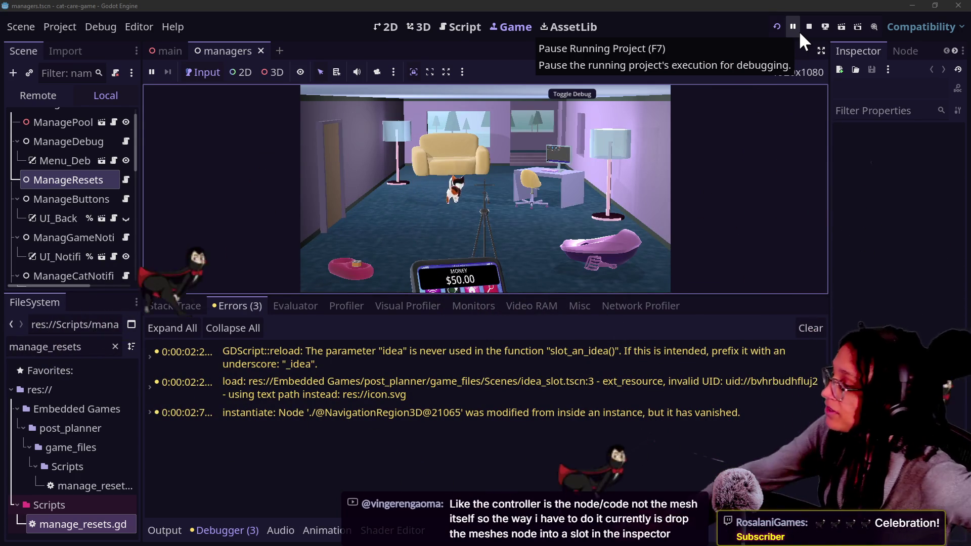
# Step: Stop the game, select an entry in the Errors list, and view start_game in the Script workspace
pyautogui.click(810, 27)
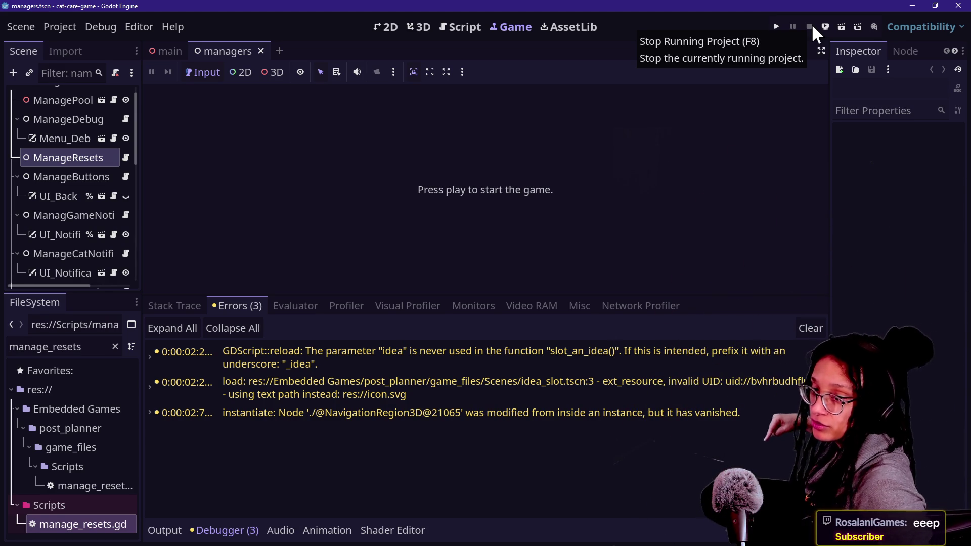
pyautogui.click(555, 464)
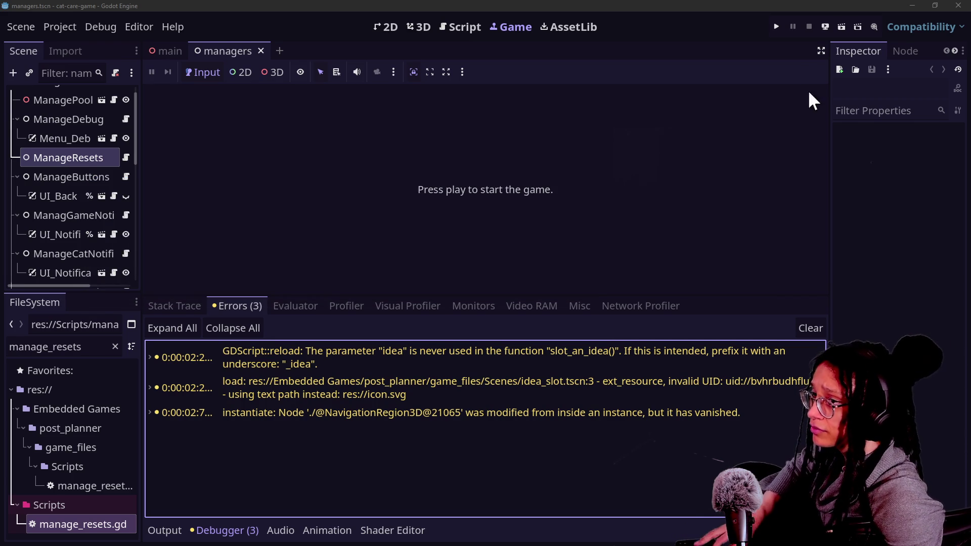
pyautogui.click(471, 26)
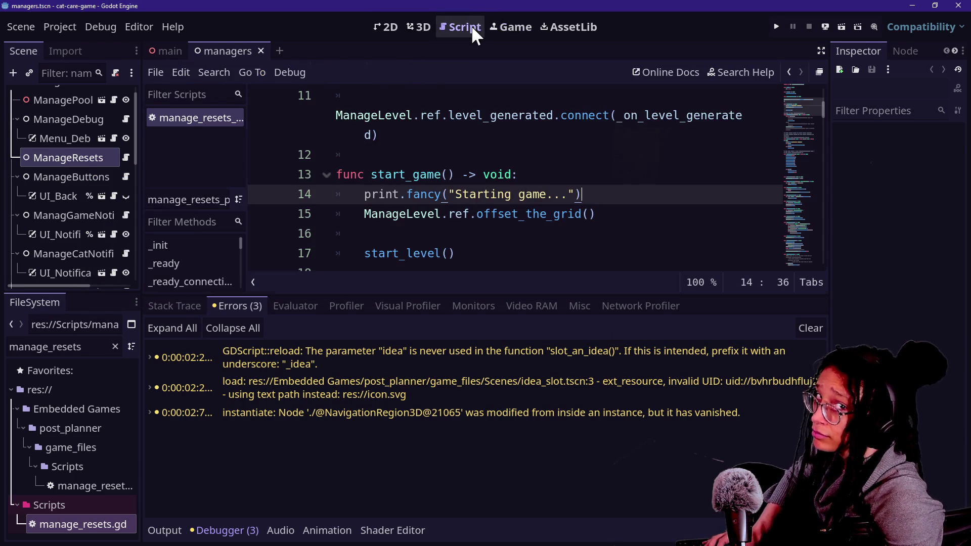
# Step: Open manage_resets.gd at its on_pressed_back function and run the cat game again
pyautogui.click(379, 135)
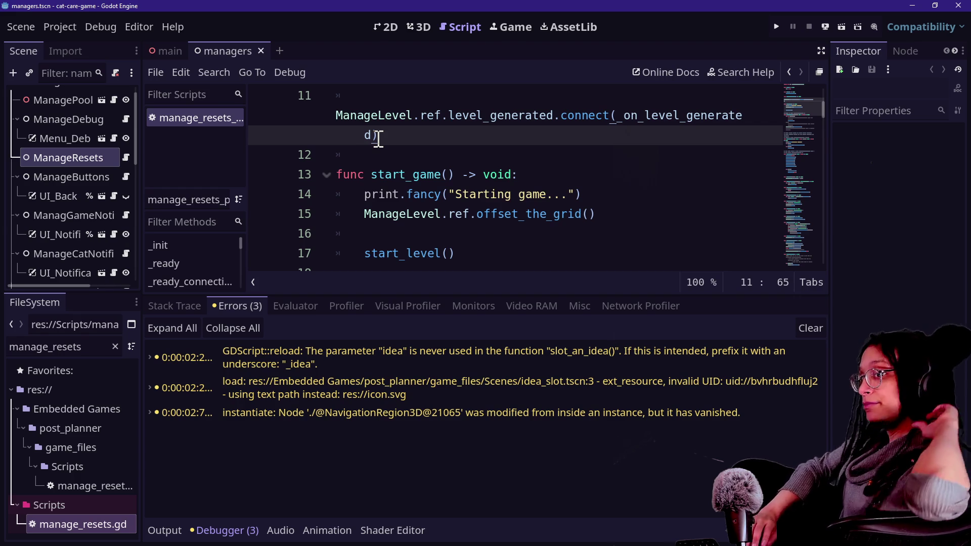
pyautogui.click(511, 254)
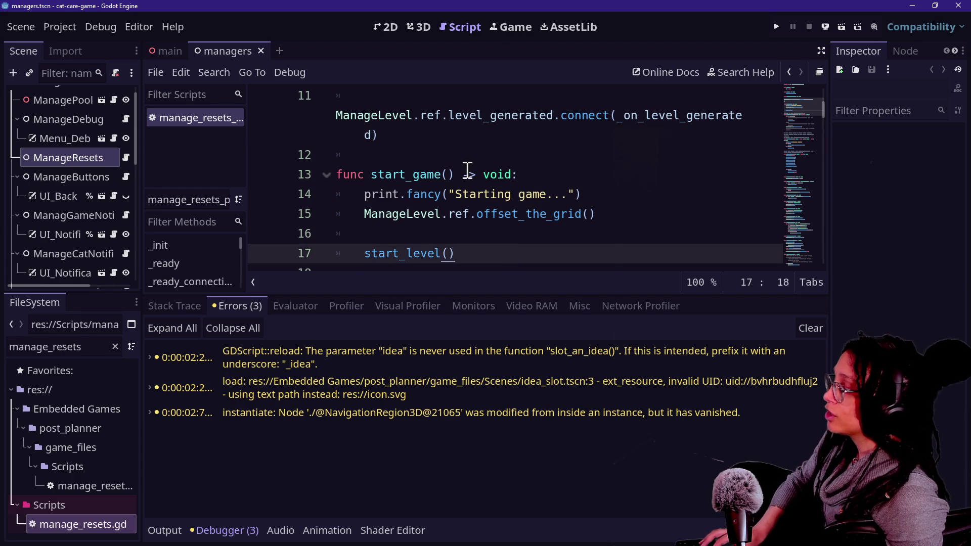
pyautogui.hotkey('shift', 'alt', 'o')
pyautogui.write('manage_rese')
pyautogui.press('Return')
pyautogui.click(448, 192)
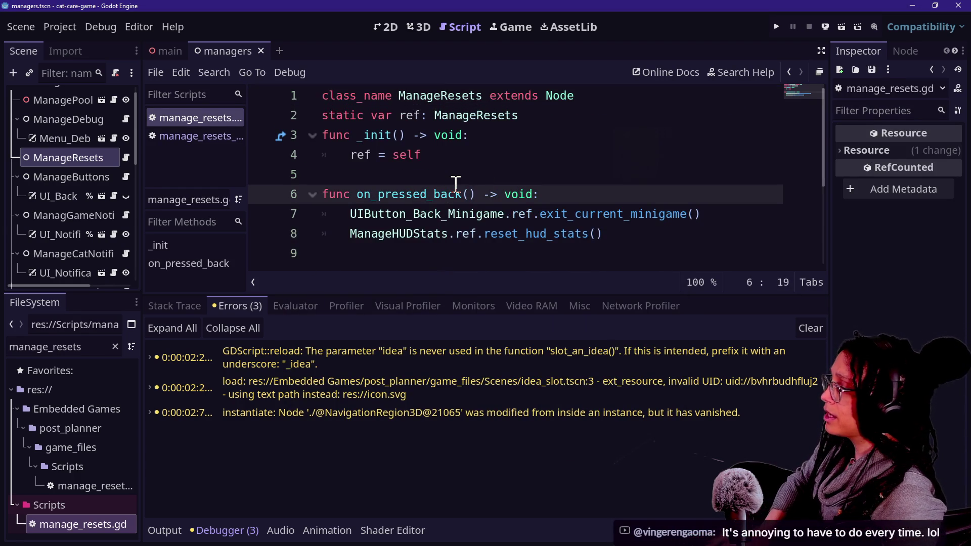
pyautogui.click(777, 27)
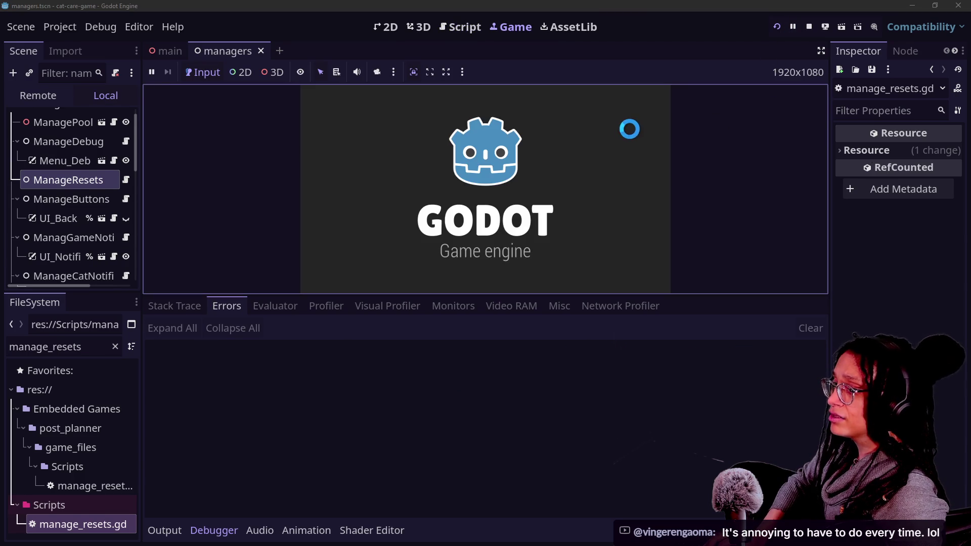
# Step: Hide the debugger panel, then scoop the litter box and leave its close-up
pyautogui.click(535, 413)
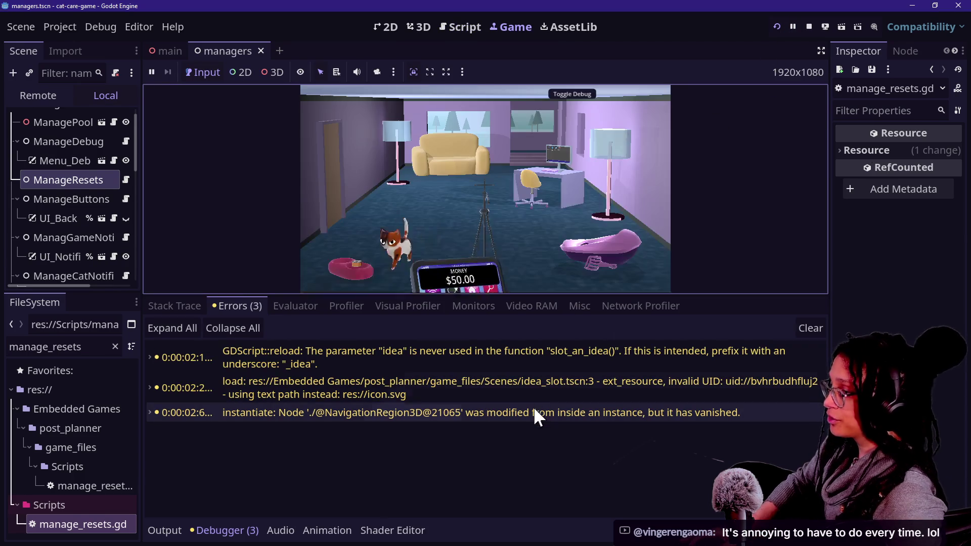
pyautogui.hotkey('ctrl', 'j')
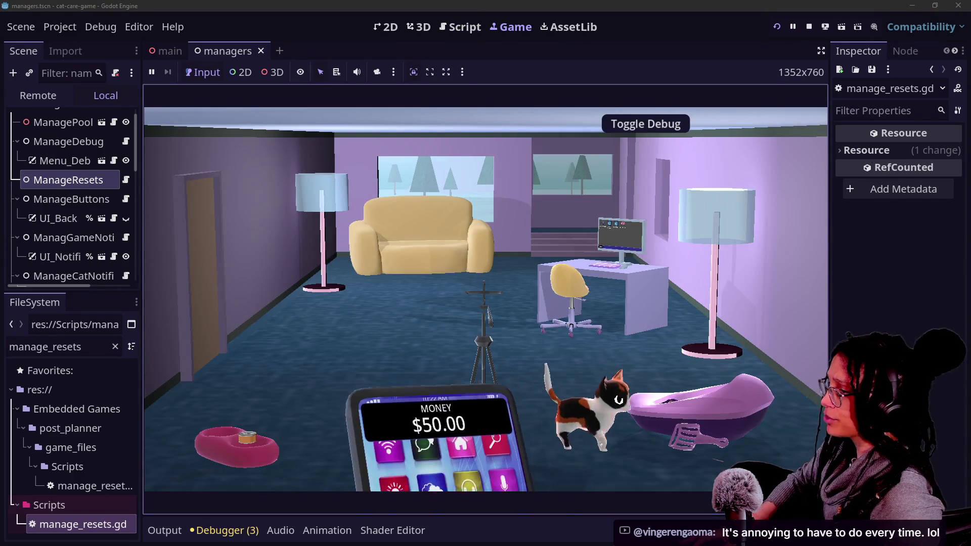
pyautogui.click(700, 400)
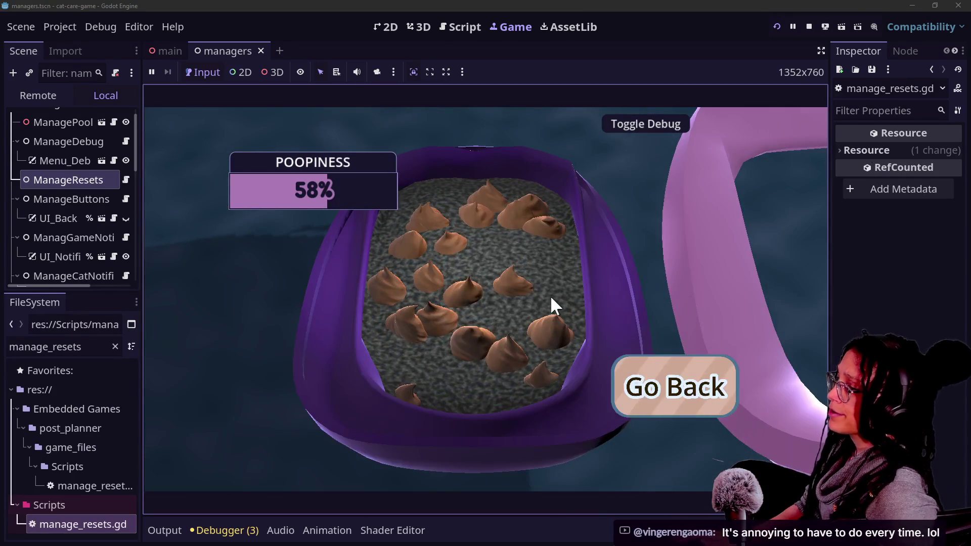
pyautogui.click(469, 308)
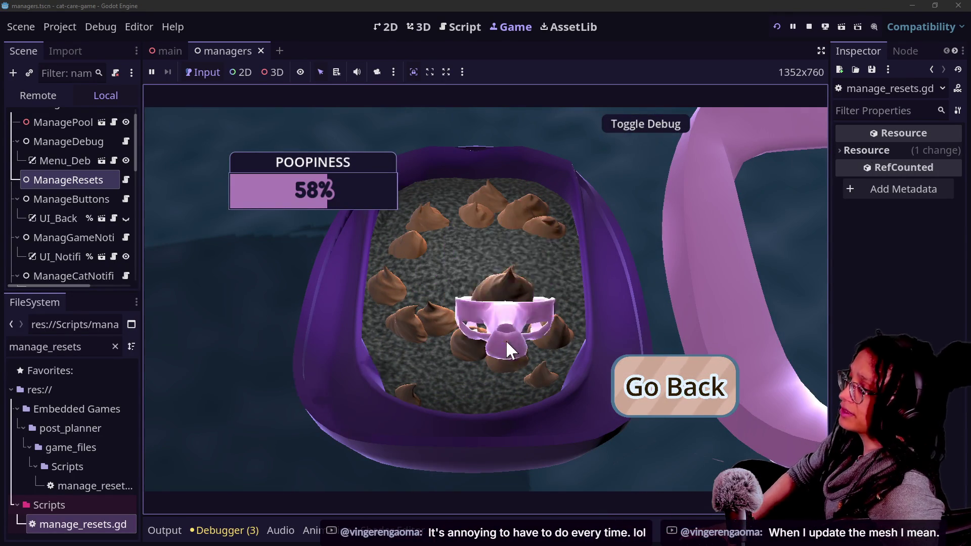
pyautogui.click(687, 411)
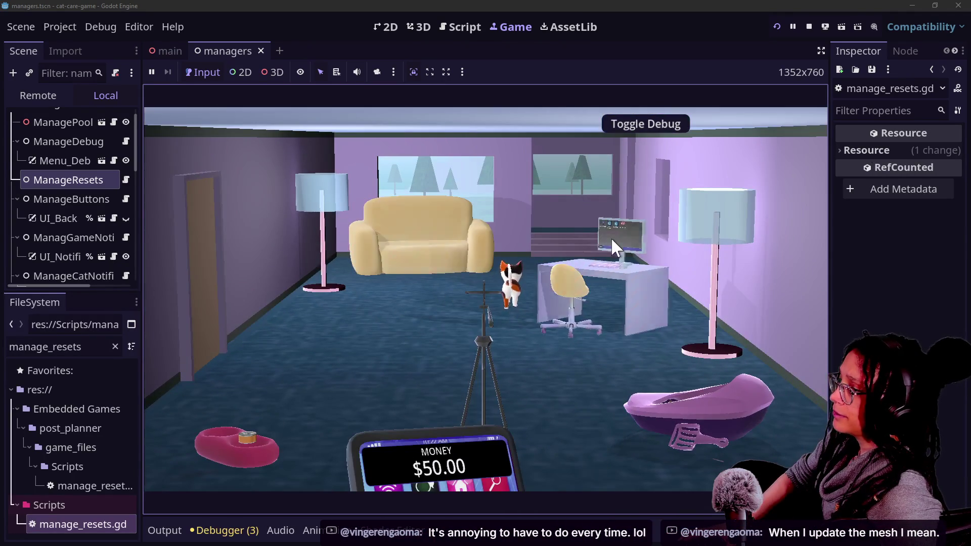
# Step: Pet the cat on the couch and return to the room view
pyautogui.click(501, 268)
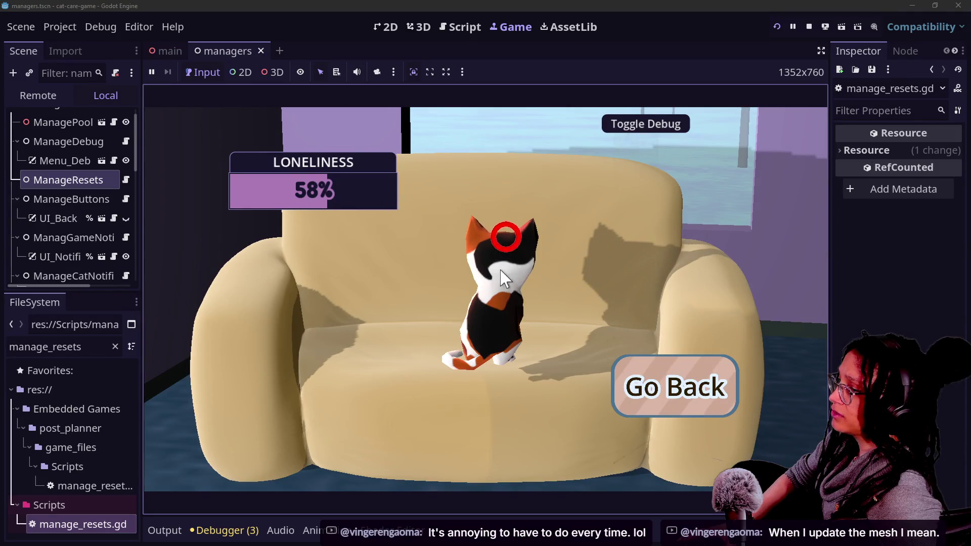
pyautogui.click(507, 223)
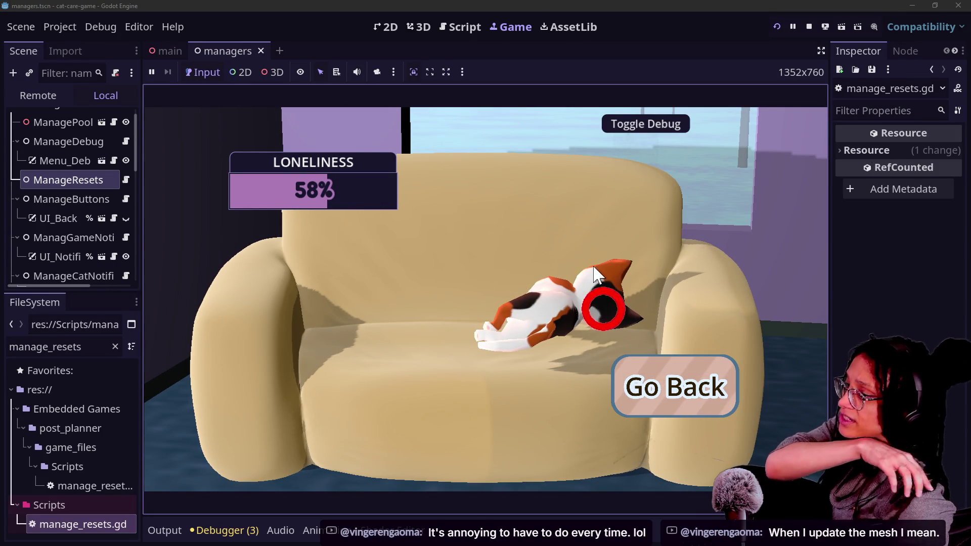
pyautogui.click(666, 390)
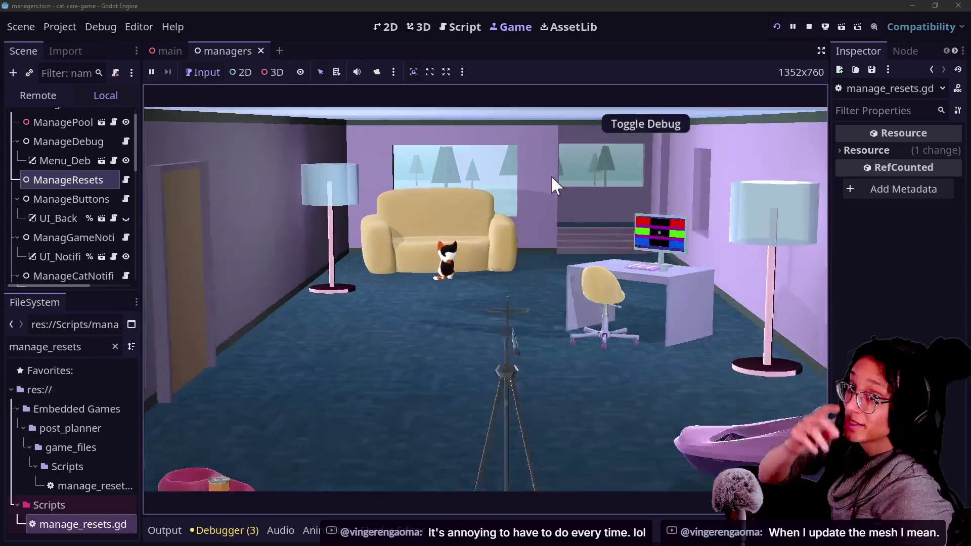
pyautogui.click(464, 23)
pyautogui.click(510, 28)
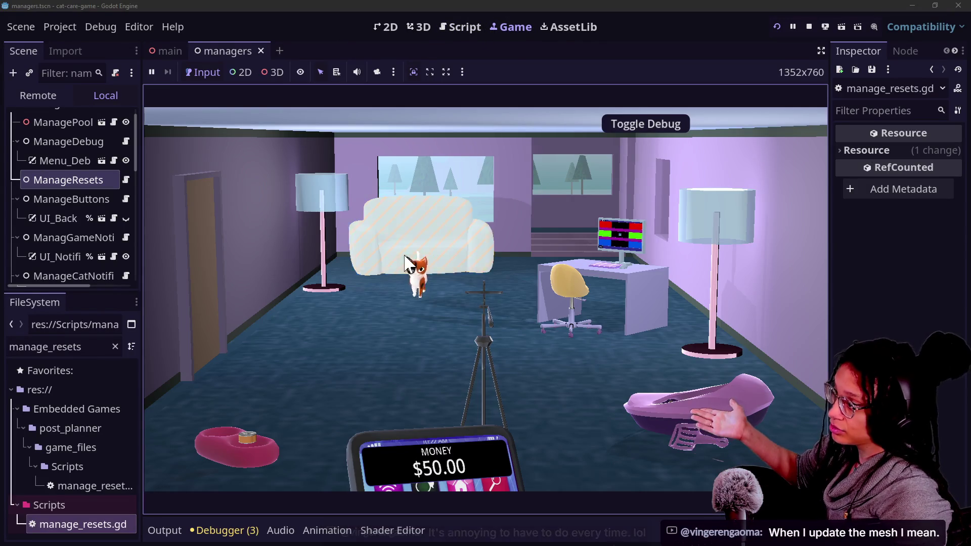
# Step: Visit the phone, couch and litter box close-ups, checking Poopiness at 58%, then return to the room
pyautogui.click(457, 324)
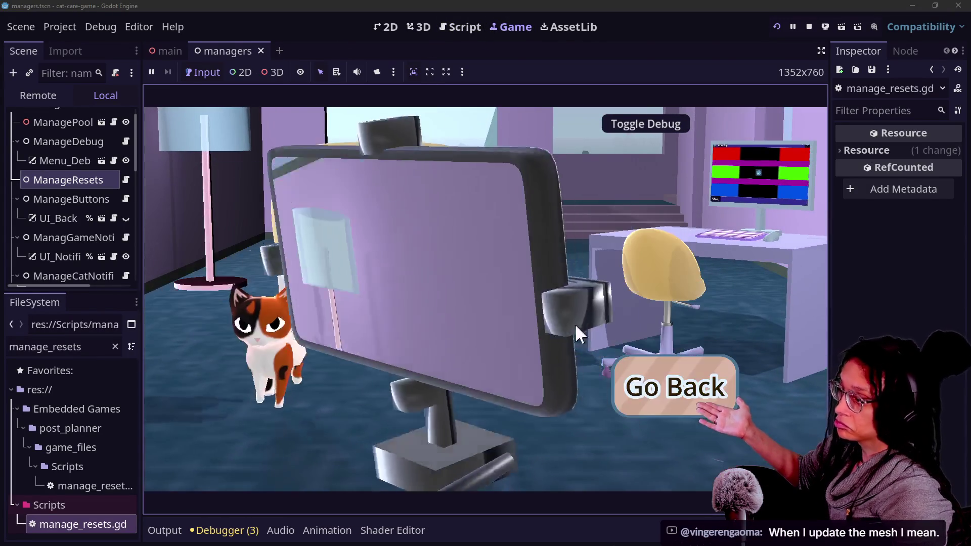
pyautogui.click(627, 380)
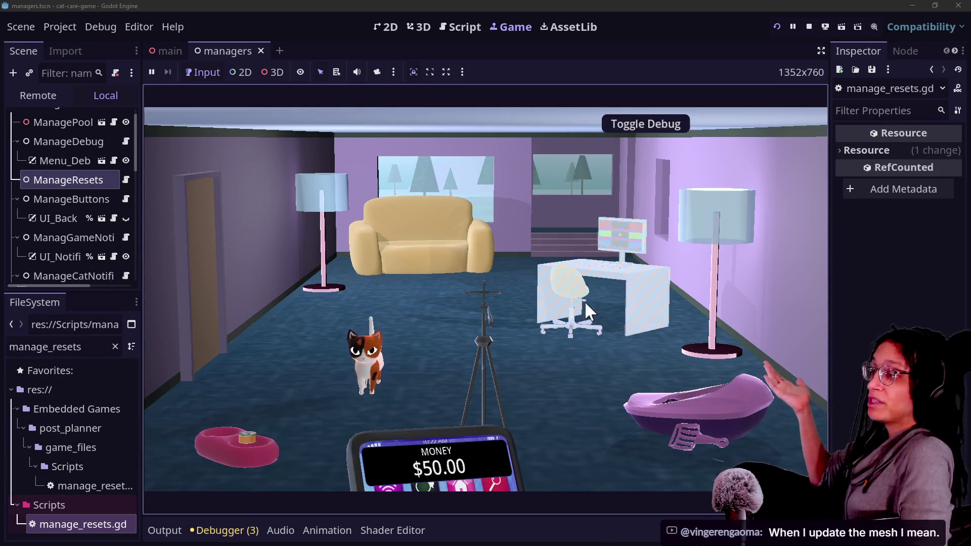
pyautogui.click(657, 387)
pyautogui.click(746, 268)
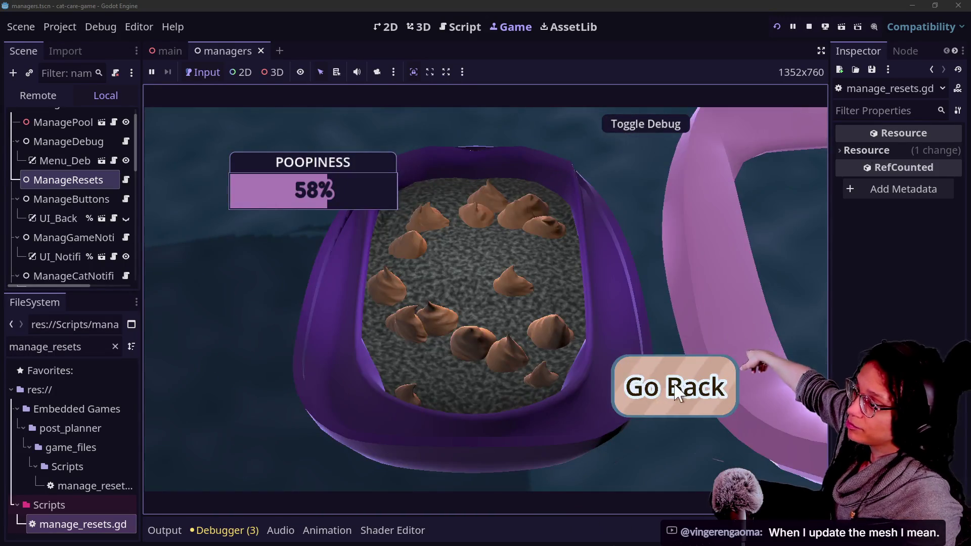
pyautogui.click(678, 393)
pyautogui.click(554, 119)
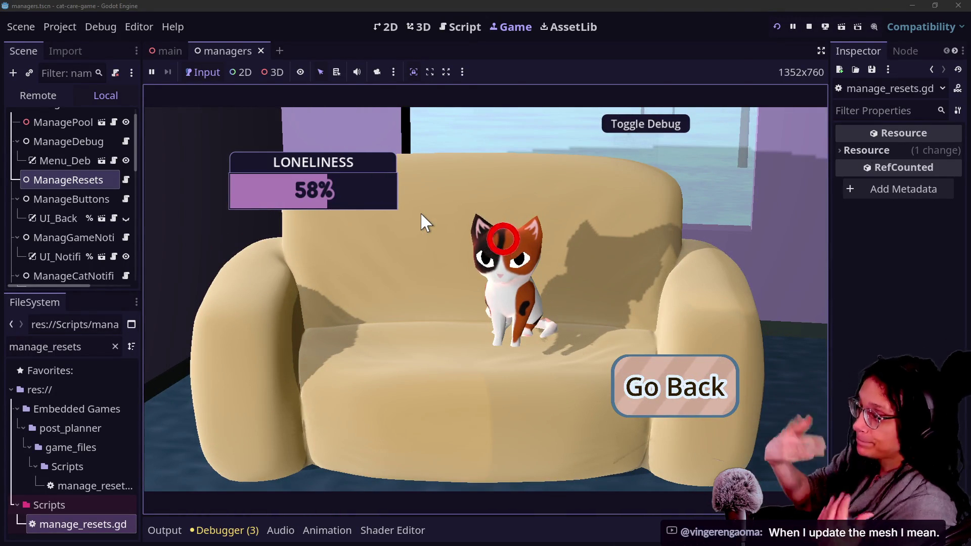
pyautogui.click(667, 400)
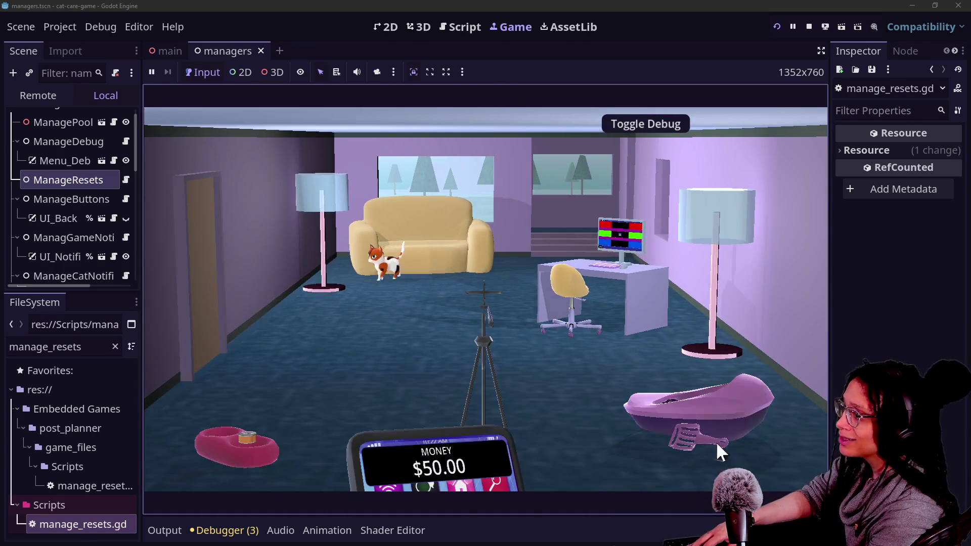
pyautogui.click(716, 442)
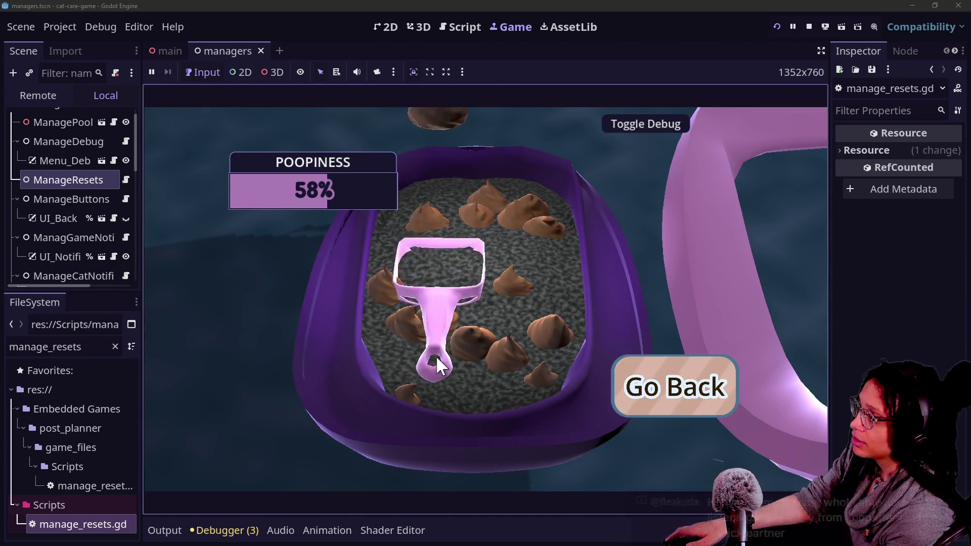
pyautogui.click(633, 380)
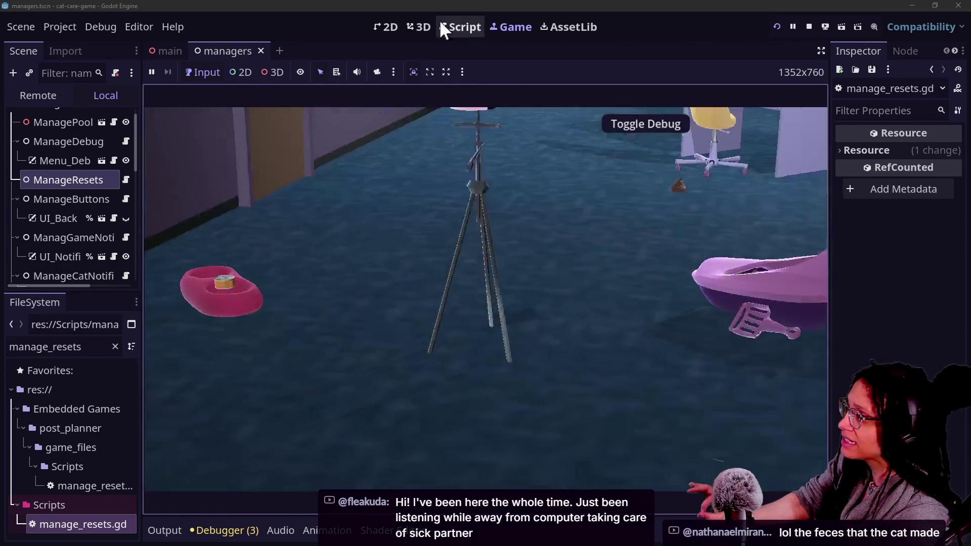
# Step: Return to the script editor and browse the project files in the quick file search
pyautogui.click(458, 27)
pyautogui.hotkey('alt', 'shift', 'o')
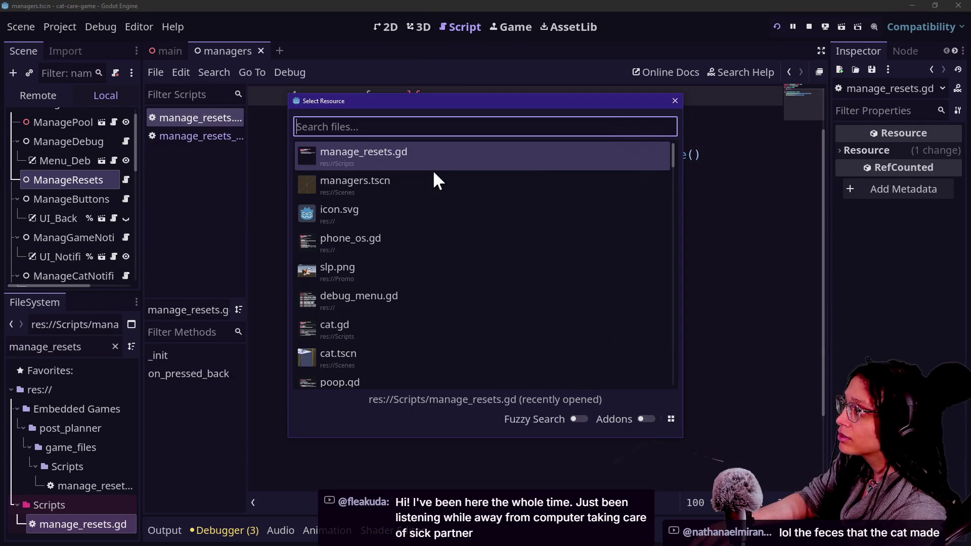
pyautogui.press('Up')
pyautogui.press('Up')
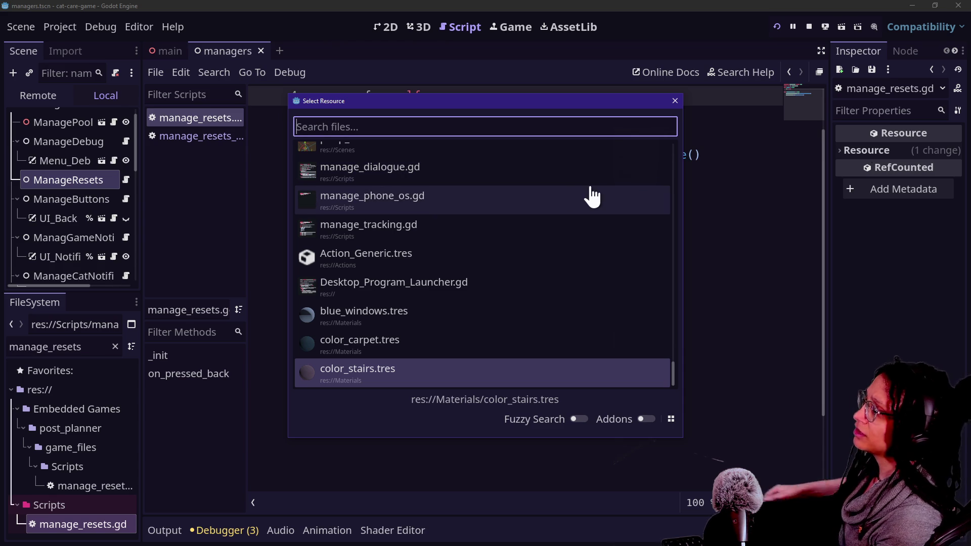
pyautogui.scroll(5, 553, 288)
pyautogui.scroll(10, 448, 234)
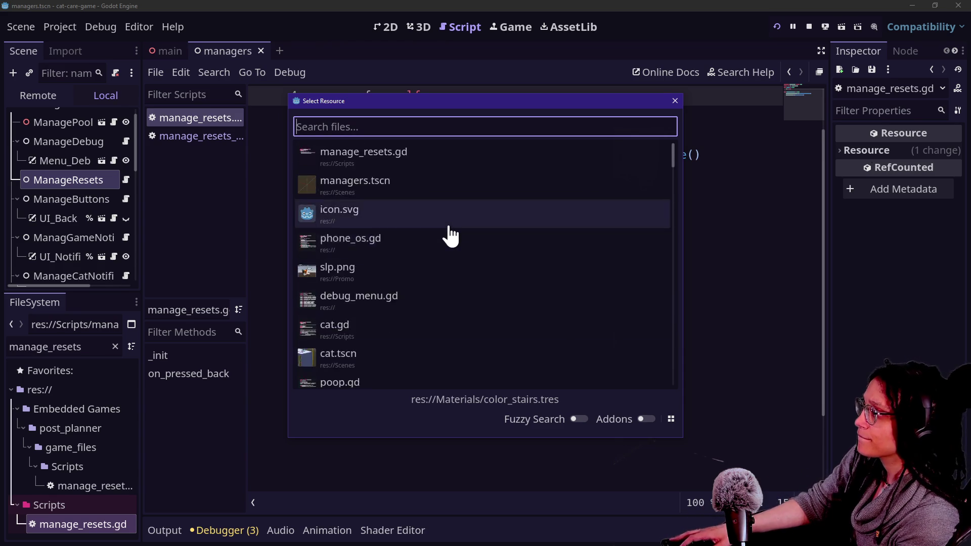
pyautogui.scroll(-5, 593, 242)
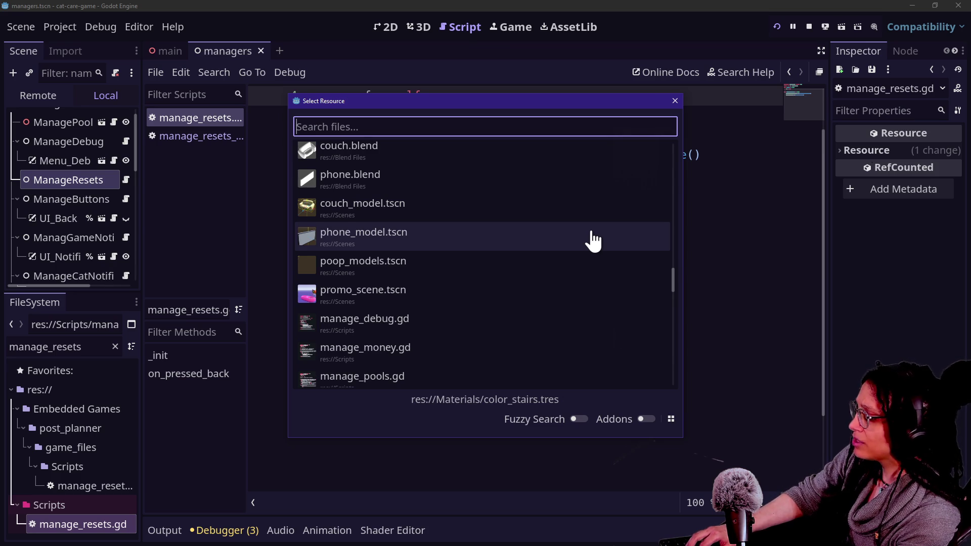
# Step: Search for manage_hud and open manage_hud_stats.gd
pyautogui.write('ui')
pyautogui.press('BackSpace')
pyautogui.press('BackSpace')
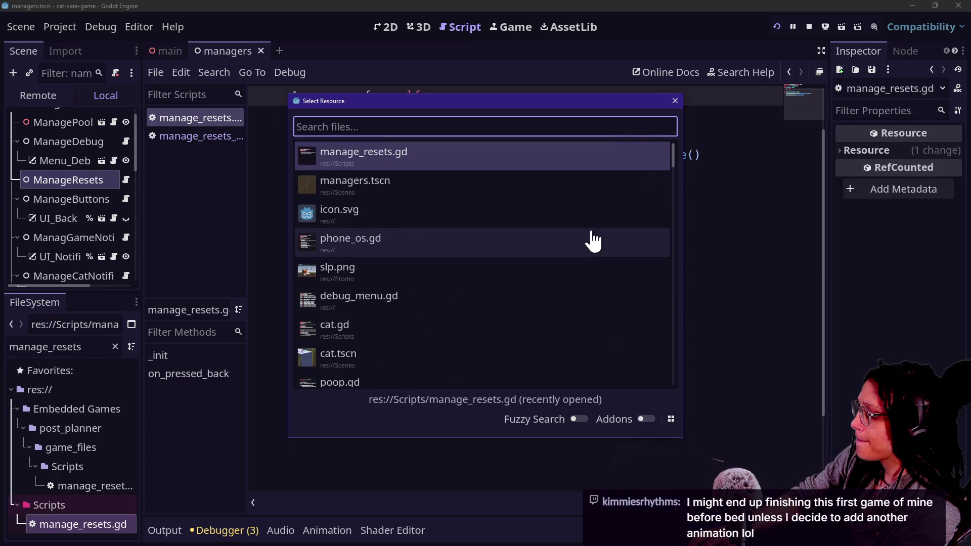
pyautogui.write('managehud')
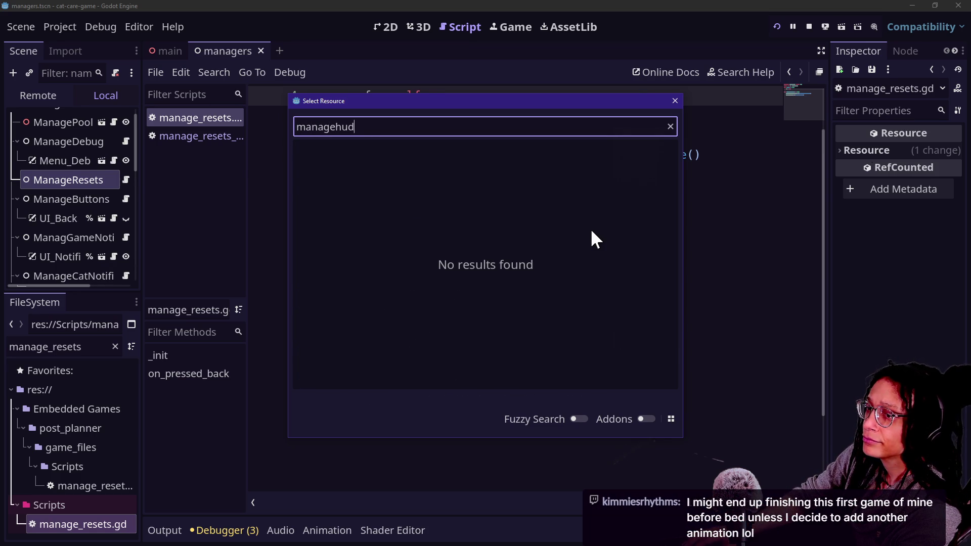
pyautogui.hotkey('ctrl', 'a')
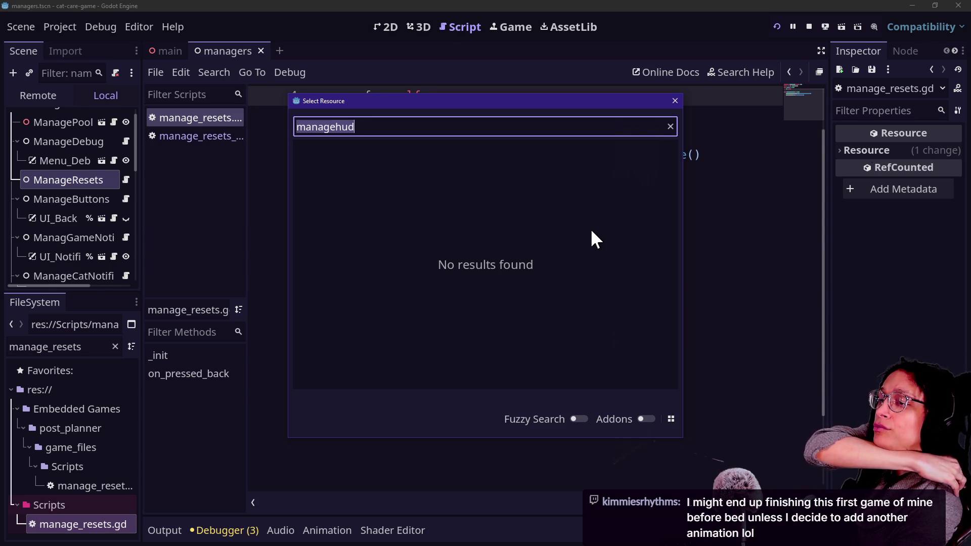
pyautogui.write('manageH')
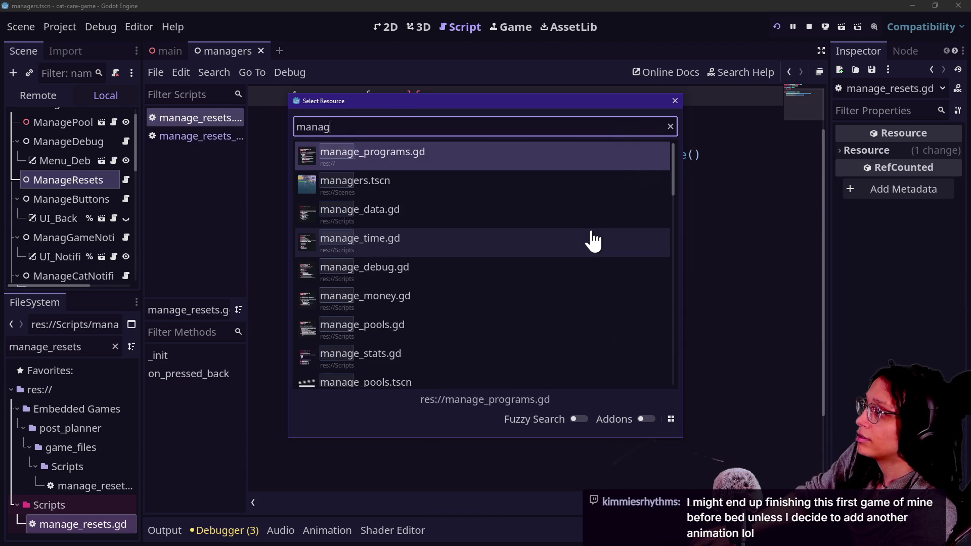
pyautogui.press('BackSpace')
pyautogui.write('hude')
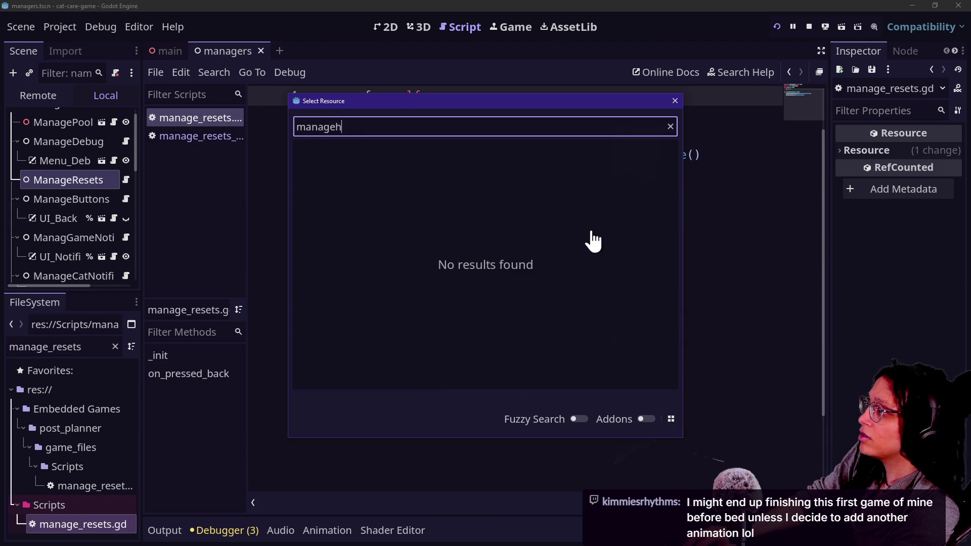
pyautogui.press('BackSpace')
pyautogui.write('_hude')
pyautogui.press('BackSpace')
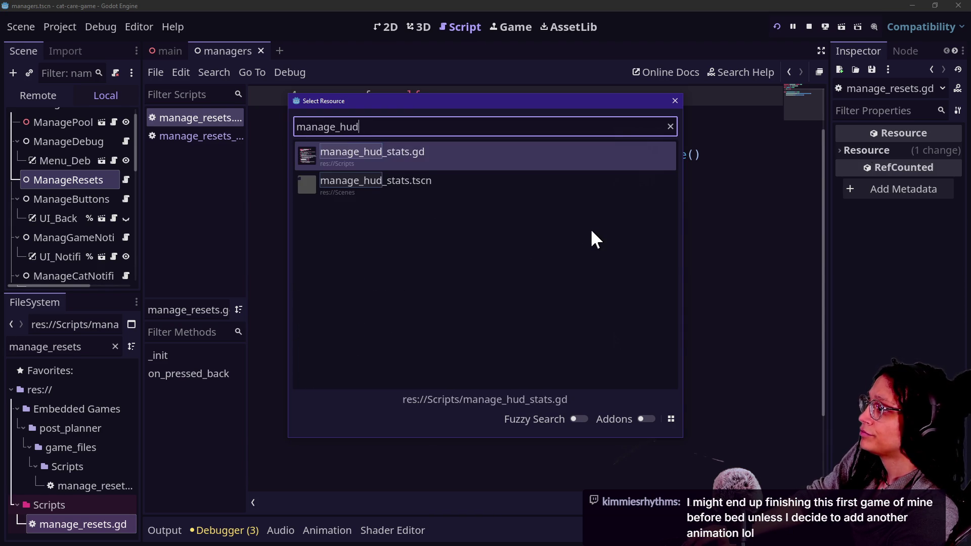
pyautogui.press('Return')
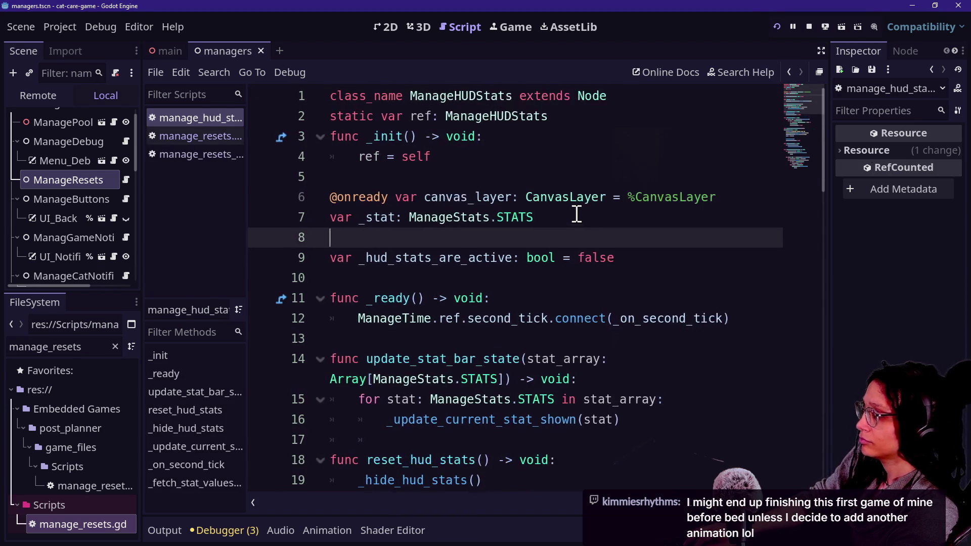
# Step: Review lines 10–16 of manage_hud_stats.gd full width with a larger code font
pyautogui.hotkey('ctrl', '=')
pyautogui.hotkey('ctrl', 'shift', 'F11')
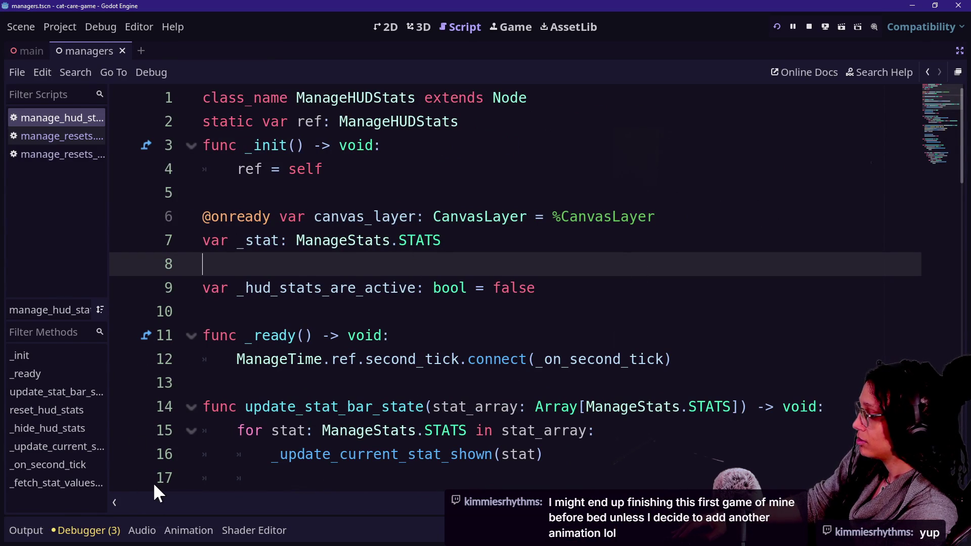
pyautogui.hotkey('ctrl', '\\')
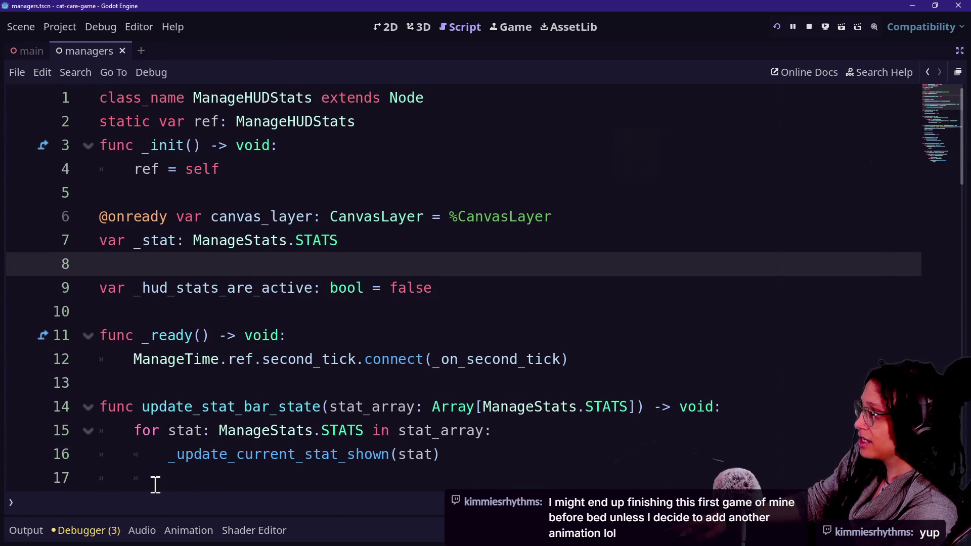
pyautogui.click(288, 336)
pyautogui.click(338, 407)
pyautogui.scroll(-3, 343, 419)
pyautogui.scroll(1, 342, 413)
pyautogui.scroll(2, 342, 413)
pyautogui.hotkey('ctrl', '\\')
pyautogui.hotkey('ctrl', '\\')
pyautogui.click(392, 383)
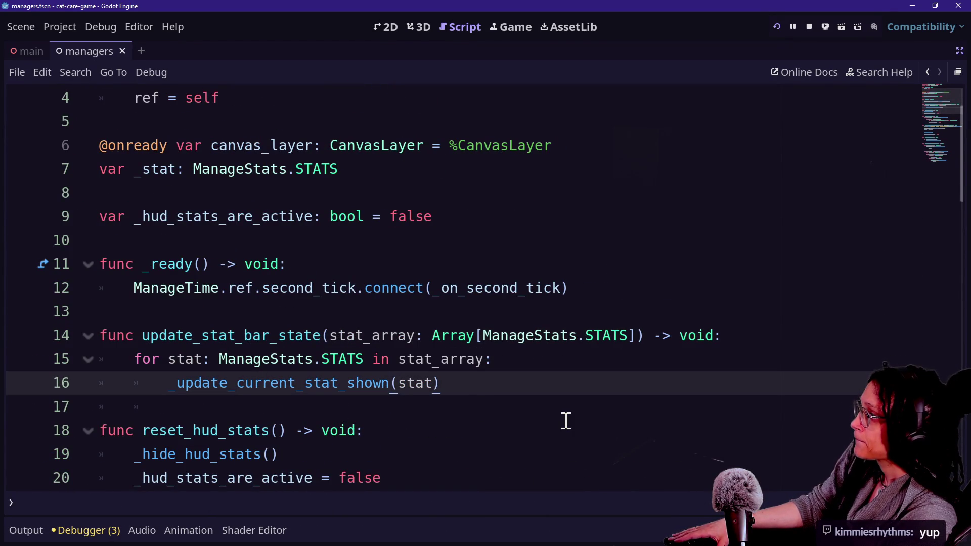
pyautogui.scroll(-3, 567, 421)
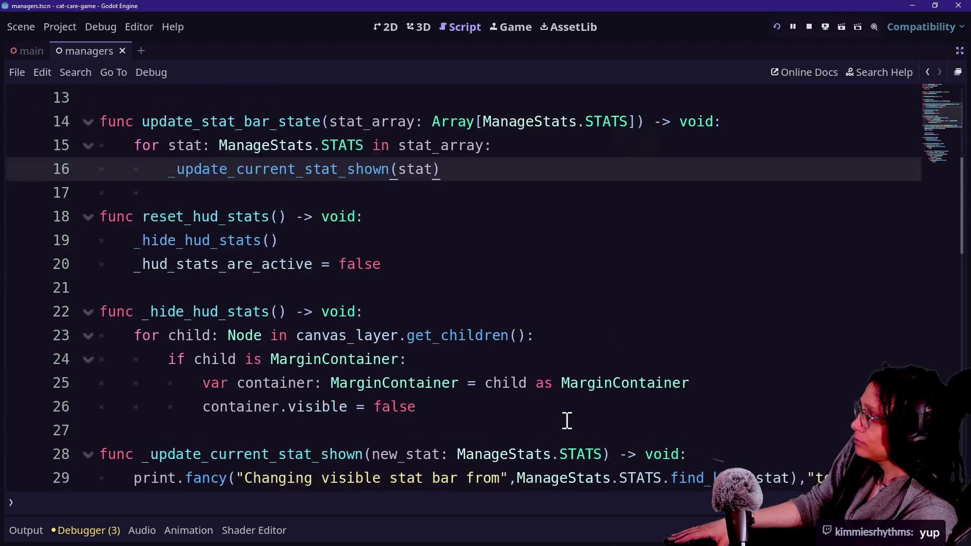
pyautogui.scroll(4, 567, 421)
pyautogui.click(426, 313)
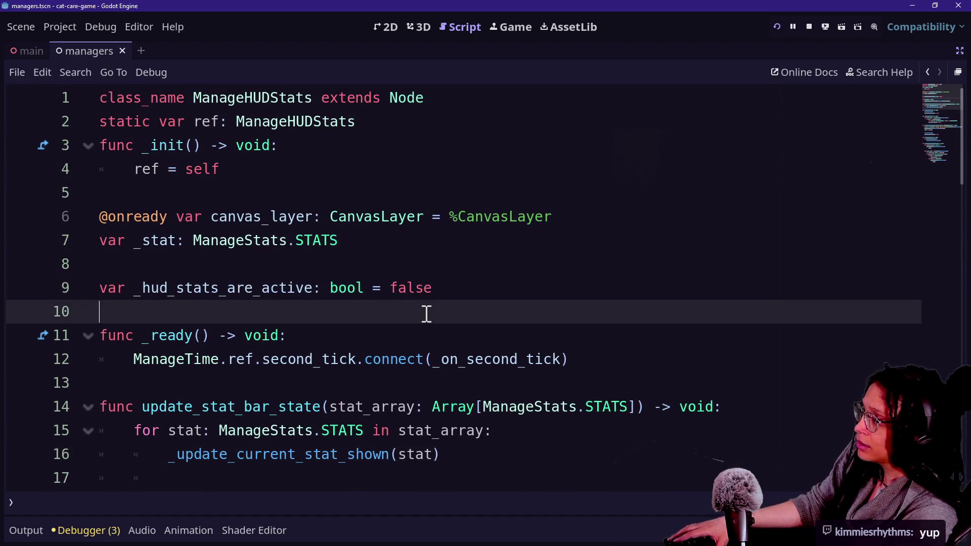
pyautogui.scroll(-5, 268, 331)
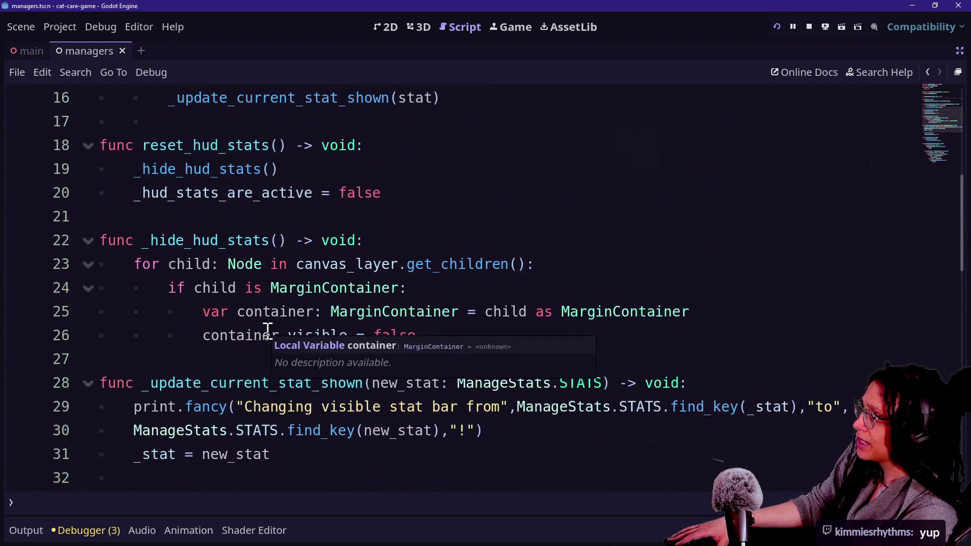
# Step: Restore the side panels and expand main in the running game's Remote scene tree
pyautogui.click(961, 51)
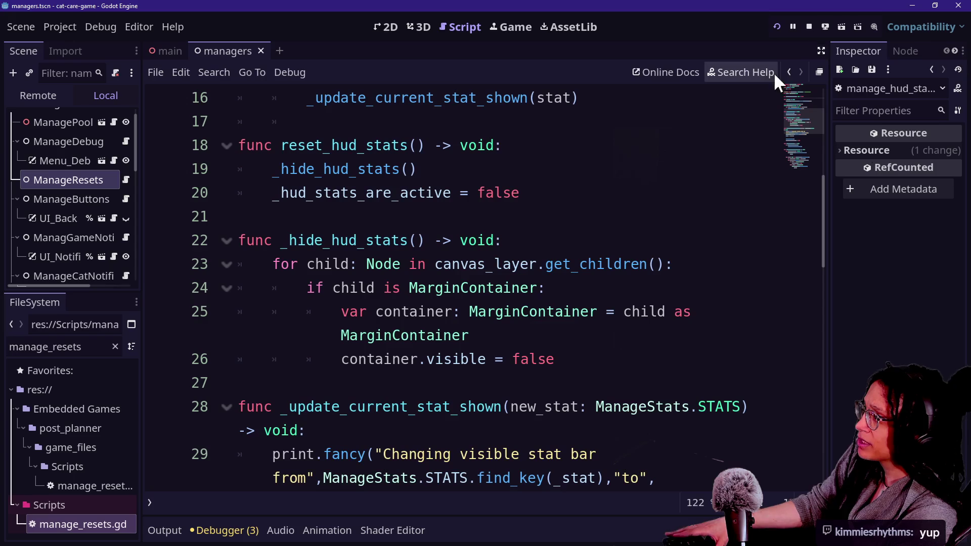
pyautogui.click(52, 102)
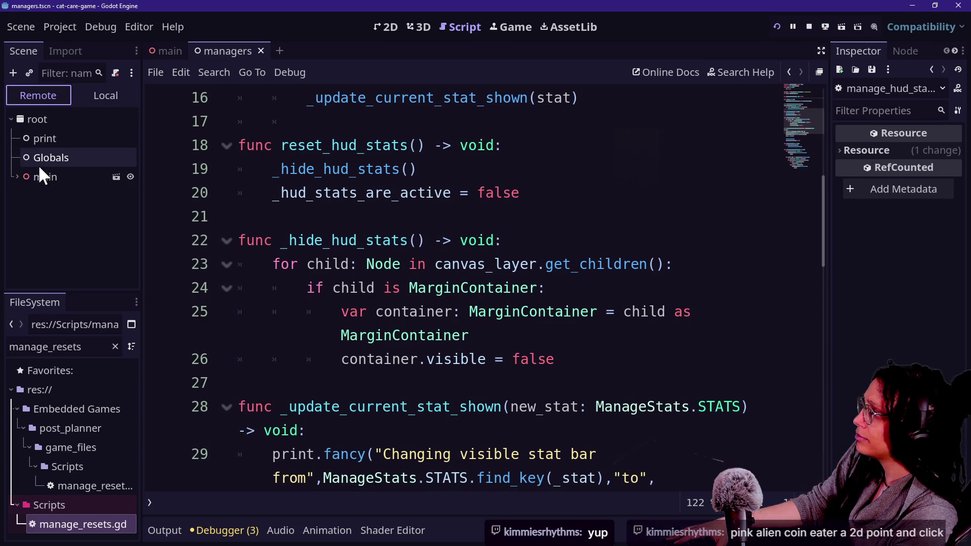
pyautogui.click(16, 177)
pyautogui.scroll(-3, 31, 202)
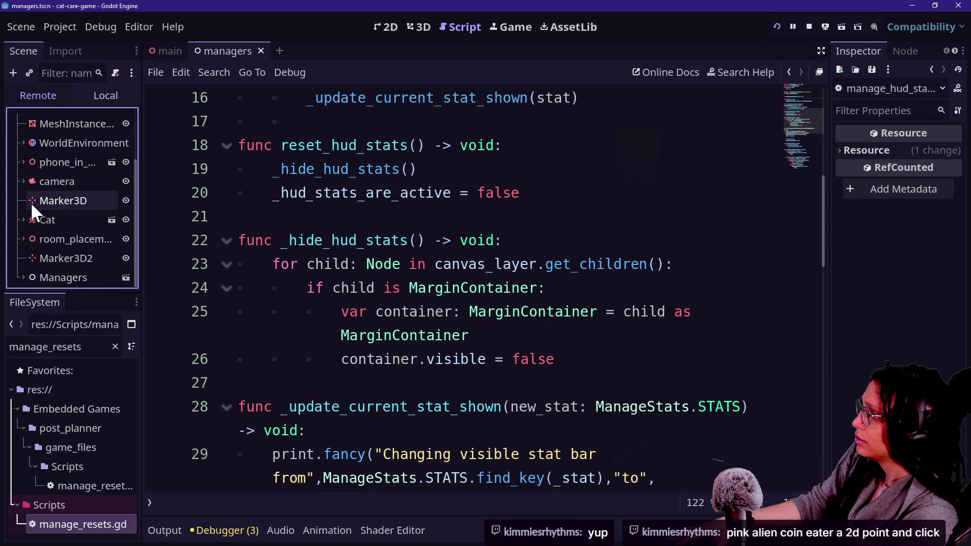
# Step: Expand the live Managers node, widening the Scene dock, to find ManageUIStats
pyautogui.click(40, 275)
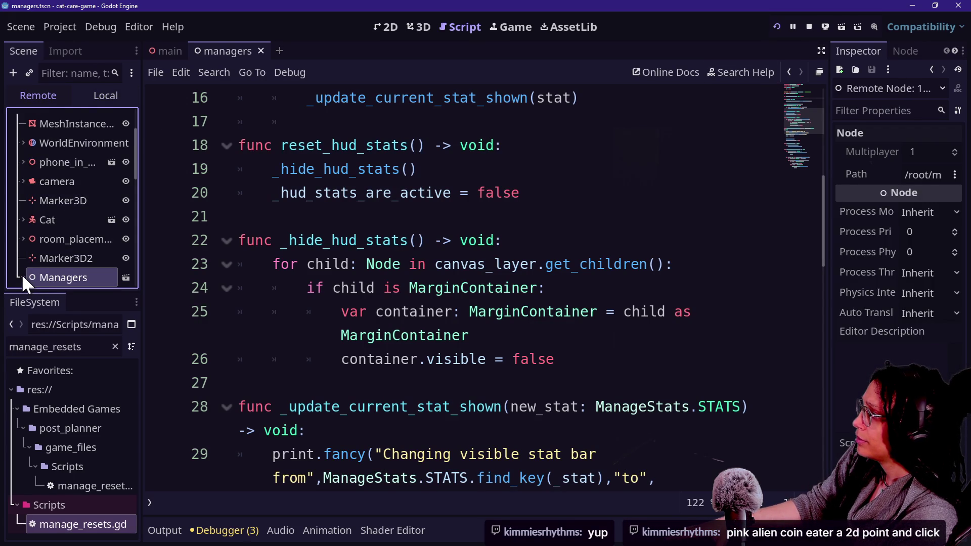
pyautogui.click(22, 277)
pyautogui.scroll(-3, 22, 277)
pyautogui.scroll(-3, 81, 200)
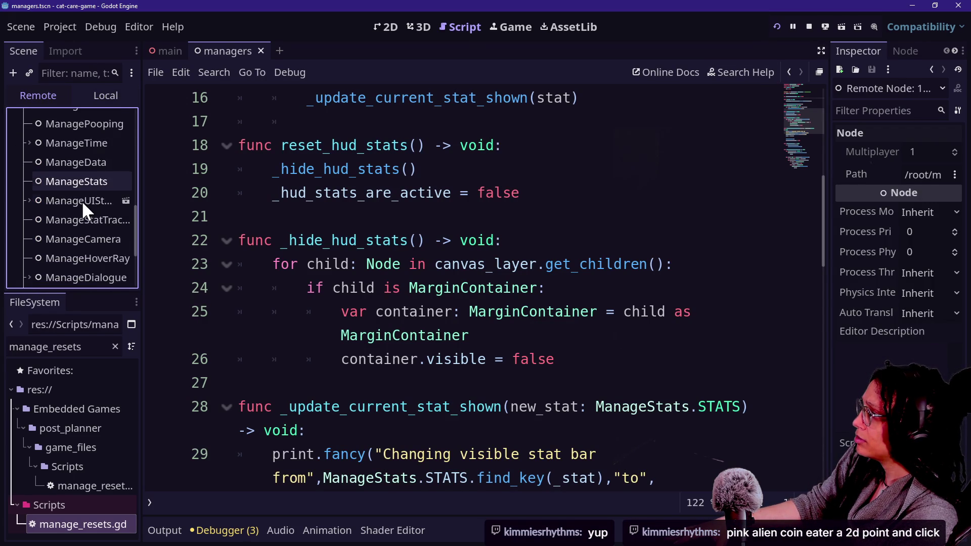
pyautogui.scroll(-3, 94, 196)
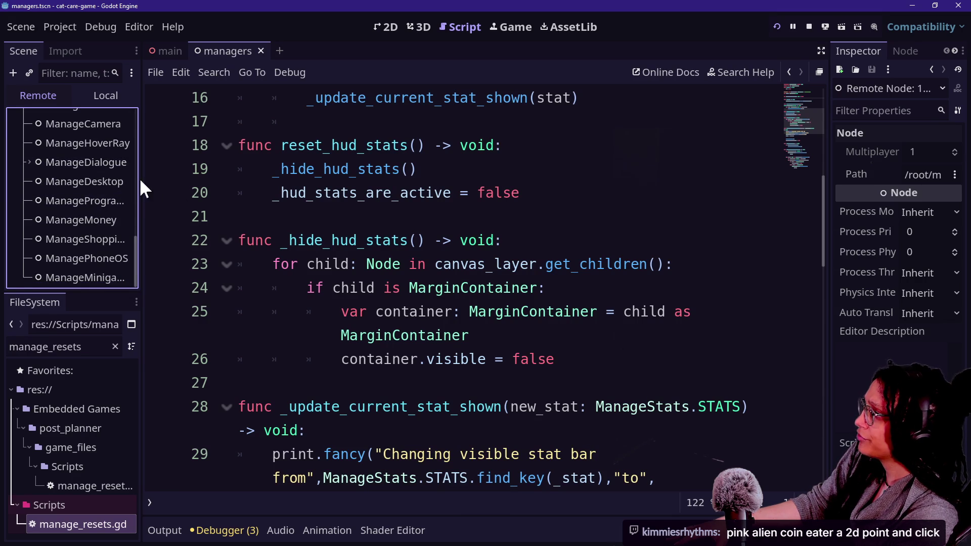
pyautogui.moveTo(141, 210); pyautogui.dragTo(201, 210)
pyautogui.scroll(3, 105, 229)
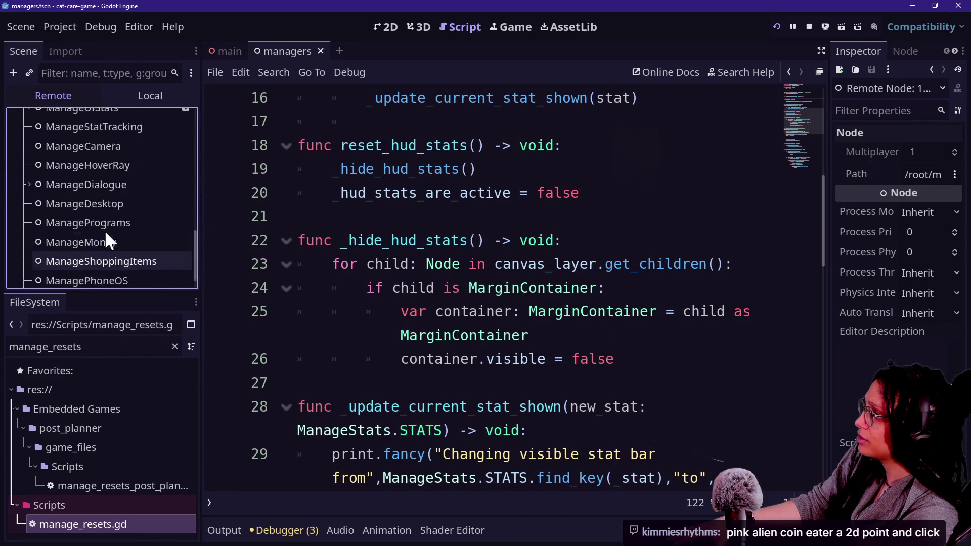
pyautogui.scroll(1, 101, 175)
pyautogui.scroll(4, 102, 180)
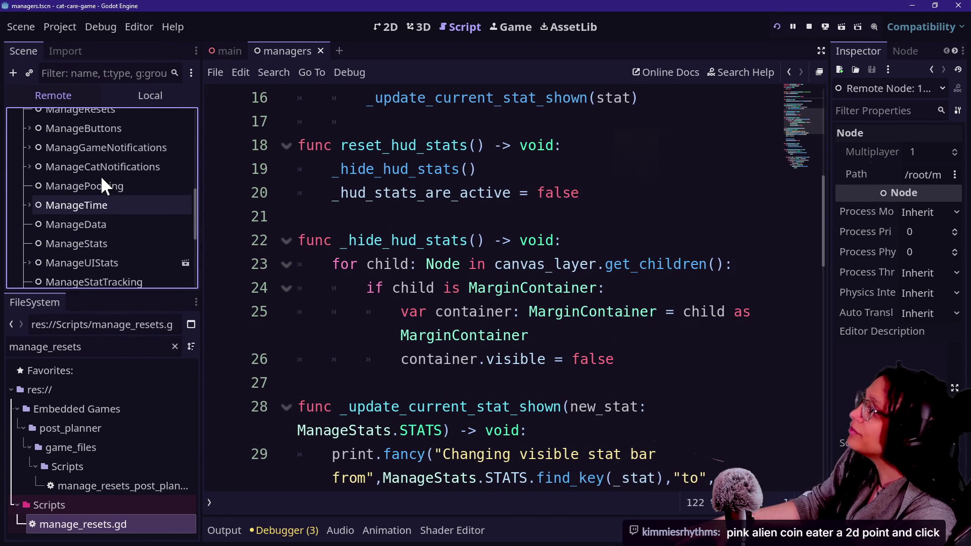
pyautogui.scroll(-4, 100, 175)
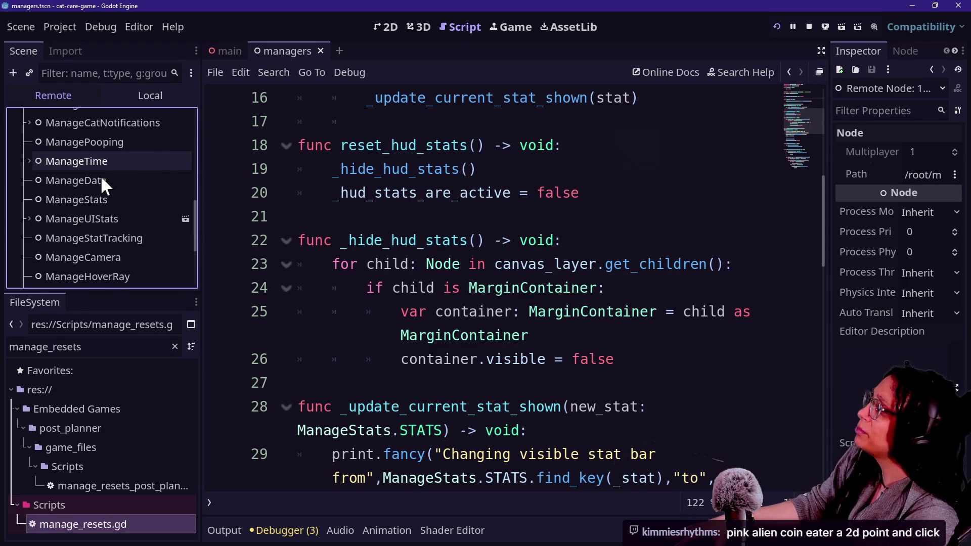
pyautogui.scroll(-4, 89, 226)
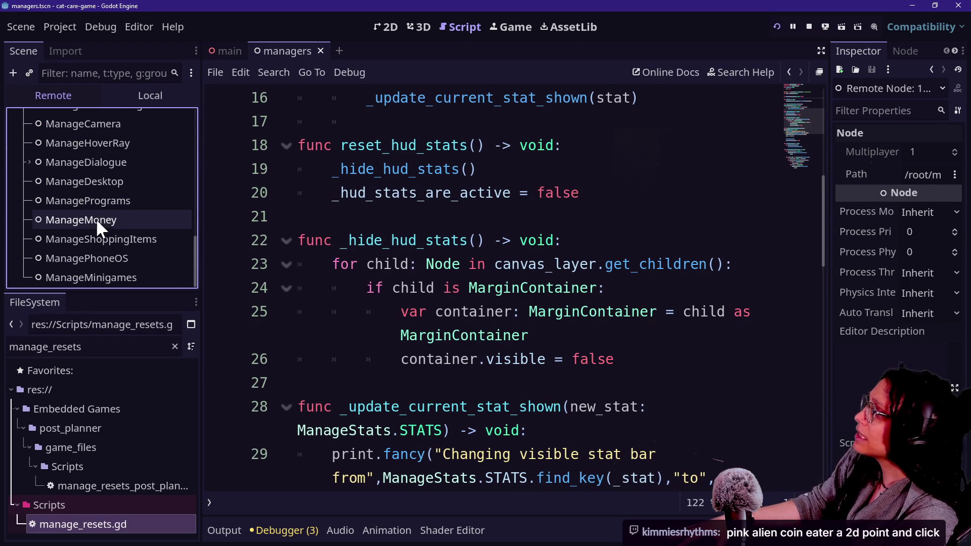
pyautogui.scroll(3, 99, 221)
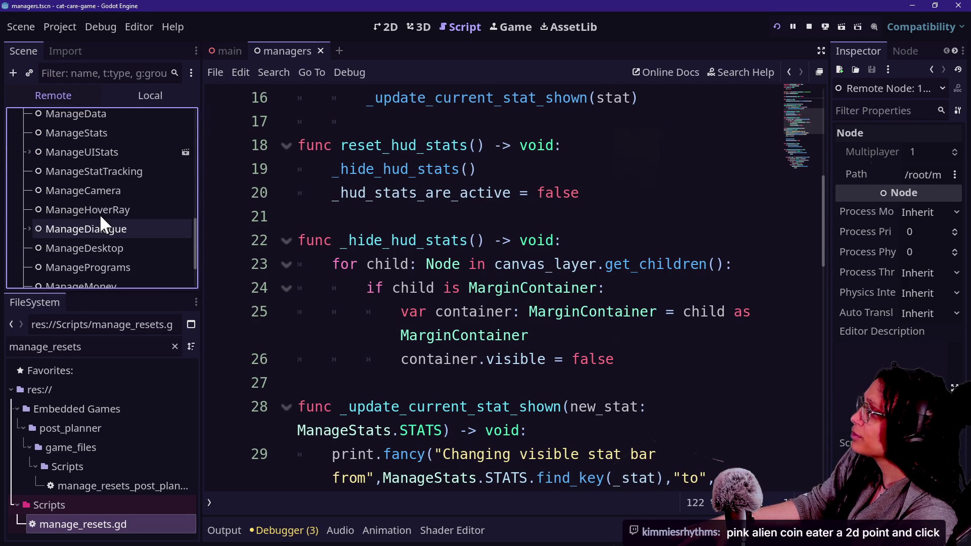
pyautogui.scroll(2, 104, 219)
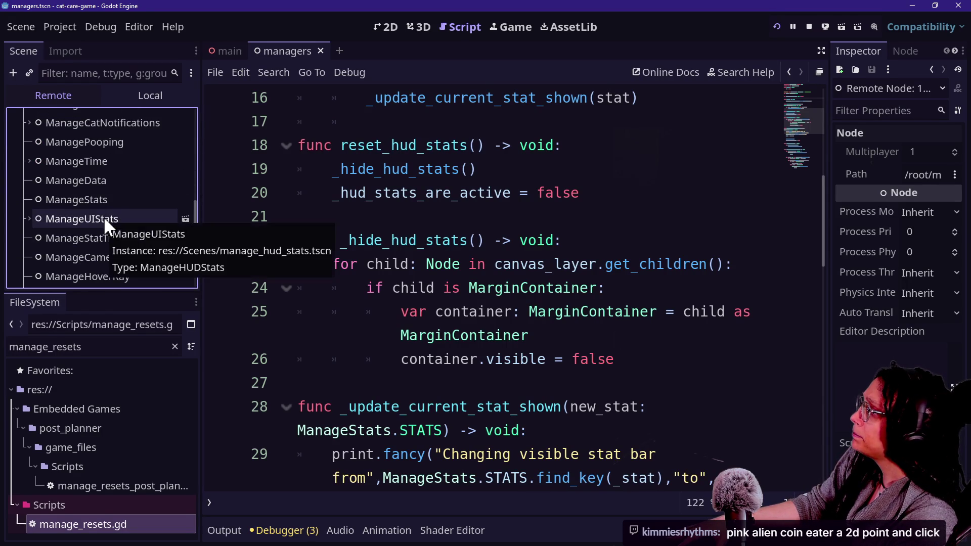
pyautogui.scroll(4, 128, 203)
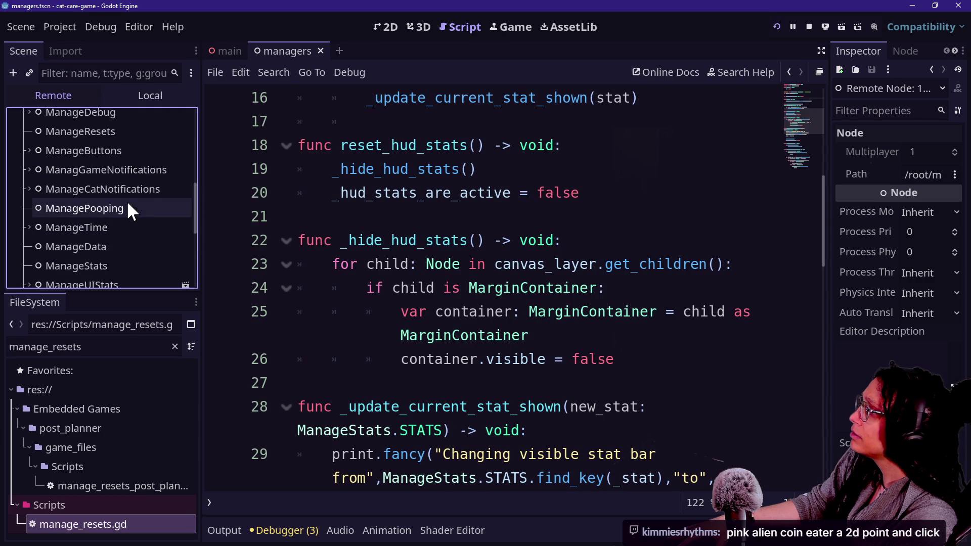
pyautogui.scroll(-9, 127, 205)
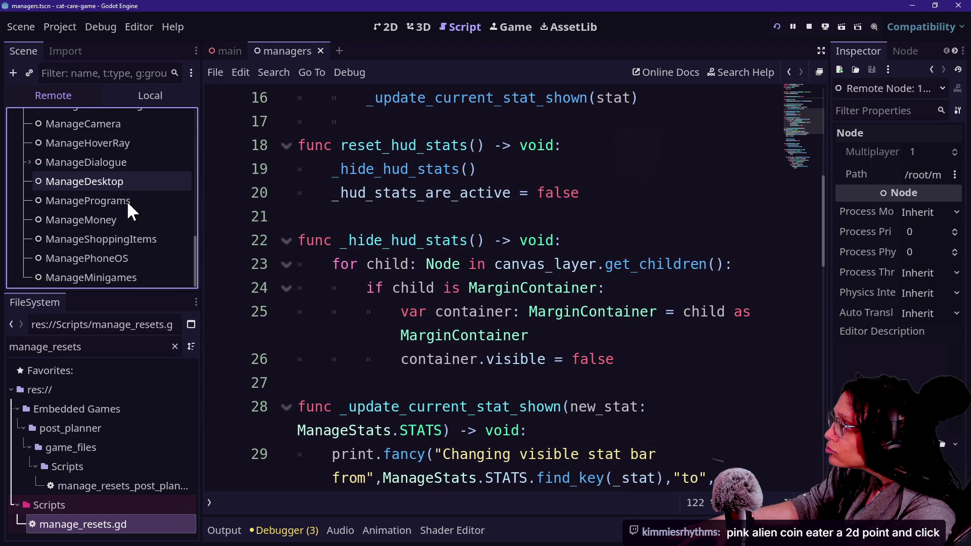
pyautogui.scroll(3, 127, 205)
# Step: Inspect the live ManageUIStats node, showing Stat 4 and Hud Stats on, and check its options
pyautogui.click(122, 174)
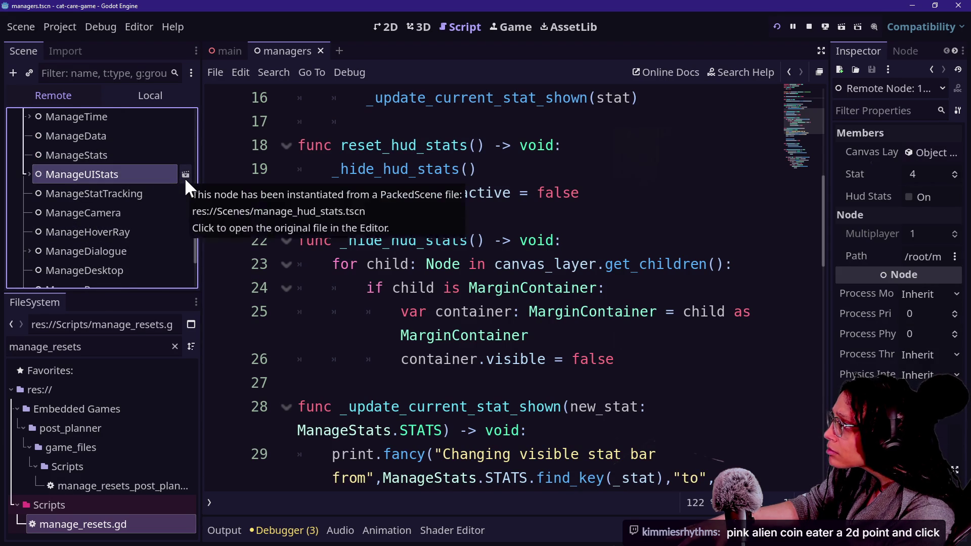
pyautogui.rightClick(126, 177)
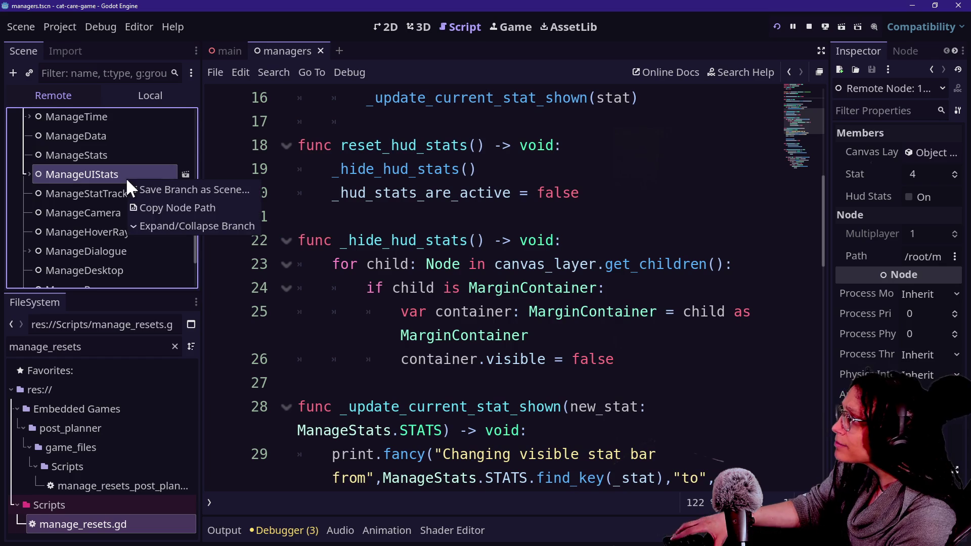
pyautogui.click(165, 208)
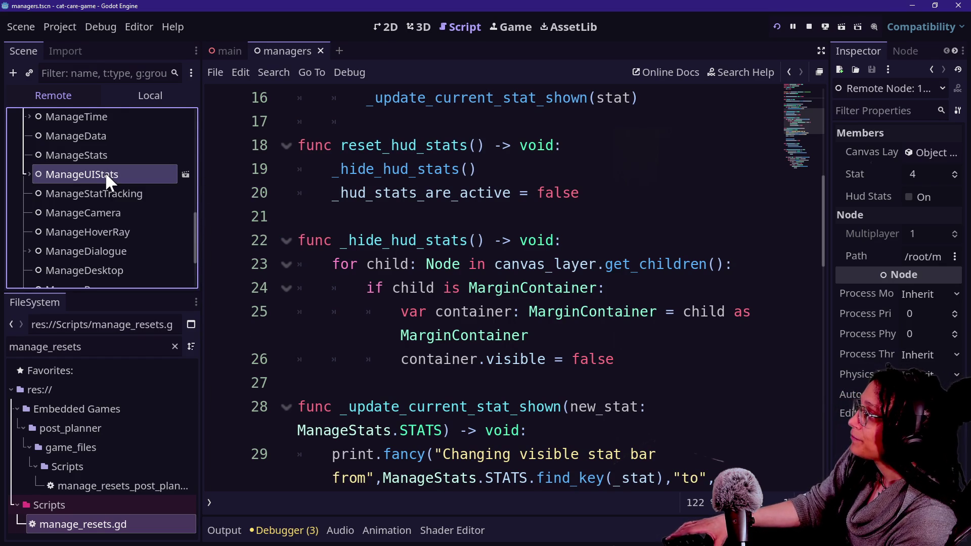
pyautogui.rightClick(105, 172)
pyautogui.click(148, 92)
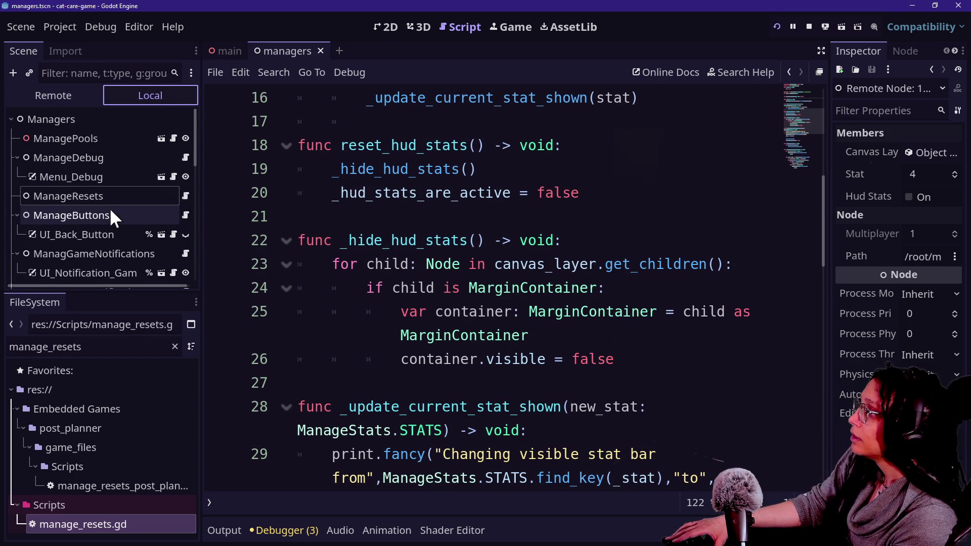
# Step: Select the ManageUIStats node in the local managers scene tree
pyautogui.scroll(-1, 109, 201)
pyautogui.scroll(-3, 108, 211)
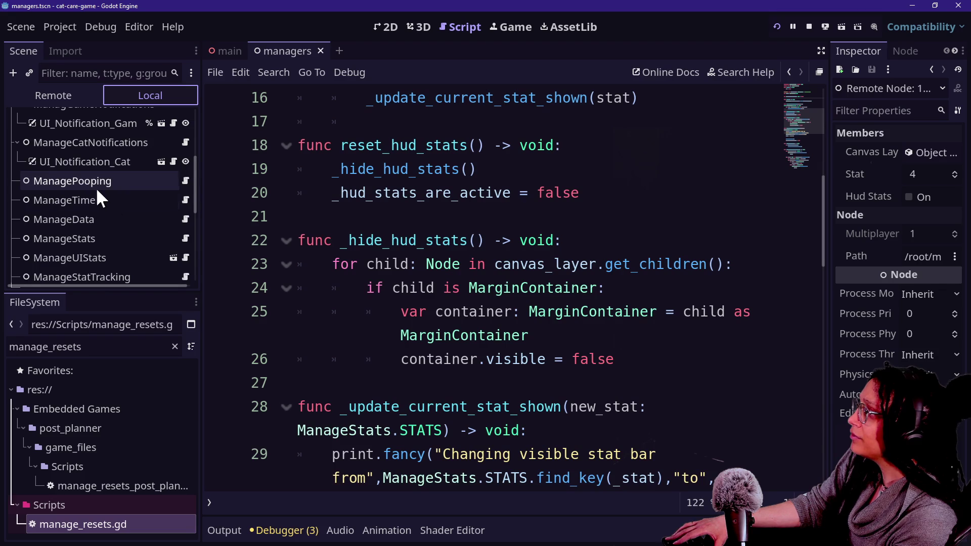
pyautogui.scroll(-2, 92, 186)
pyautogui.scroll(-5, 92, 186)
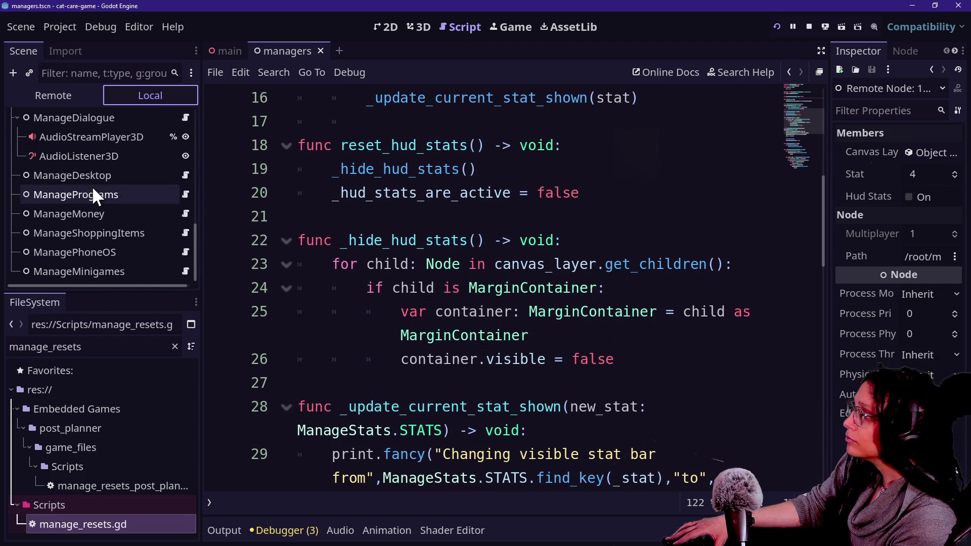
pyautogui.scroll(3, 92, 187)
pyautogui.scroll(5, 92, 186)
pyautogui.click(92, 165)
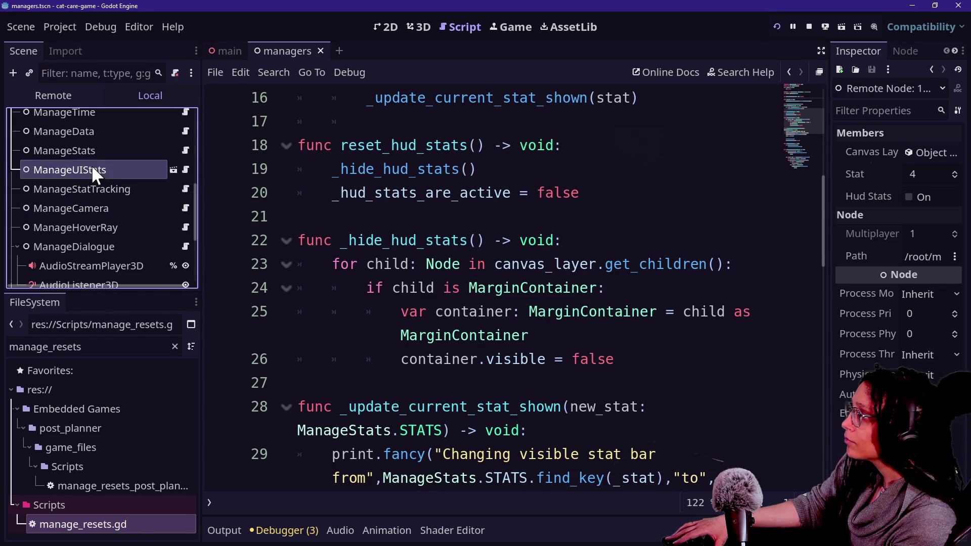
pyautogui.rightClick(92, 165)
# Step: Rename ManageUIStats to ManageHUDStats, then reselect the node in the Remote tree
pyautogui.press('F2')
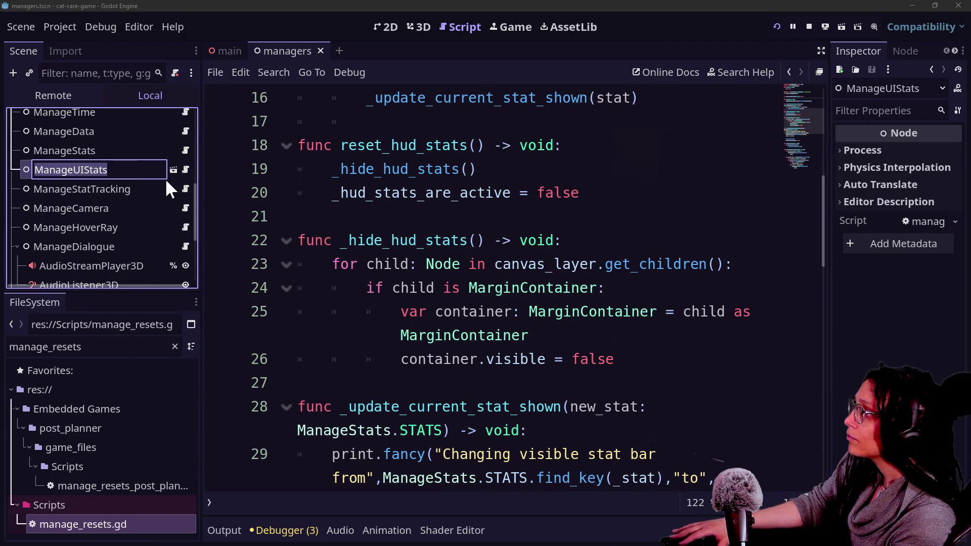
pyautogui.press('Left')
pyautogui.press('Left')
pyautogui.press('Left')
pyautogui.press('BackSpace')
pyautogui.press('BackSpace')
pyautogui.write('HUD')
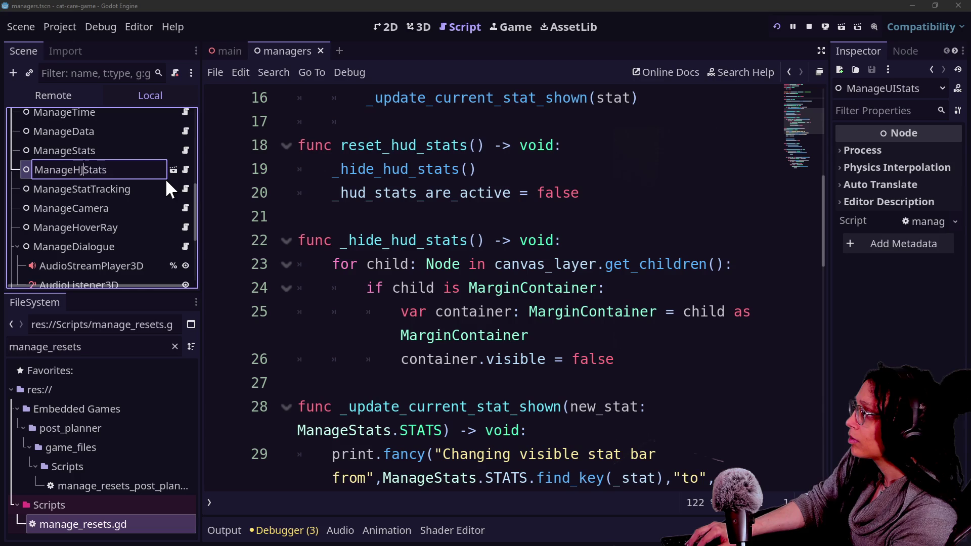
pyautogui.press('Return')
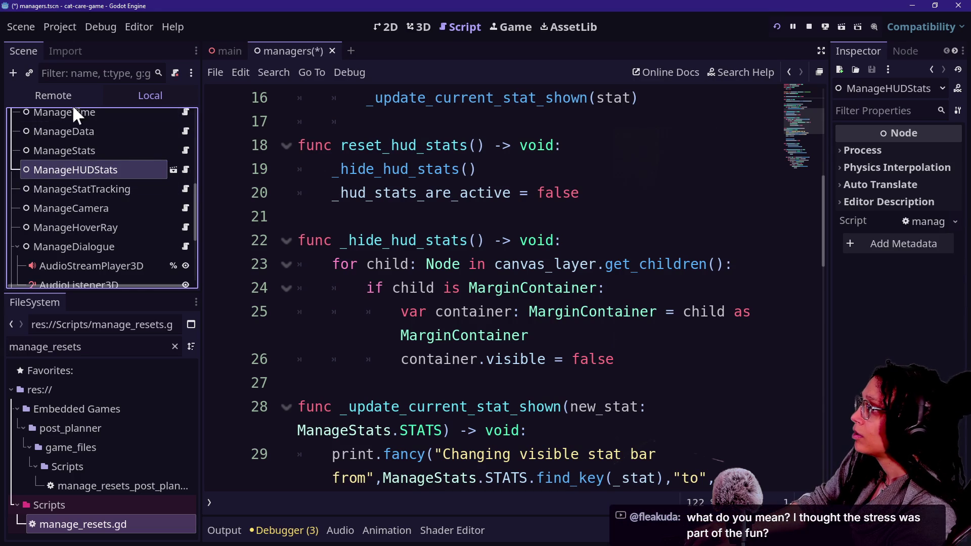
pyautogui.click(74, 101)
pyautogui.click(115, 177)
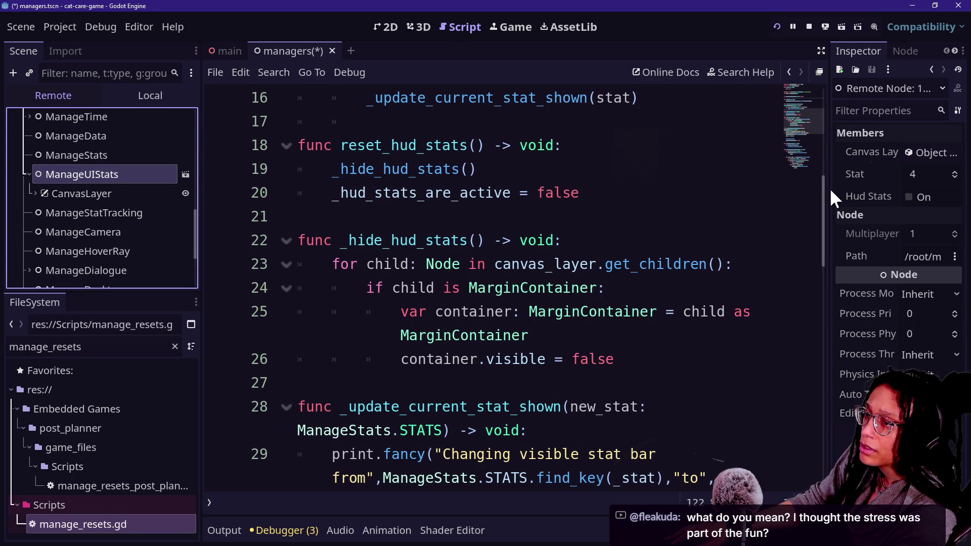
# Step: Play through the couch and litter box close-ups, picking up the scoop, then return to the room
pyautogui.moveTo(830, 196); pyautogui.dragTo(674, 196)
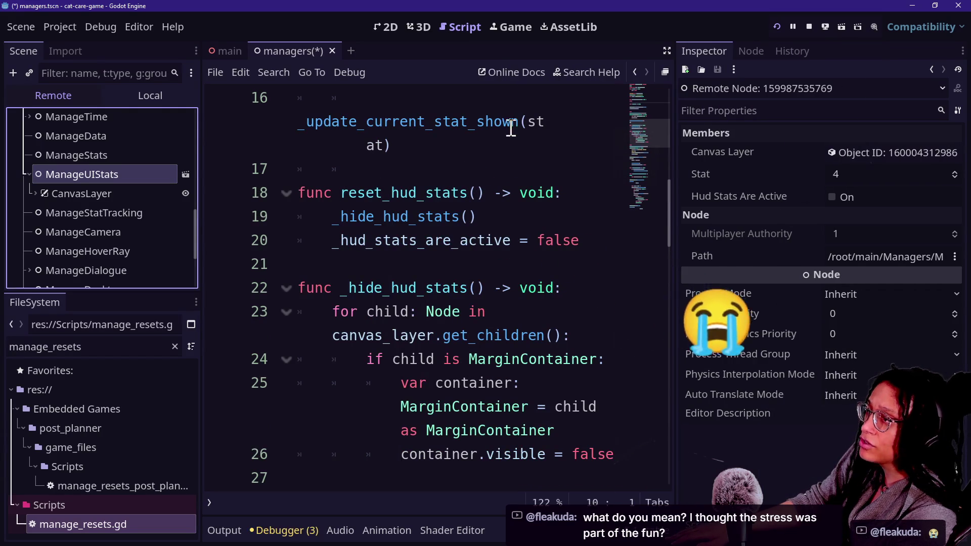
pyautogui.click(511, 27)
pyautogui.click(407, 276)
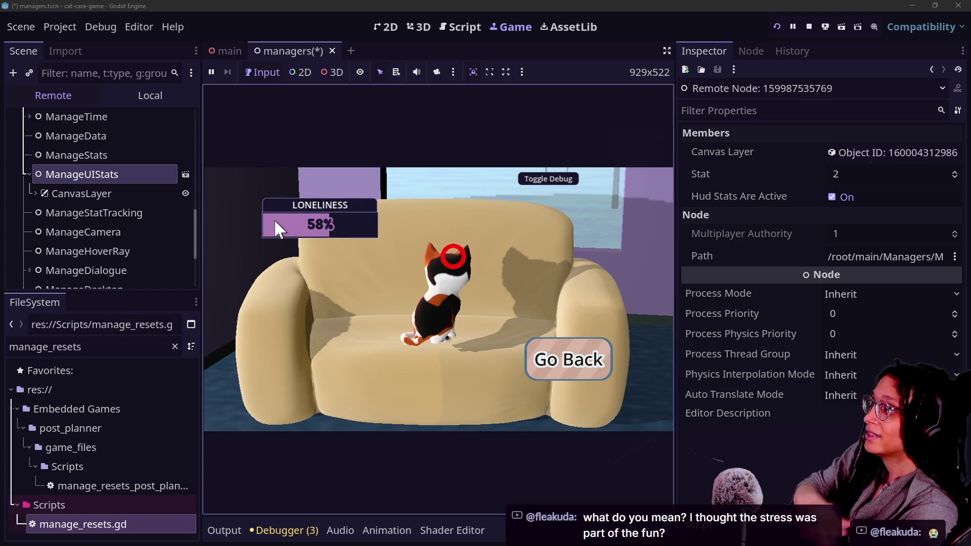
pyautogui.click(529, 371)
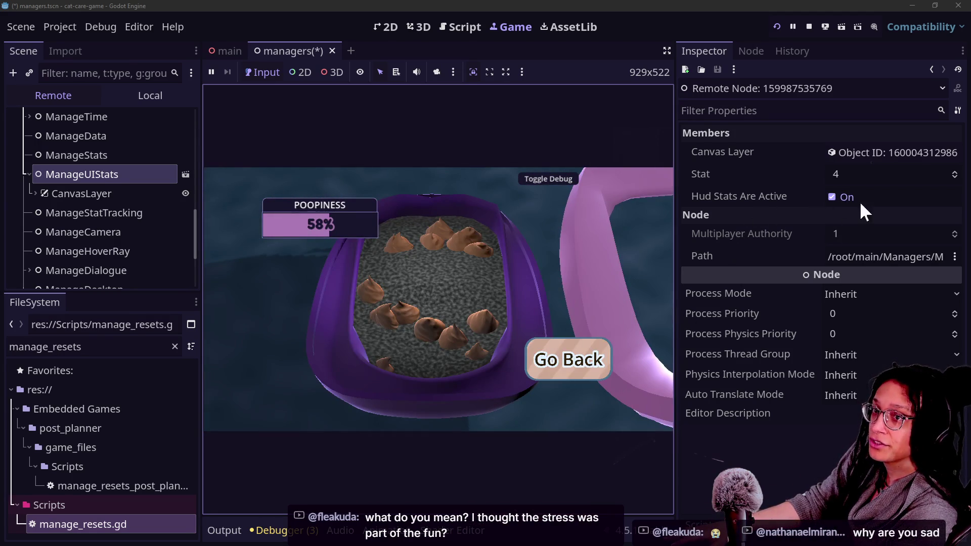
pyautogui.click(410, 372)
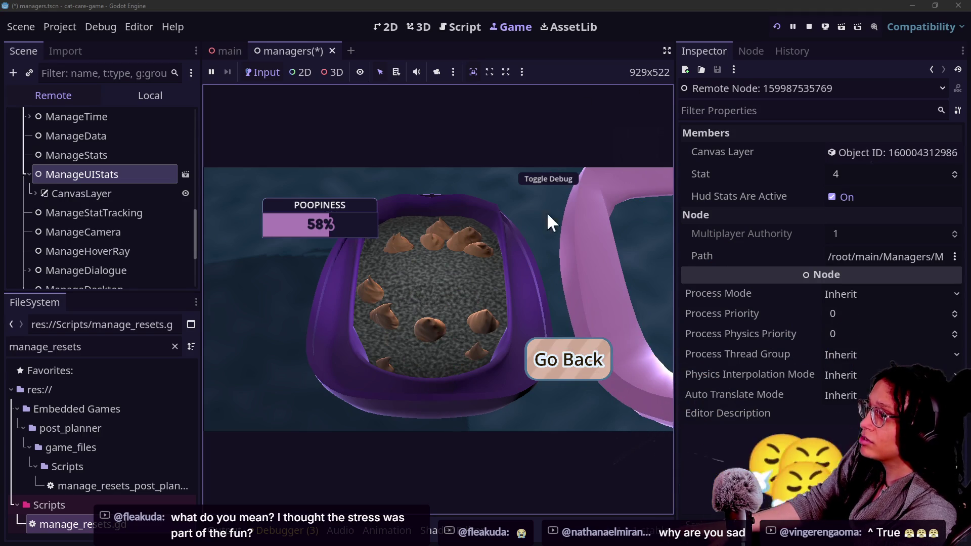
pyautogui.click(549, 366)
pyautogui.click(454, 27)
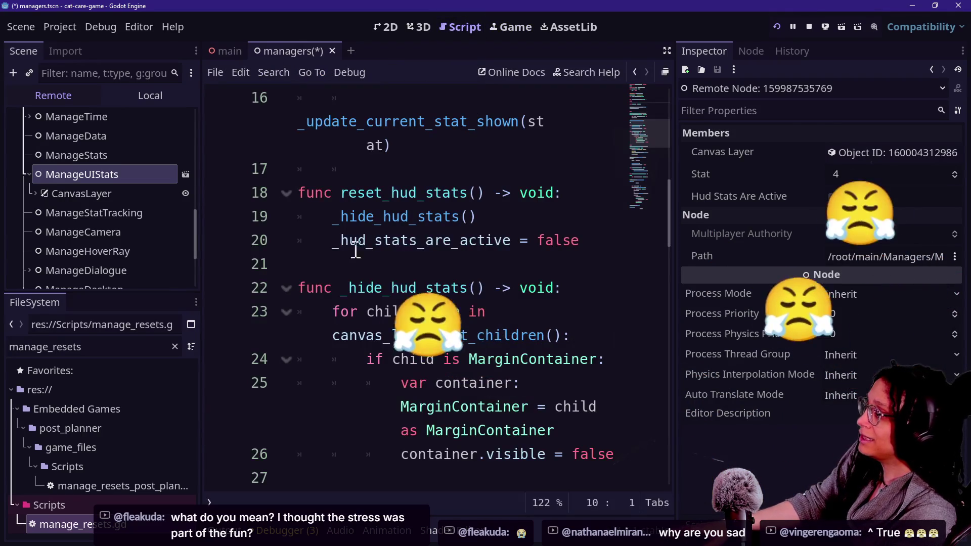
# Step: Review the HUD update loop on lines 45–52 with the code shown full width
pyautogui.scroll(-5, 500, 263)
pyautogui.scroll(-4, 501, 263)
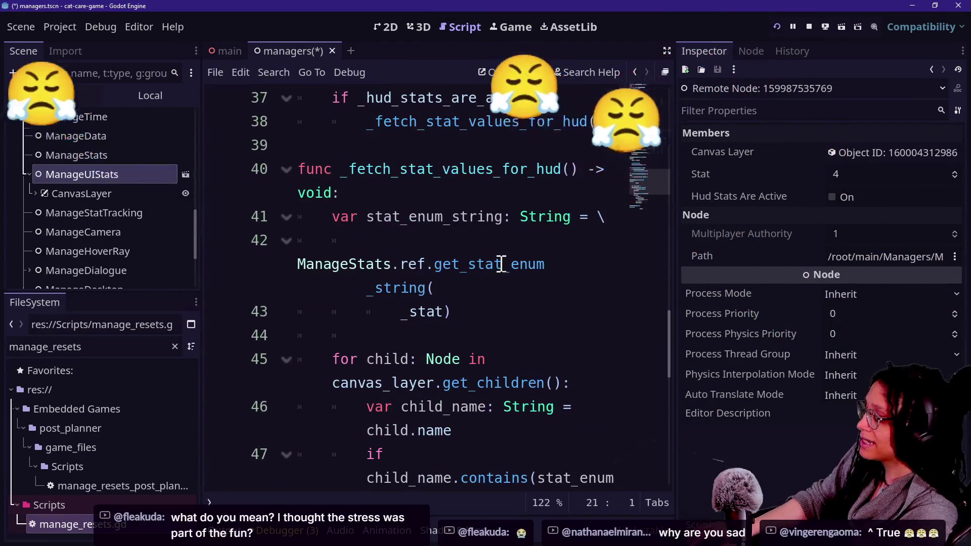
pyautogui.hotkey('ctrl', 'shift', 'F11')
pyautogui.scroll(-3, 323, 307)
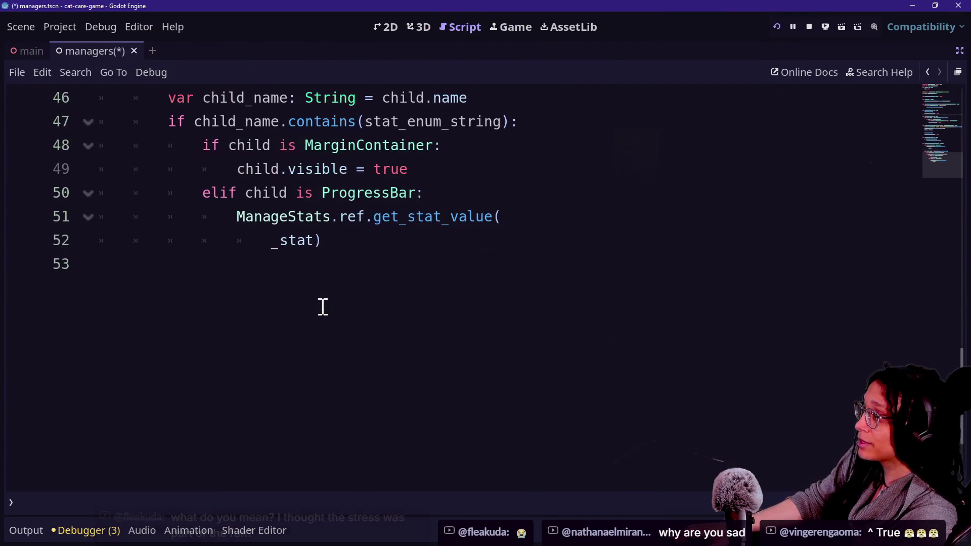
pyautogui.scroll(2, 323, 307)
pyautogui.moveTo(199, 194)
pyautogui.mouseDown()
pyautogui.moveTo(466, 386)
pyautogui.moveTo(102, 120)
pyautogui.moveTo(462, 241)
pyautogui.moveTo(233, 300)
pyautogui.mouseUp()
pyautogui.click(233, 300)
pyautogui.moveTo(290, 217); pyautogui.dragTo(471, 339)
pyautogui.click(471, 339)
pyautogui.press('Up')
pyautogui.press('Up')
pyautogui.press('Up')
pyautogui.press('Up')
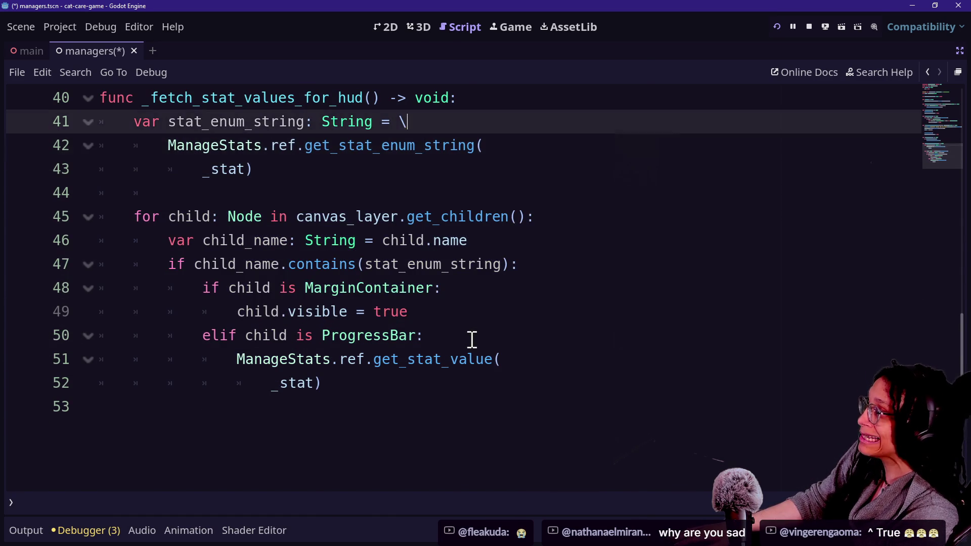
# Step: Set a breakpoint on line 41 of _fetch_stat_values_for_hud and return to the game
pyautogui.click(224, 262)
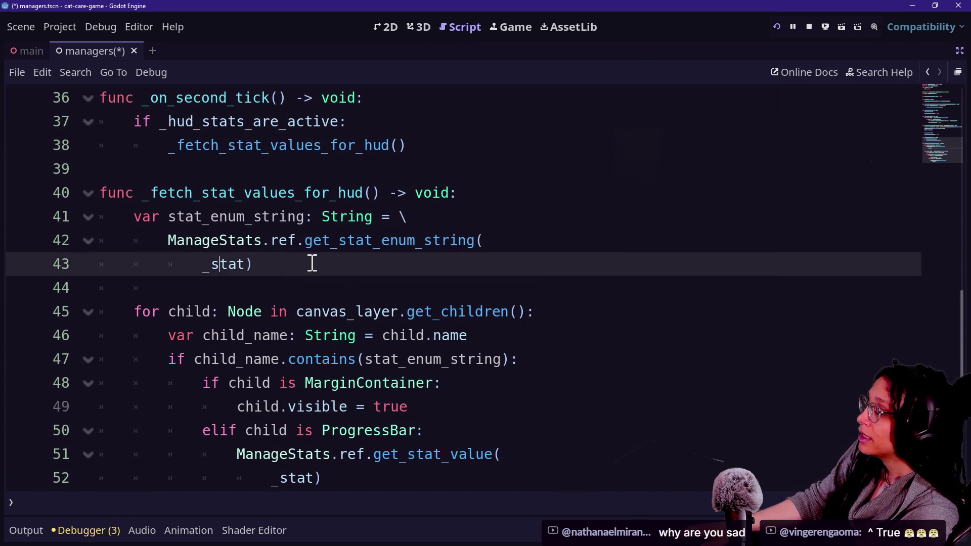
pyautogui.keyDown('shift'); pyautogui.click(7, 227); pyautogui.keyUp('shift')
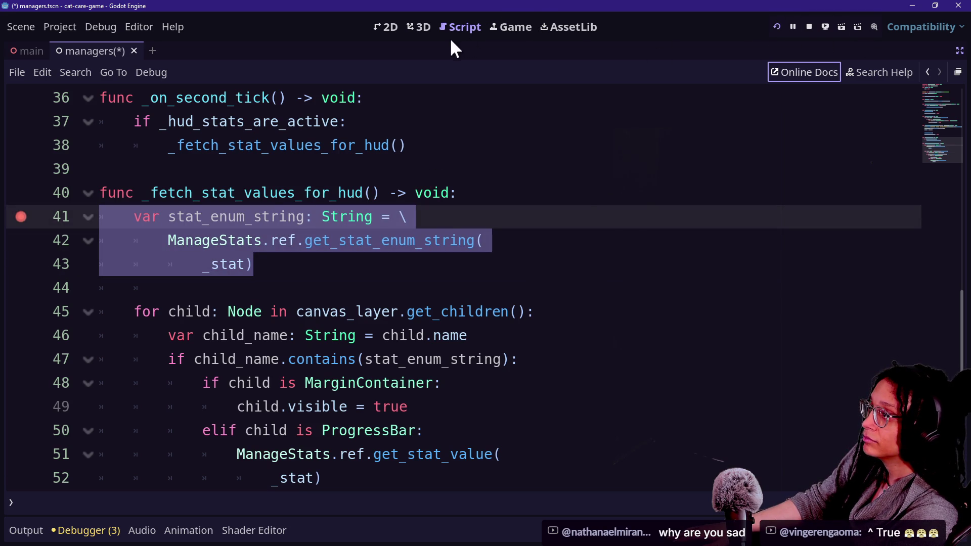
pyautogui.click(511, 26)
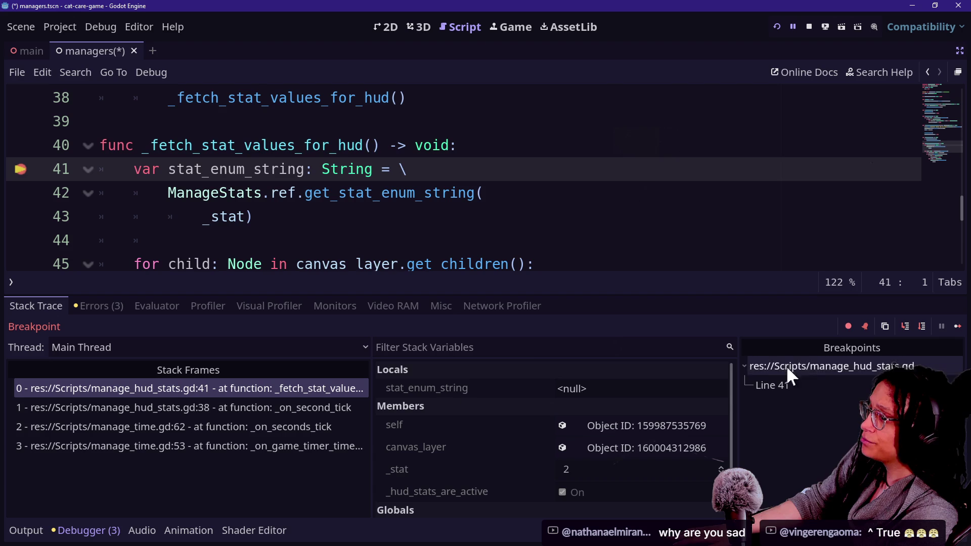
# Step: Step from line 41 to line 46, checking stat_enum_string reads lonely in a wider Locals panel
pyautogui.click(921, 328)
pyautogui.click(602, 390)
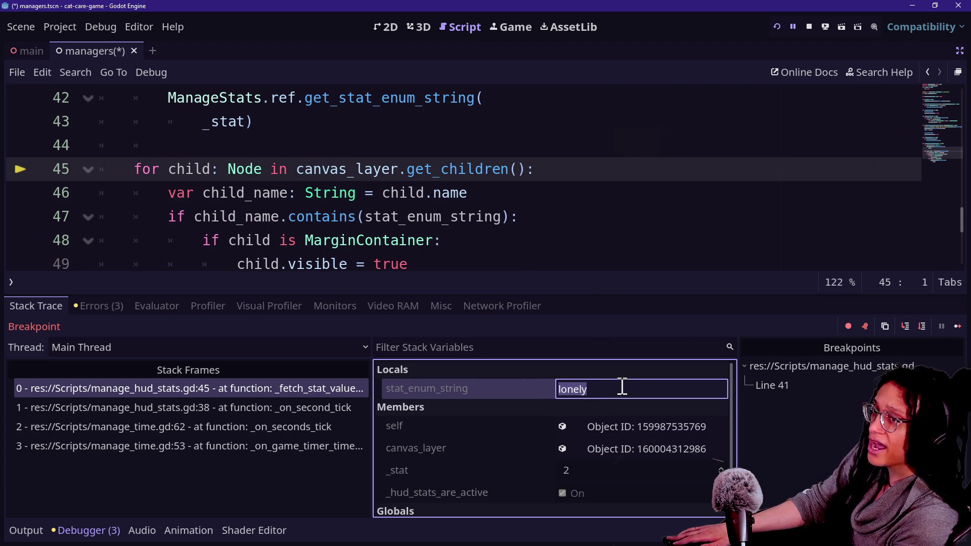
pyautogui.moveTo(237, 169); pyautogui.dragTo(282, 172)
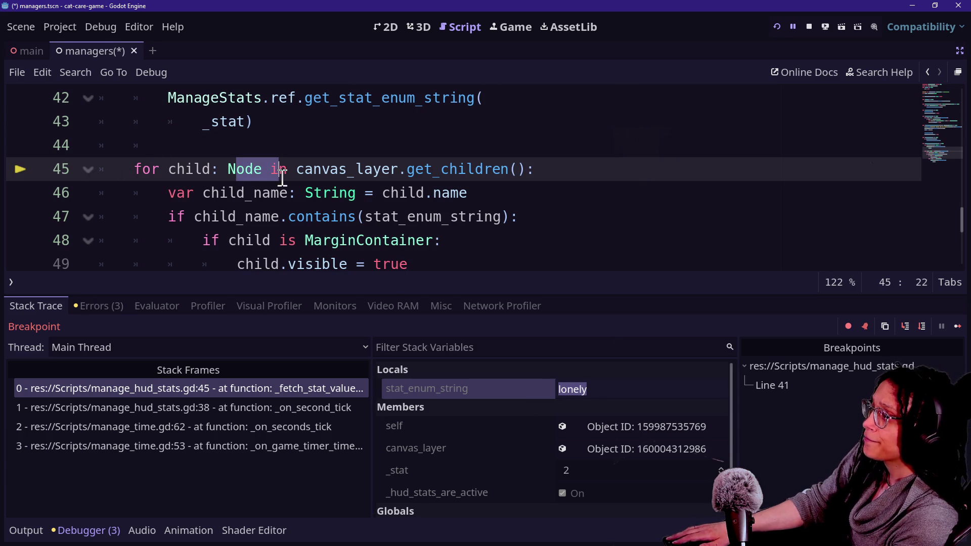
pyautogui.click(234, 178)
pyautogui.click(373, 187)
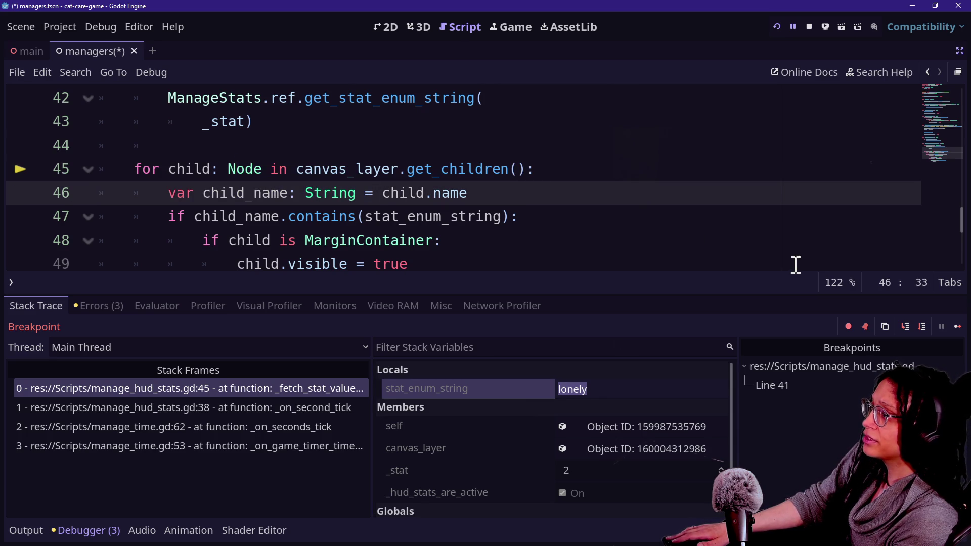
pyautogui.click(906, 325)
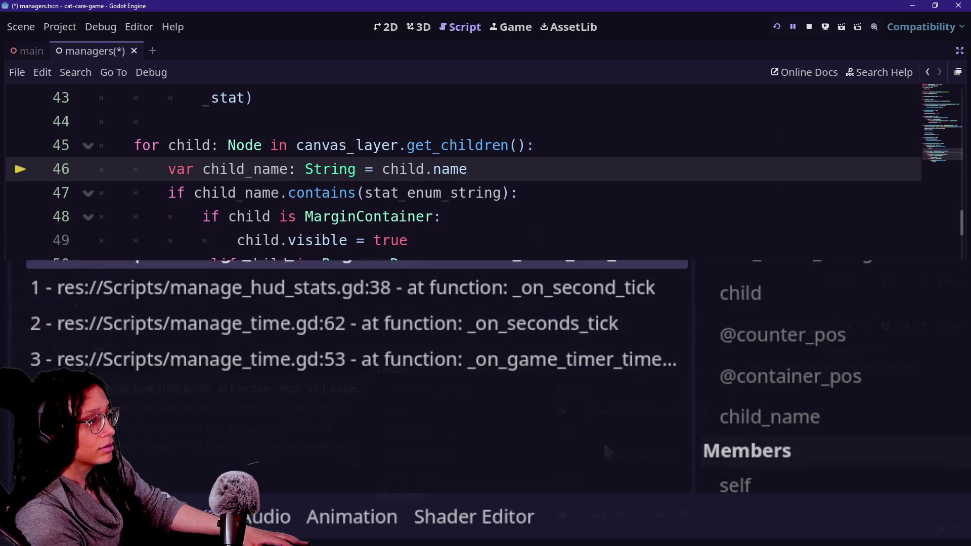
pyautogui.moveTo(691, 302)
pyautogui.mouseDown()
pyautogui.moveTo(354, 354)
pyautogui.moveTo(232, 354)
pyautogui.mouseUp()
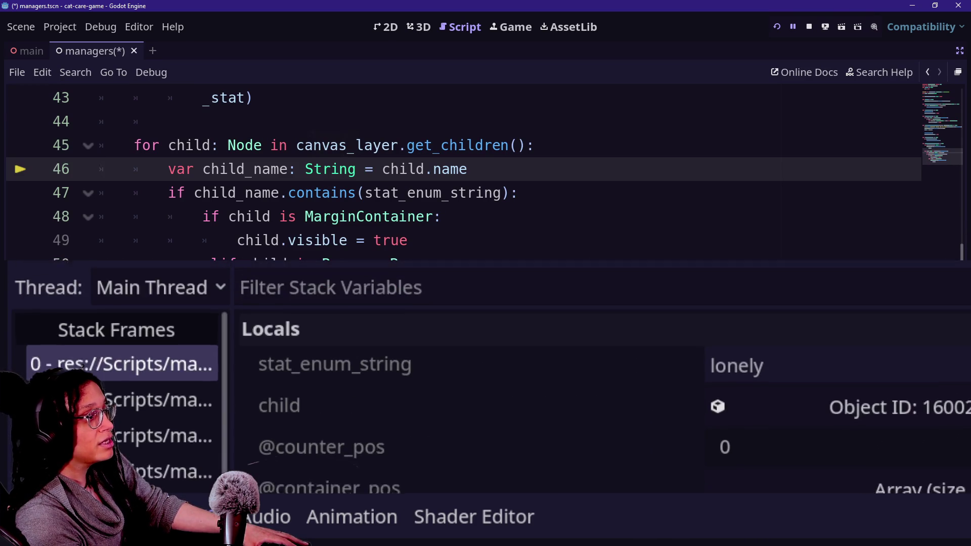